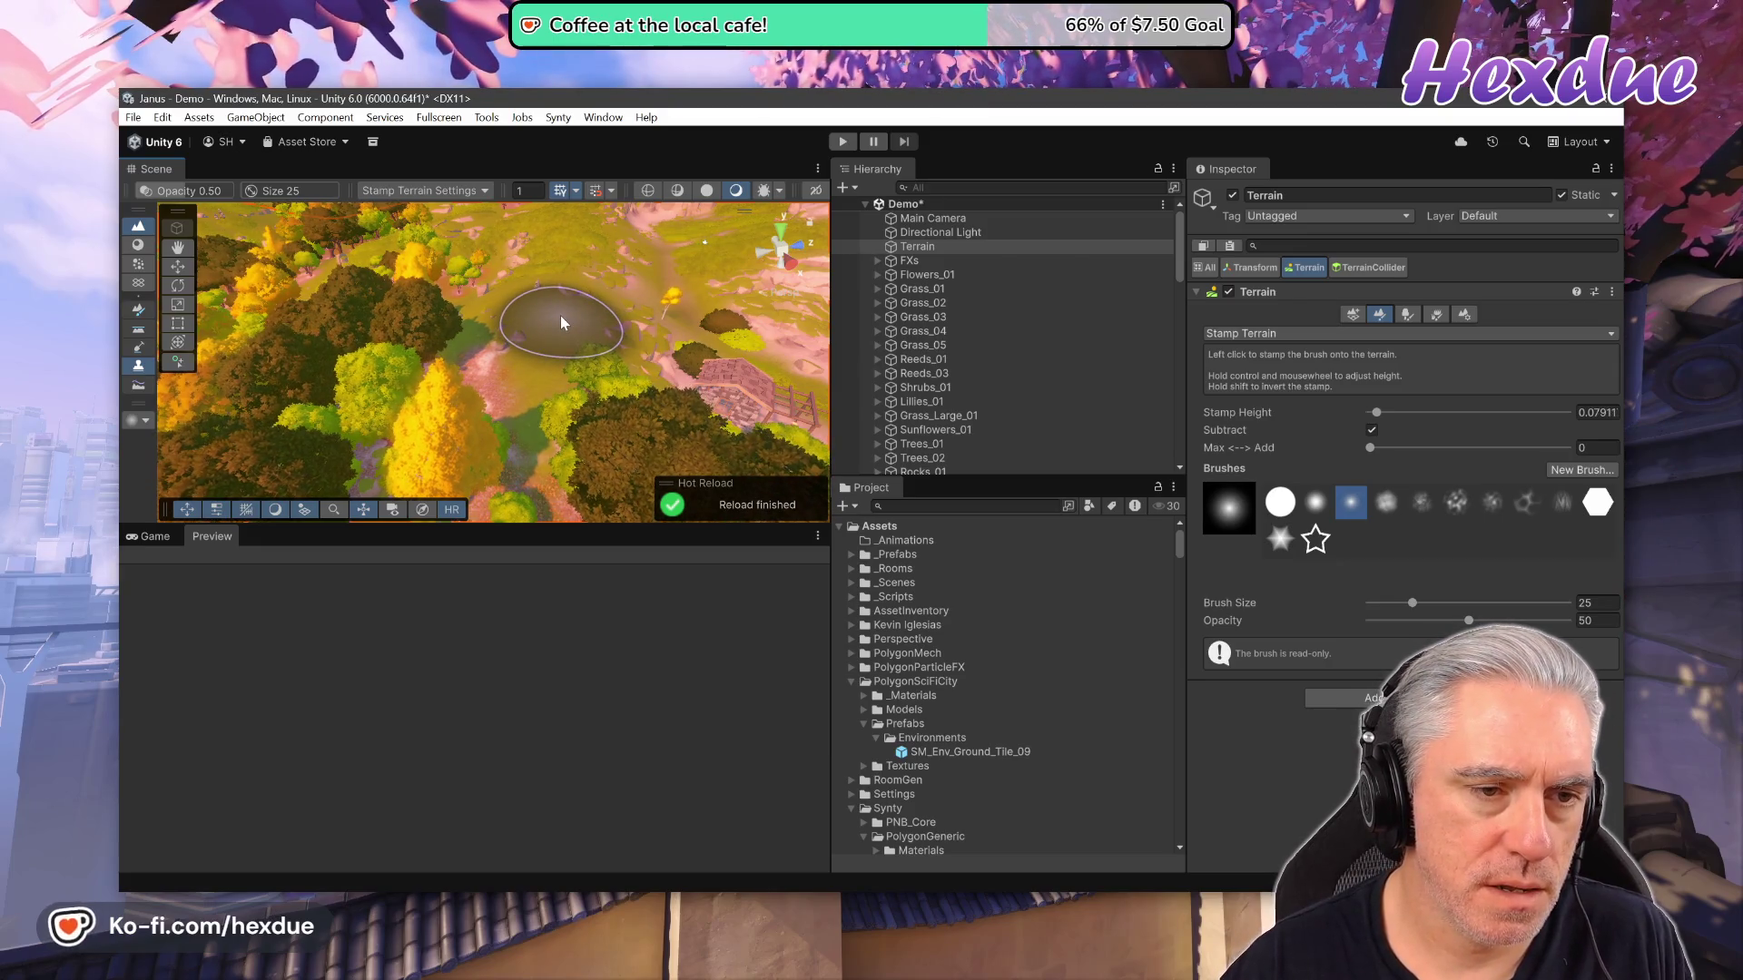
Raise the Stamp Terrain brush's Stamp Height substantially, with subtraction enabled.
{"action": "scroll", "coordinate": [559, 314], "scroll_direction": "up", "scroll_amount": 2, "text": "ctrl"}
{"action": "scroll", "coordinate": [564, 324], "scroll_direction": "down", "scroll_amount": 2, "text": "ctrl"}
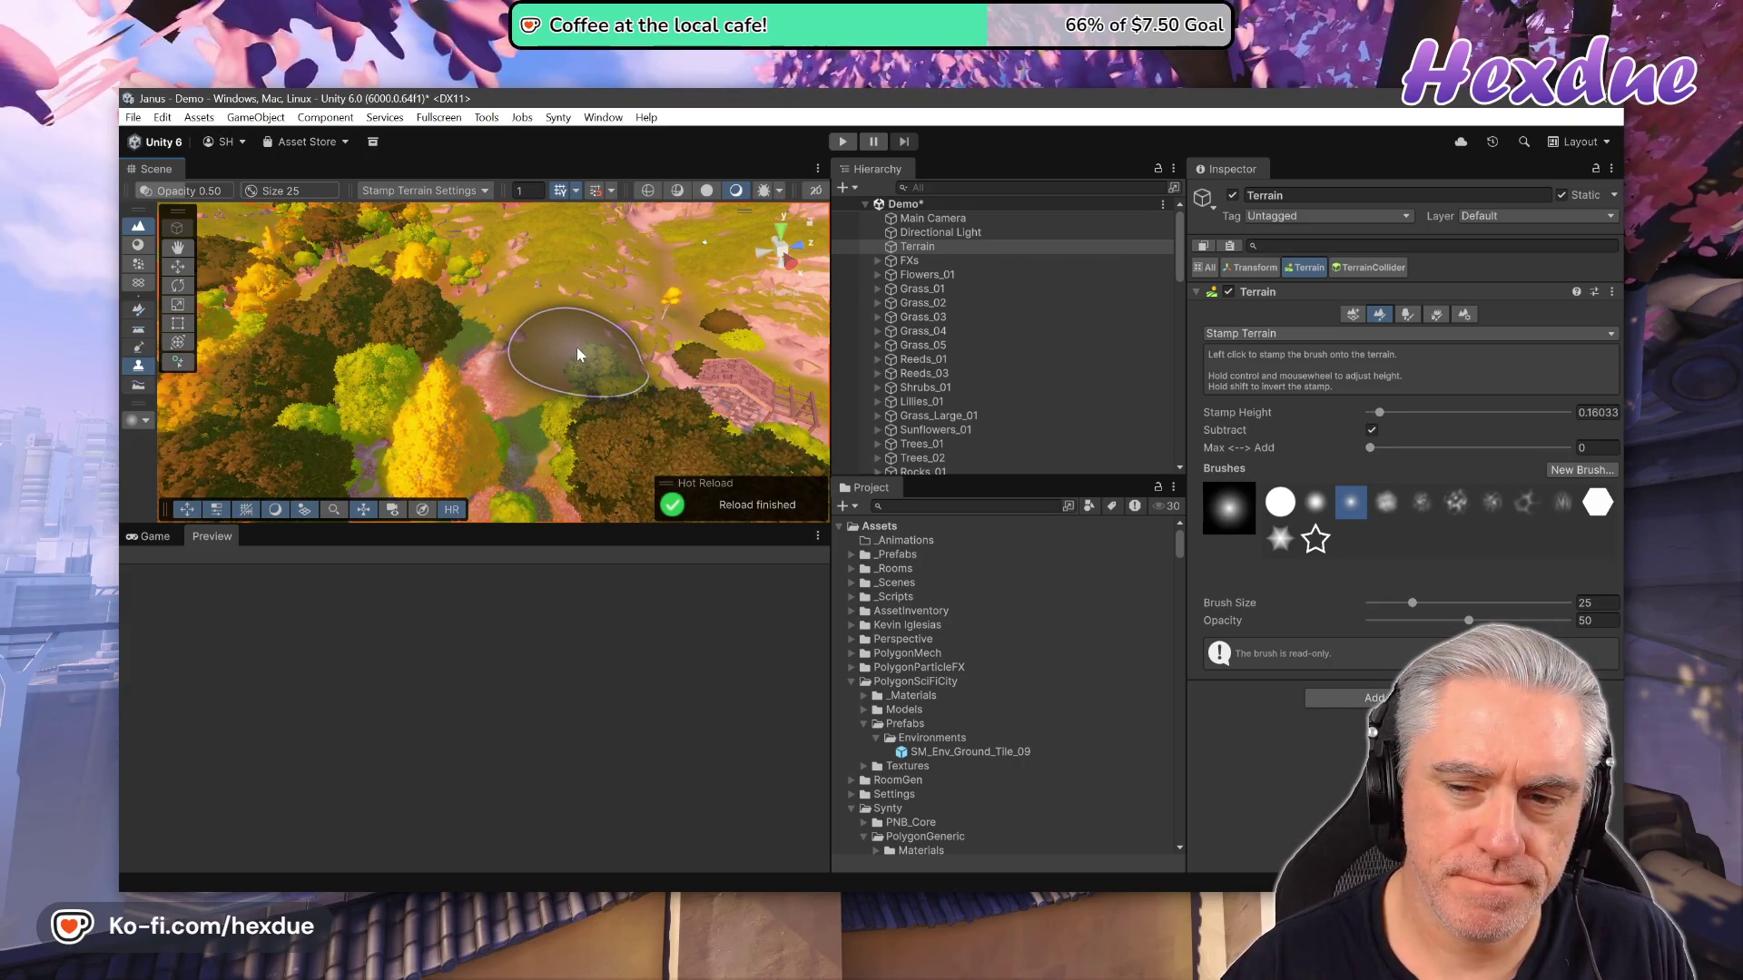
{"action": "scroll", "coordinate": [554, 309], "scroll_direction": "up", "scroll_amount": 5, "text": "ctrl+shift"}
{"action": "scroll", "coordinate": [545, 290], "scroll_direction": "up", "scroll_amount": 2, "text": "ctrl"}
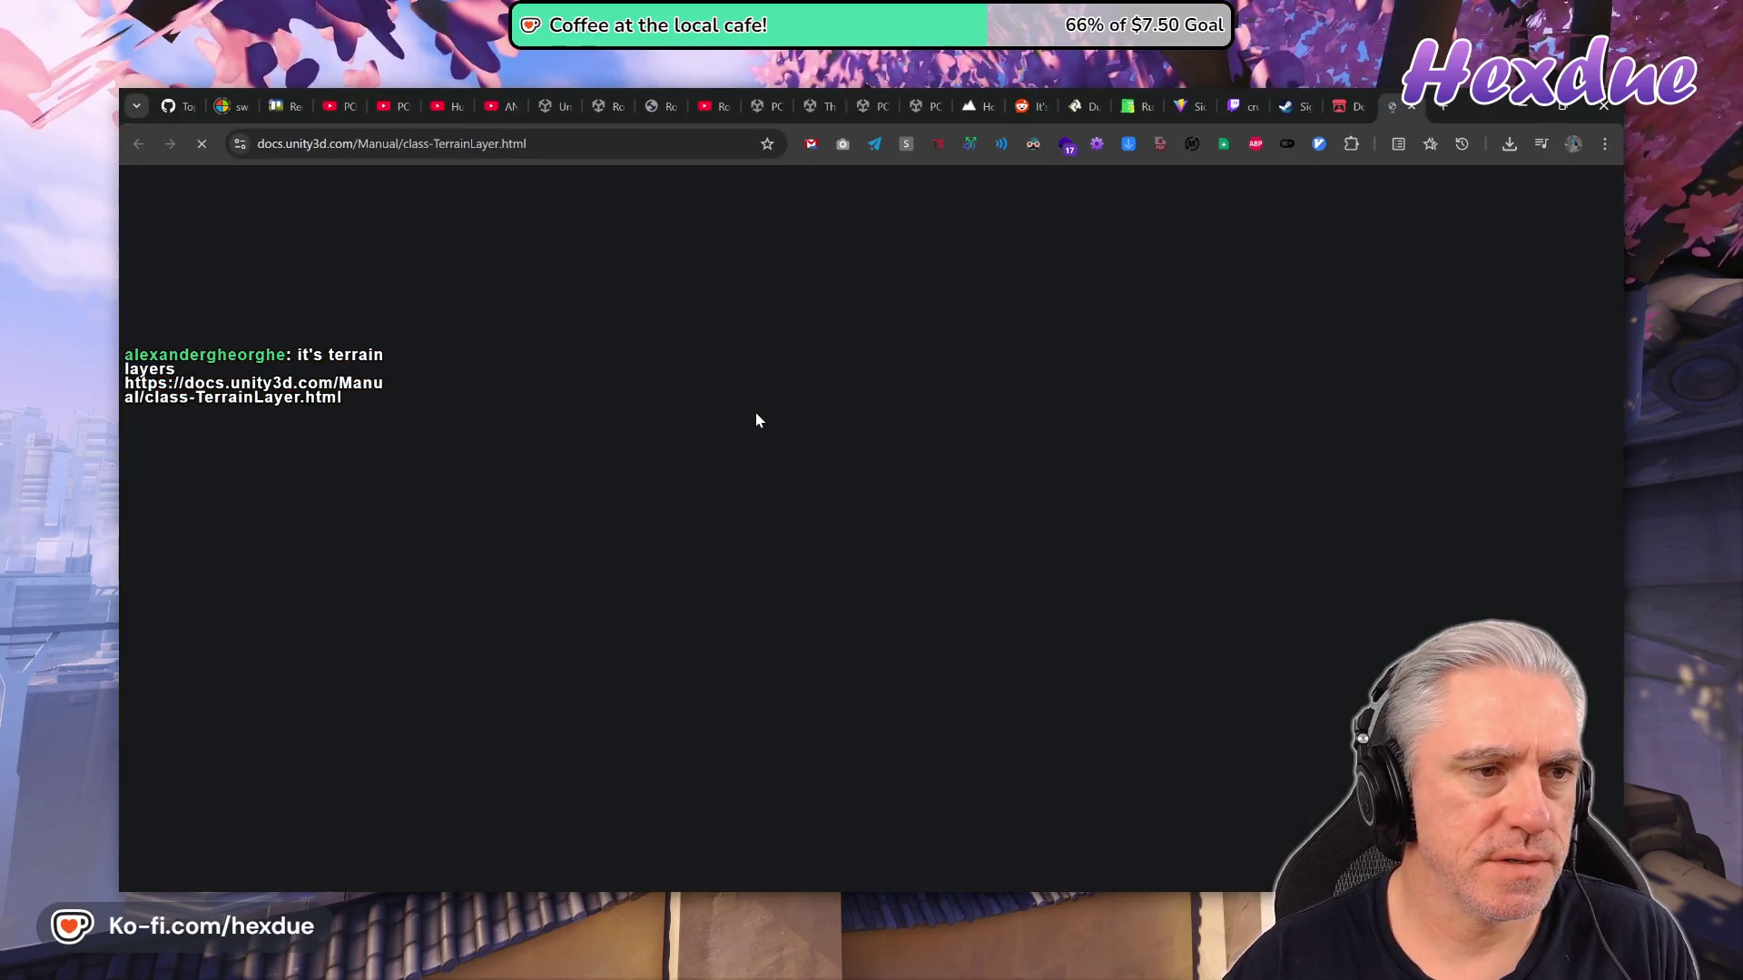
Read the Terrain Layer manual page's Create Layer steps, then start a new browser tab.
{"action": "scroll", "coordinate": [889, 513], "scroll_direction": "down", "scroll_amount": 4}
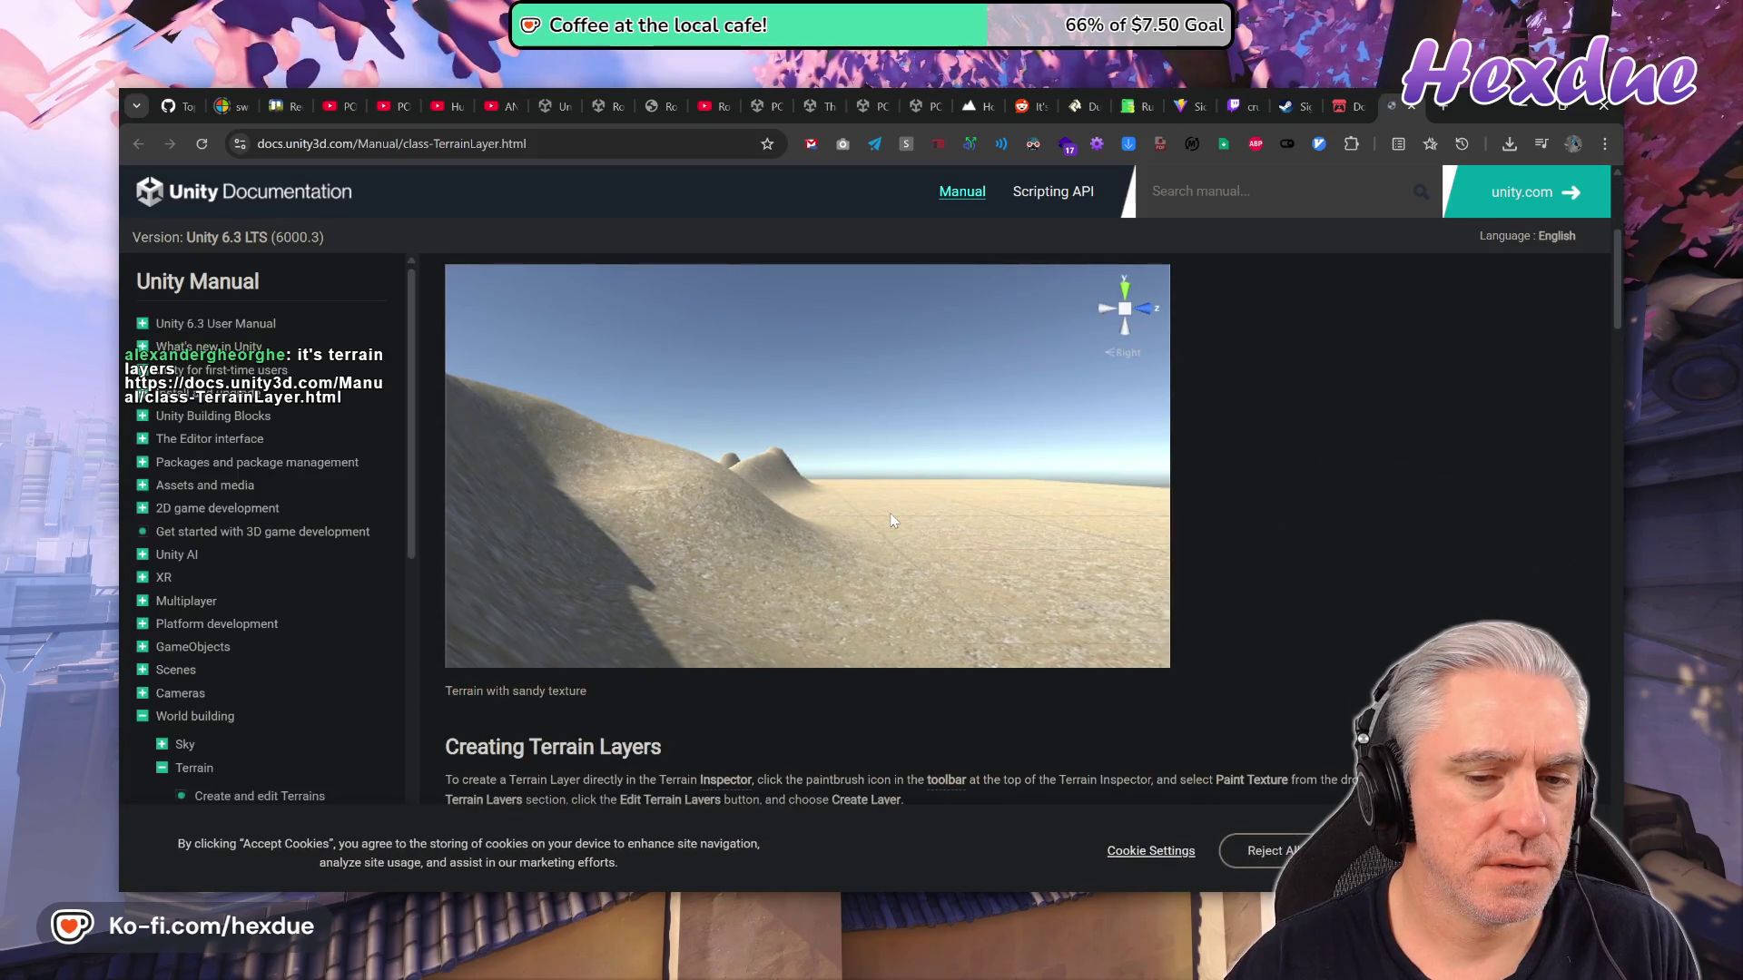
{"action": "scroll", "coordinate": [890, 515], "scroll_direction": "down", "scroll_amount": 4}
{"action": "scroll", "coordinate": [893, 524], "scroll_direction": "down", "scroll_amount": 2}
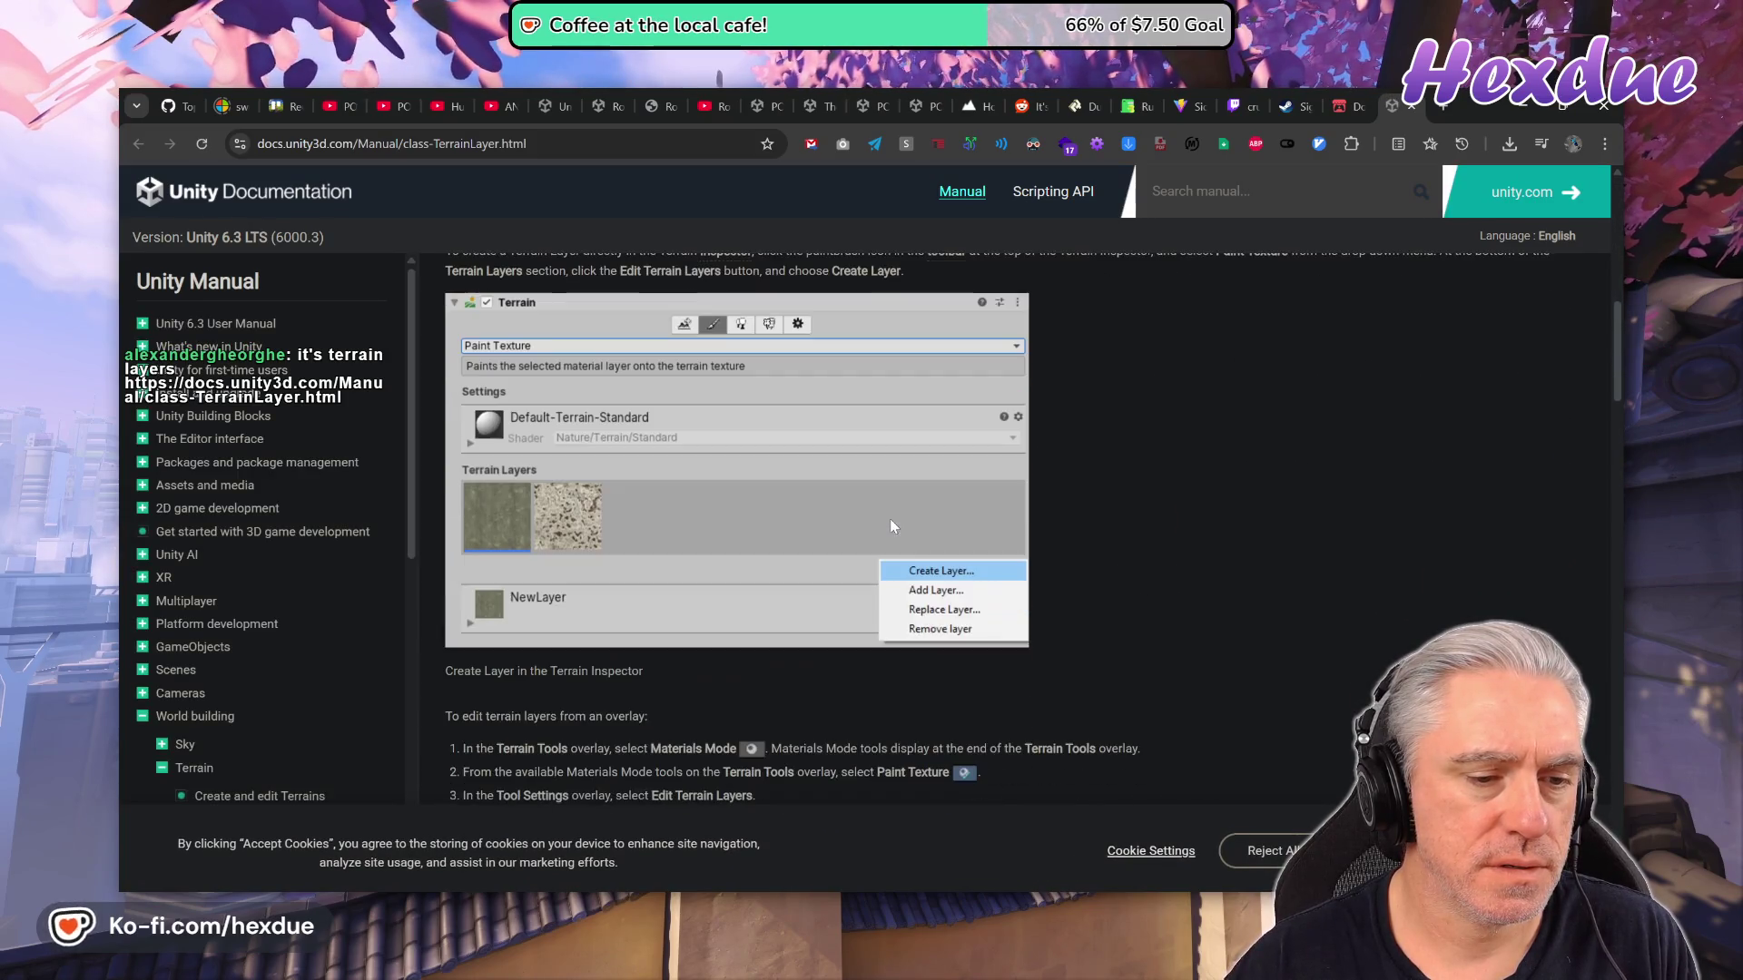
{"action": "scroll", "coordinate": [889, 523], "scroll_direction": "down", "scroll_amount": 6}
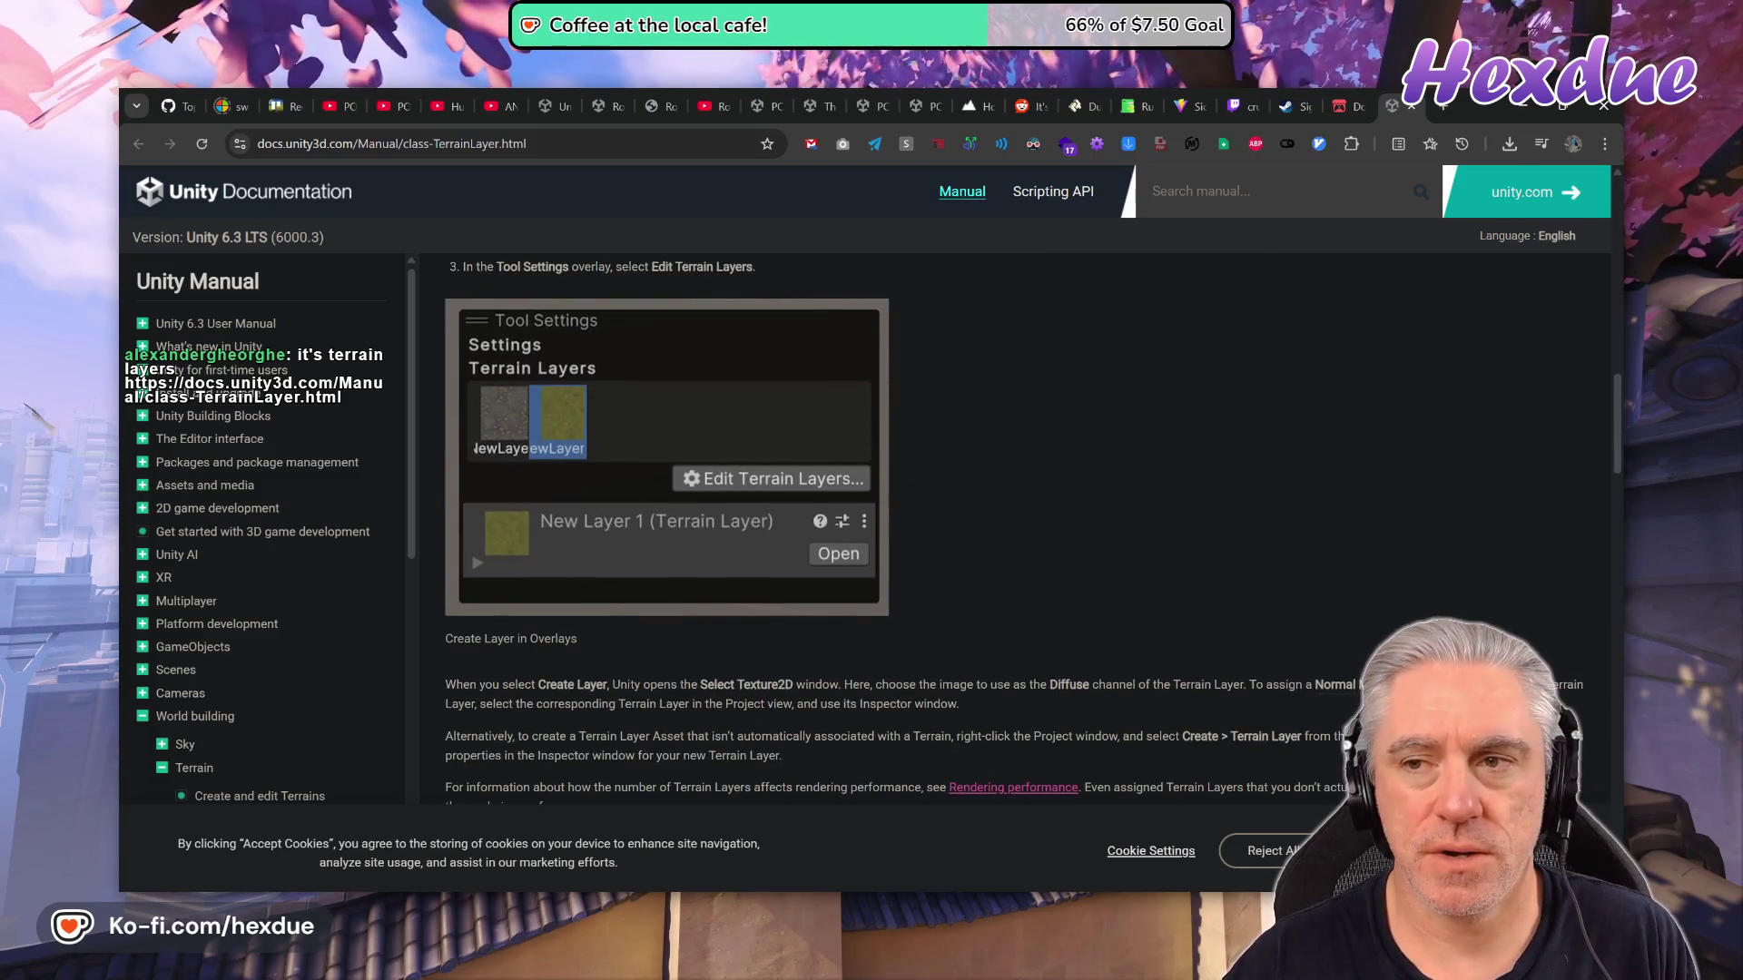
{"action": "left_click", "coordinate": [1445, 121]}
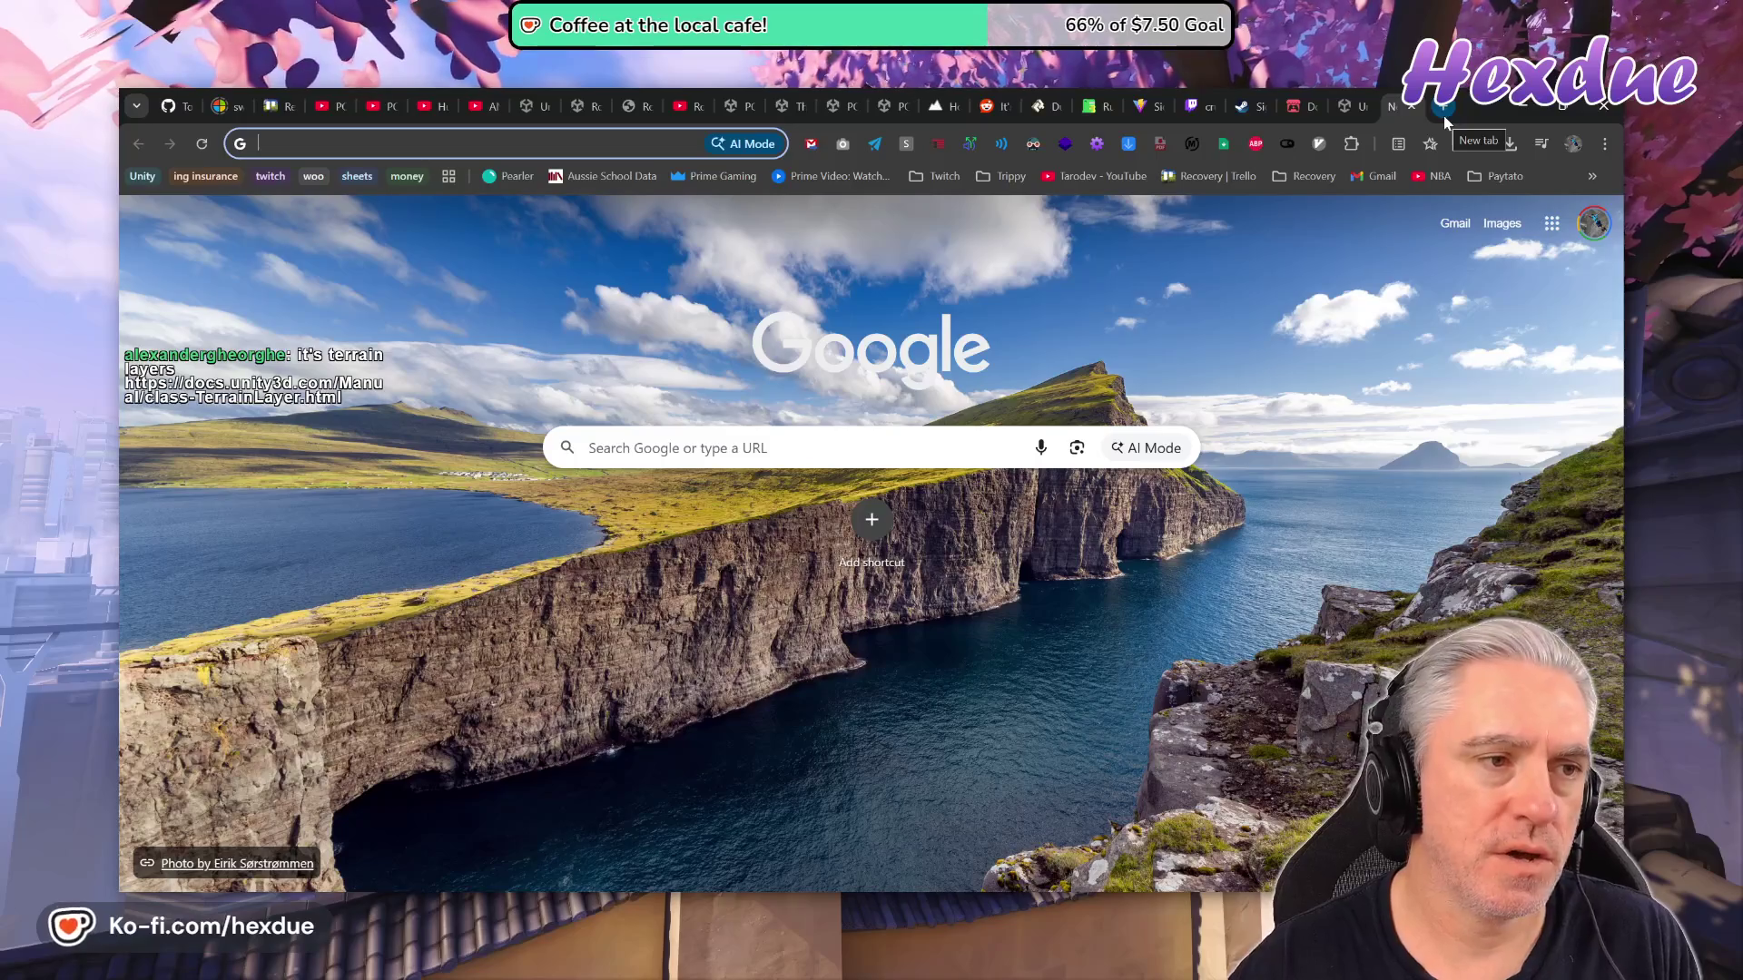
Search Google for 'map magic 2' and filter to video results.
{"action": "type", "text": "map ma"}
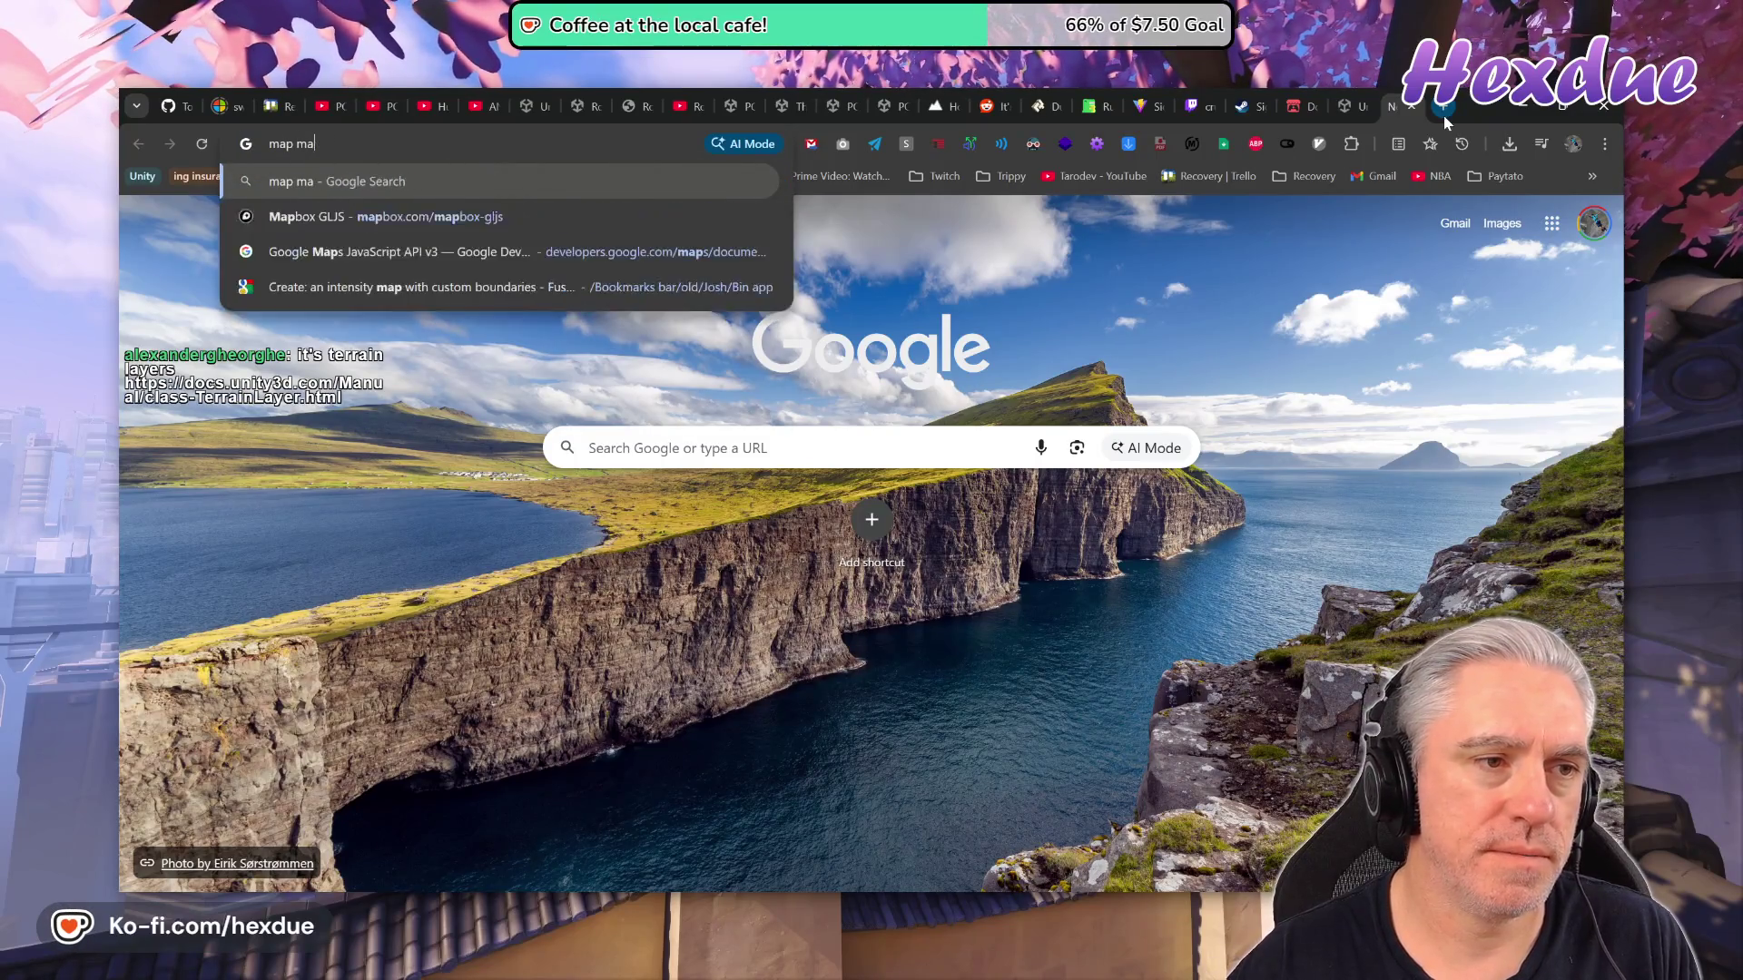
{"action": "type", "text": "gic 2"}
{"action": "key", "text": "Return"}
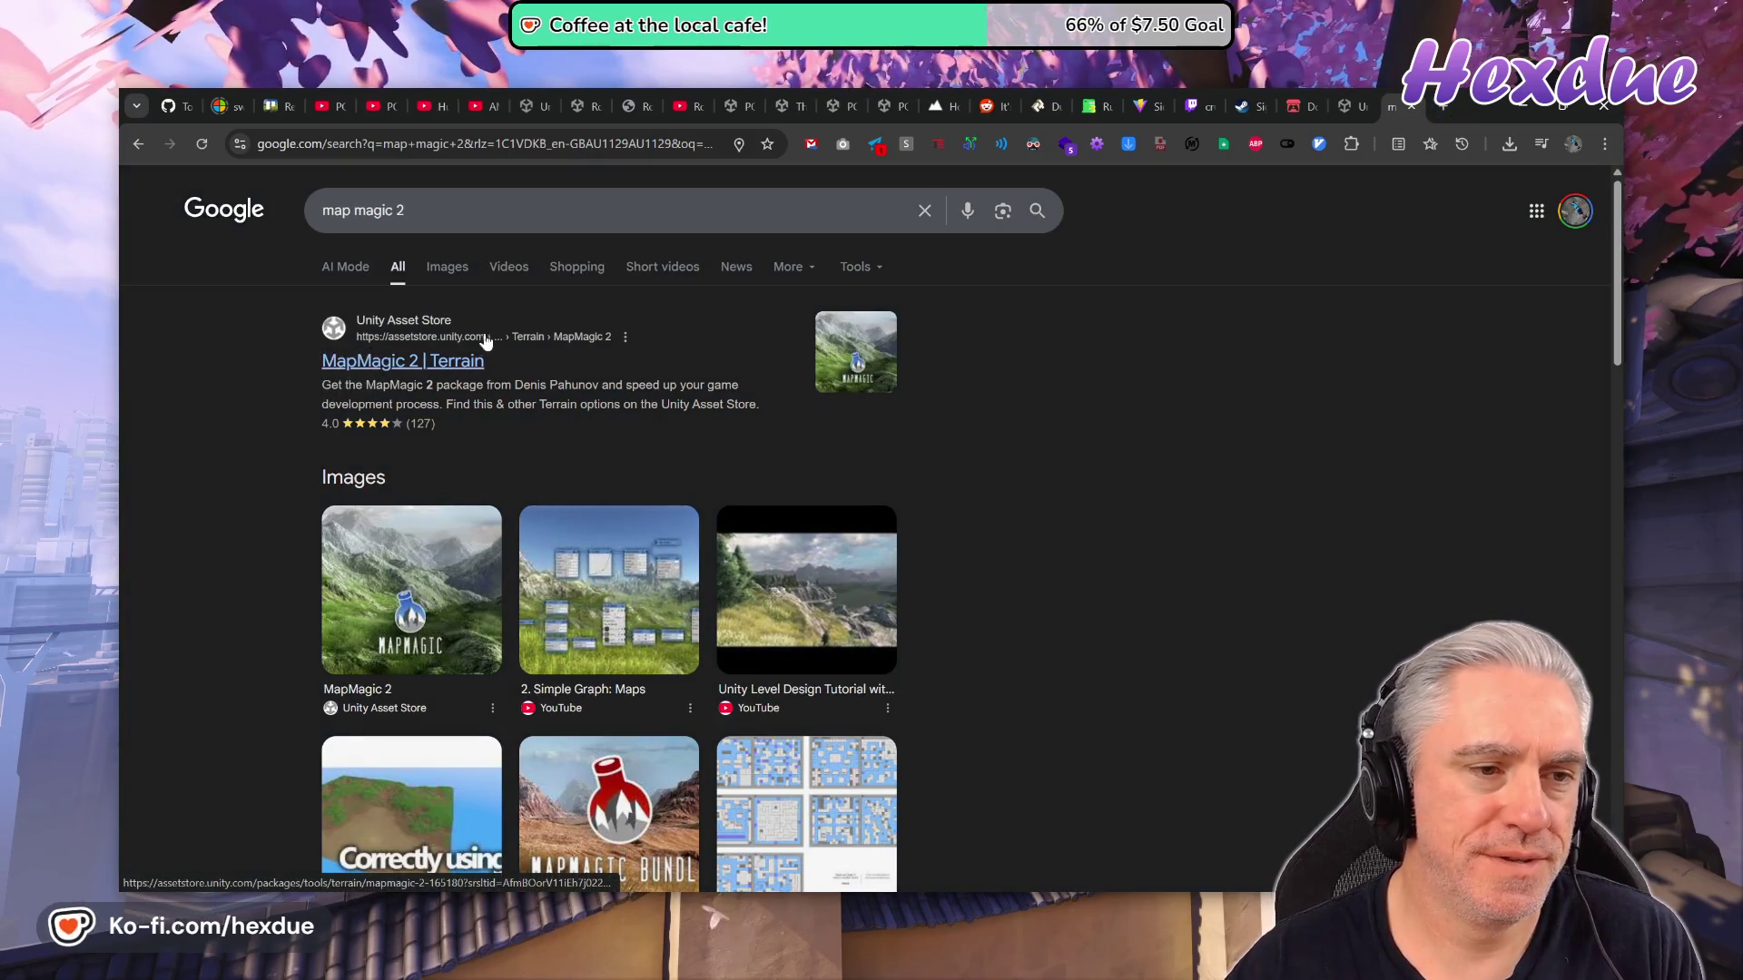
{"action": "left_click", "coordinate": [508, 267]}
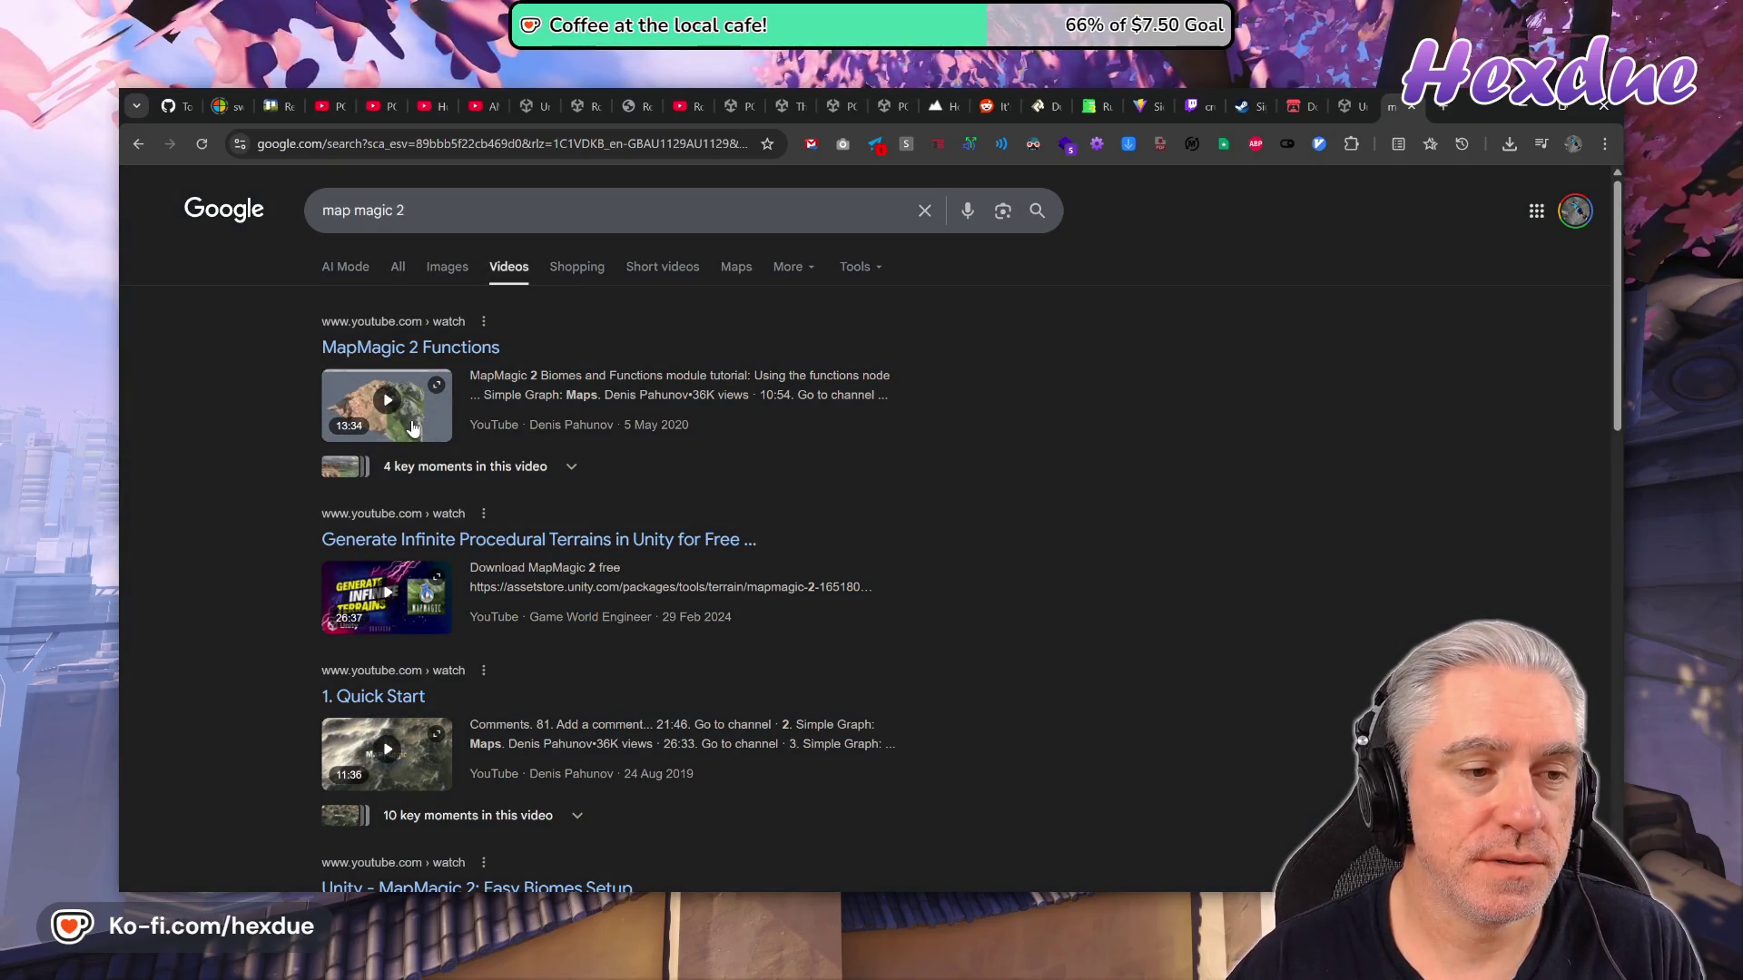
Play the MapMagic 2 Functions video briefly, then open it on YouTube.
{"action": "left_click", "coordinate": [413, 426]}
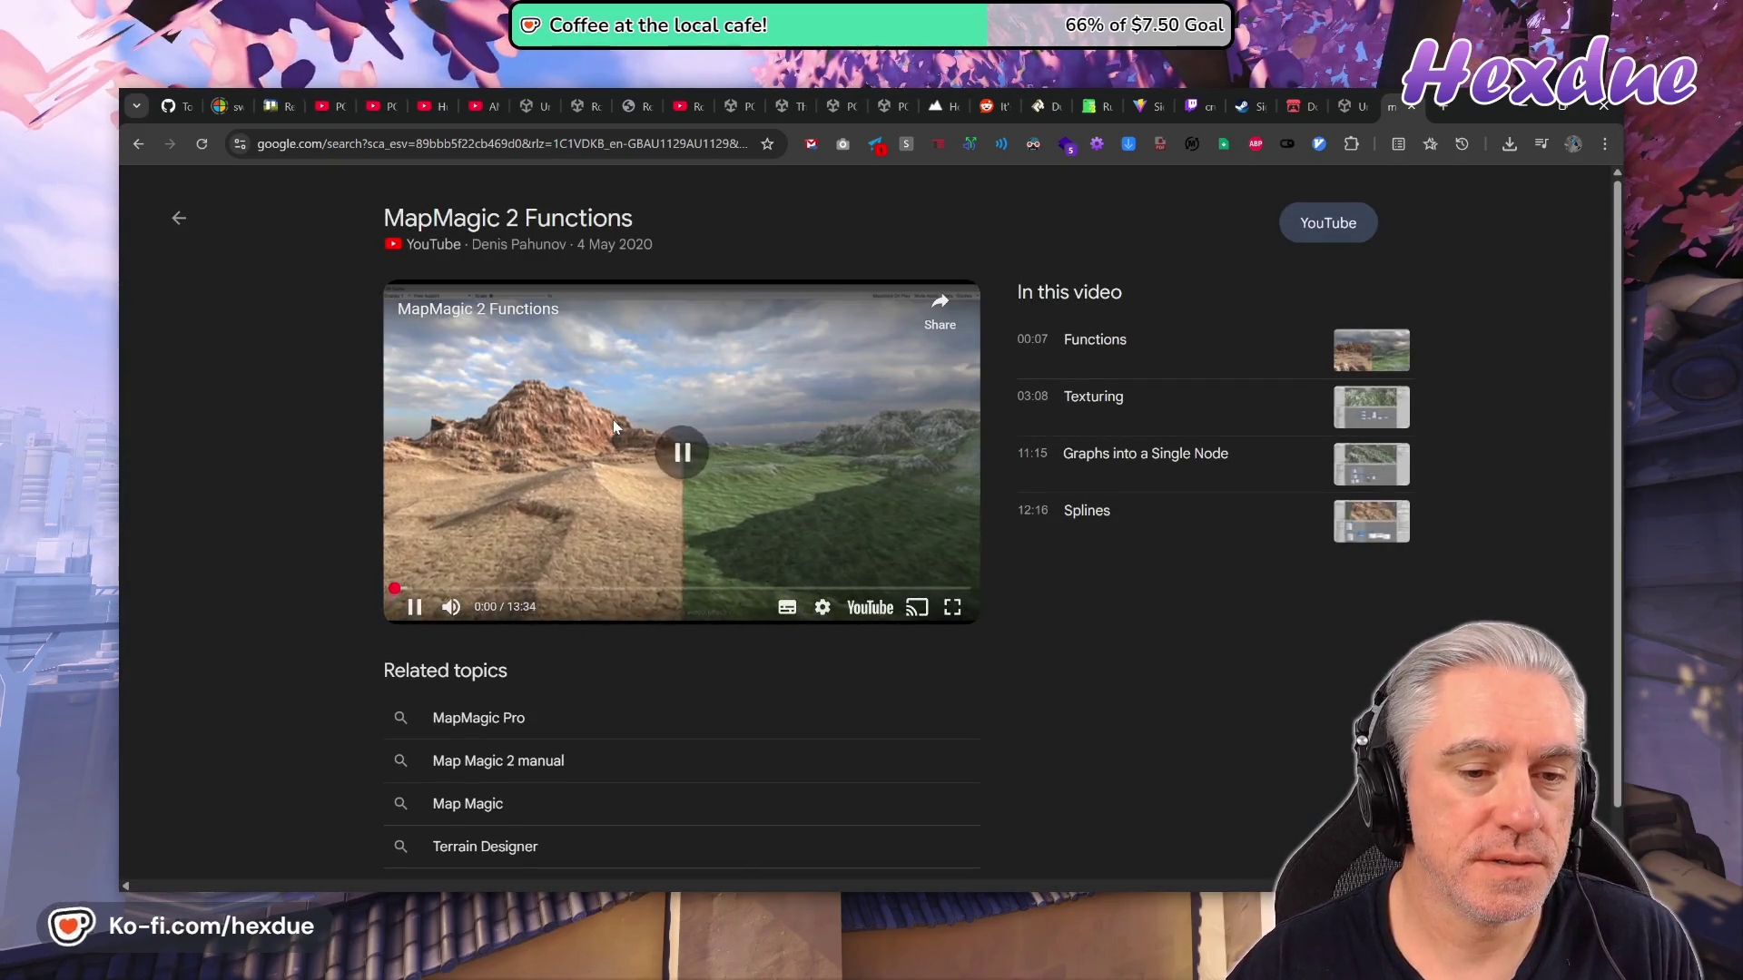
{"action": "double_click", "coordinate": [613, 419]}
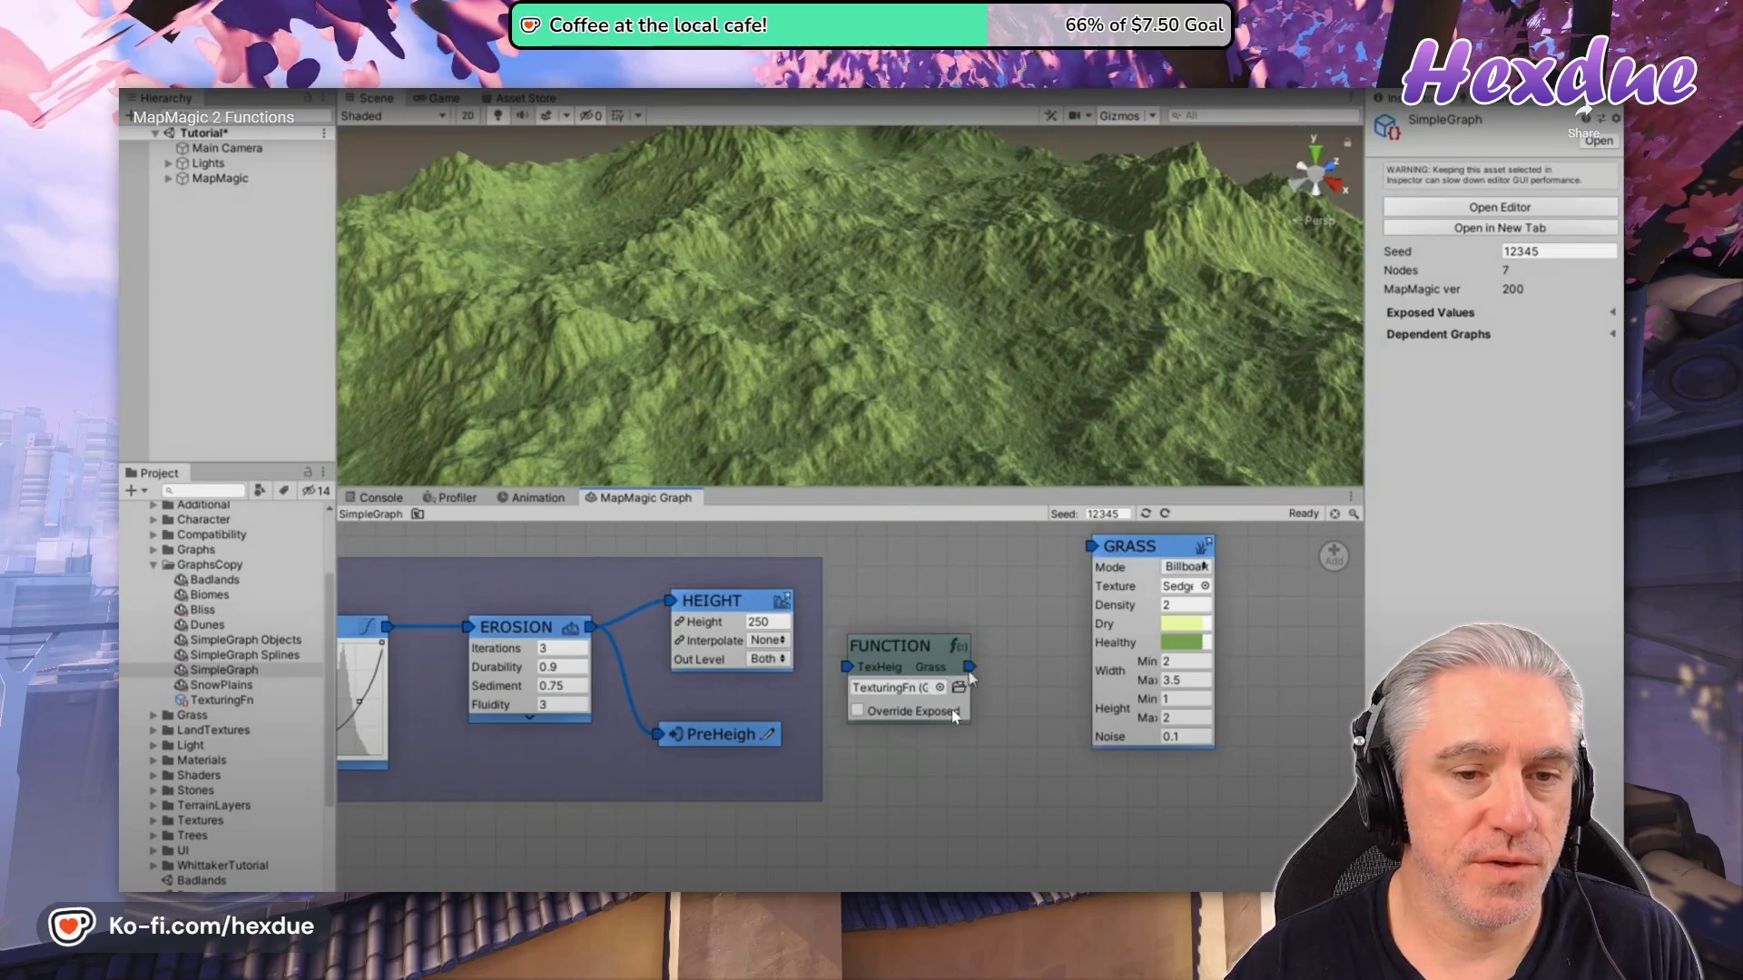
{"action": "key", "text": "Escape"}
{"action": "left_click", "coordinate": [849, 402]}
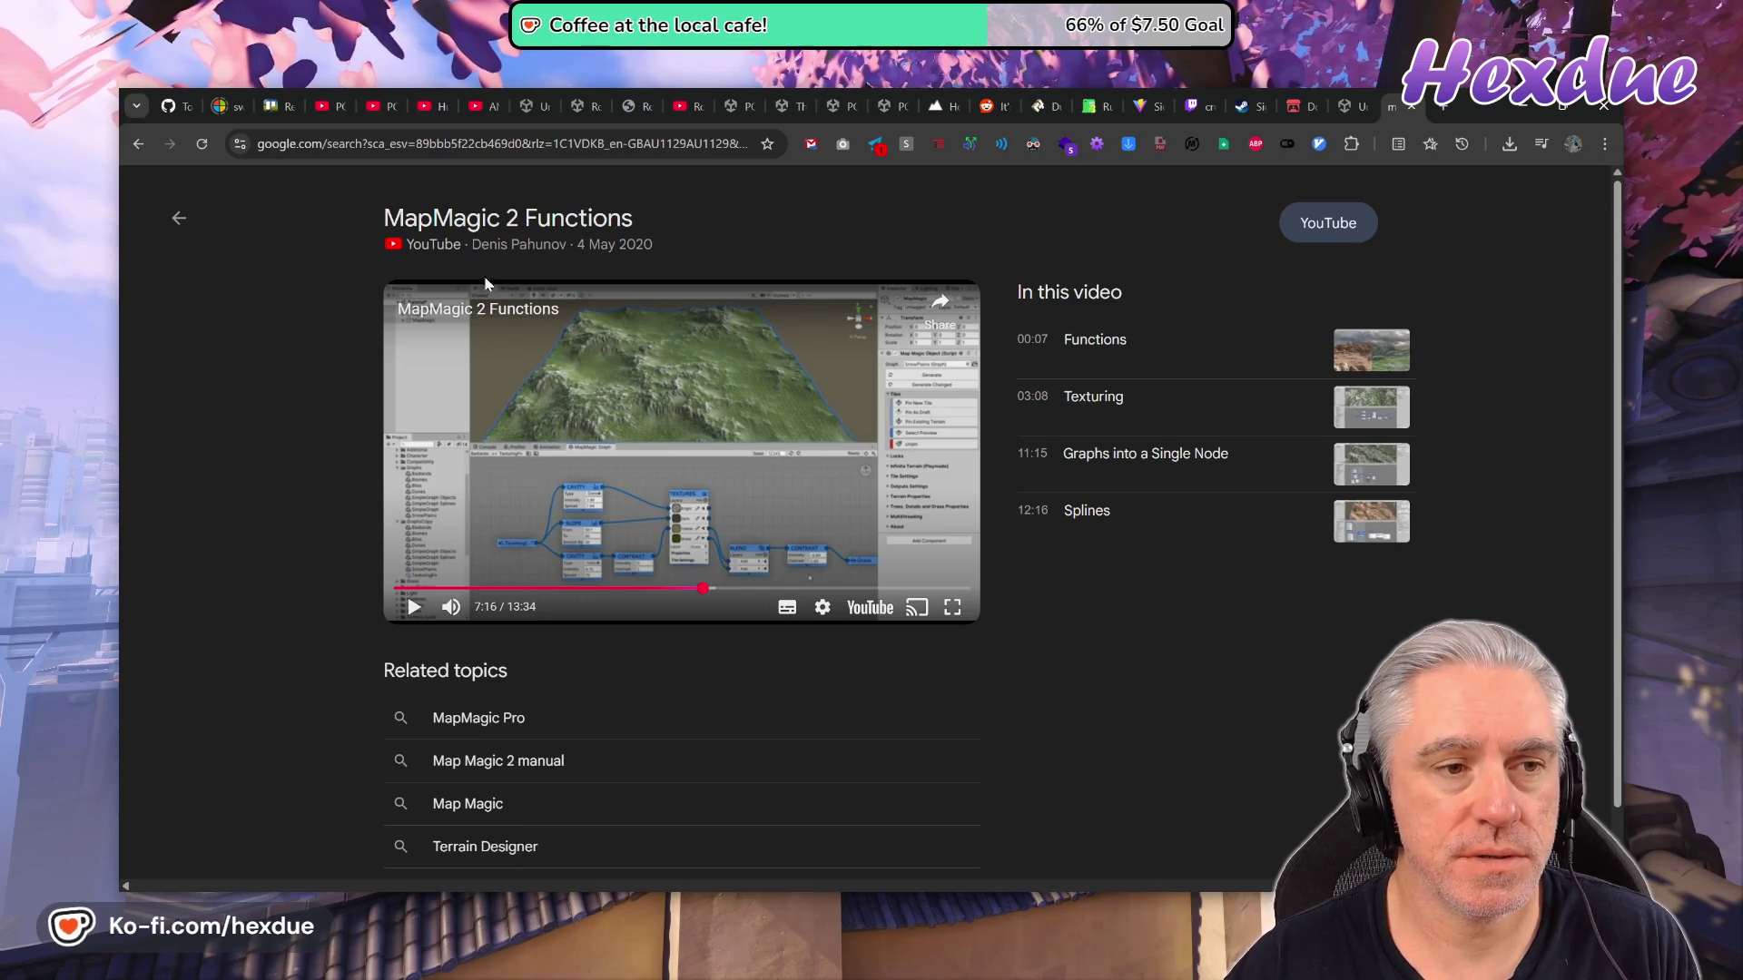
{"action": "left_click", "coordinate": [454, 224]}
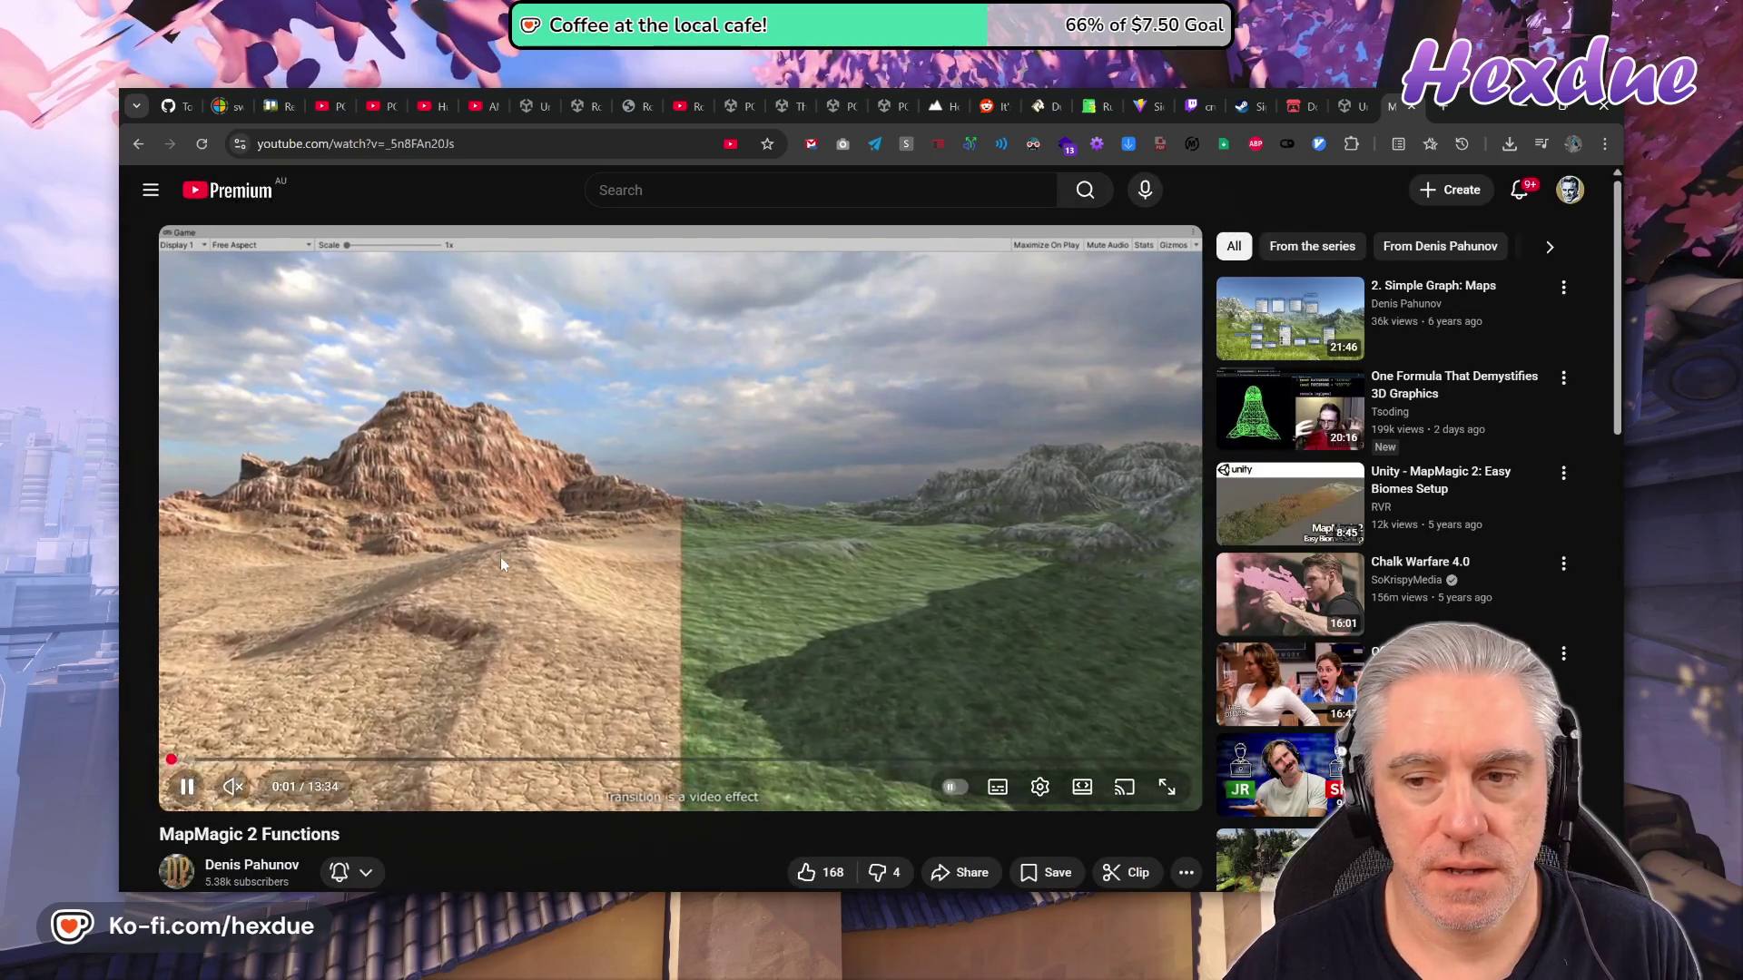
Open '2. Simple Graph: Maps' from the series and skim it at 1:46, 4:28, 10:24, 13:05.
{"action": "left_click", "coordinate": [499, 555]}
{"action": "left_click", "coordinate": [1313, 246]}
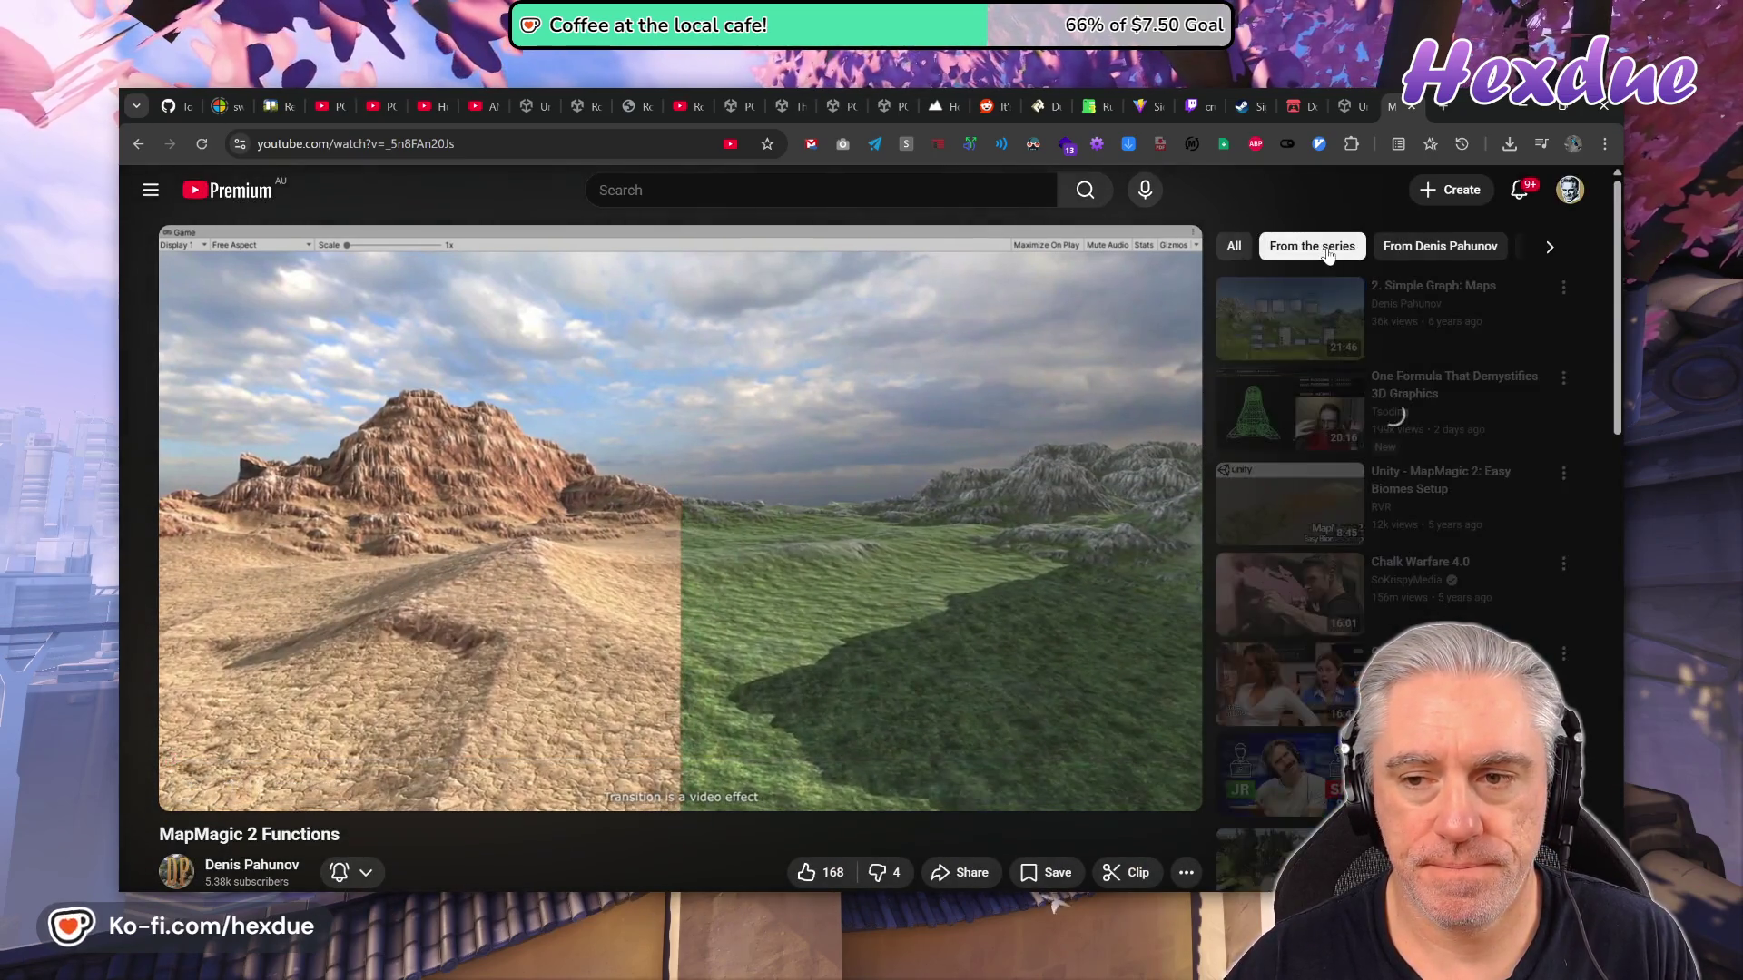
{"action": "left_click", "coordinate": [1405, 402]}
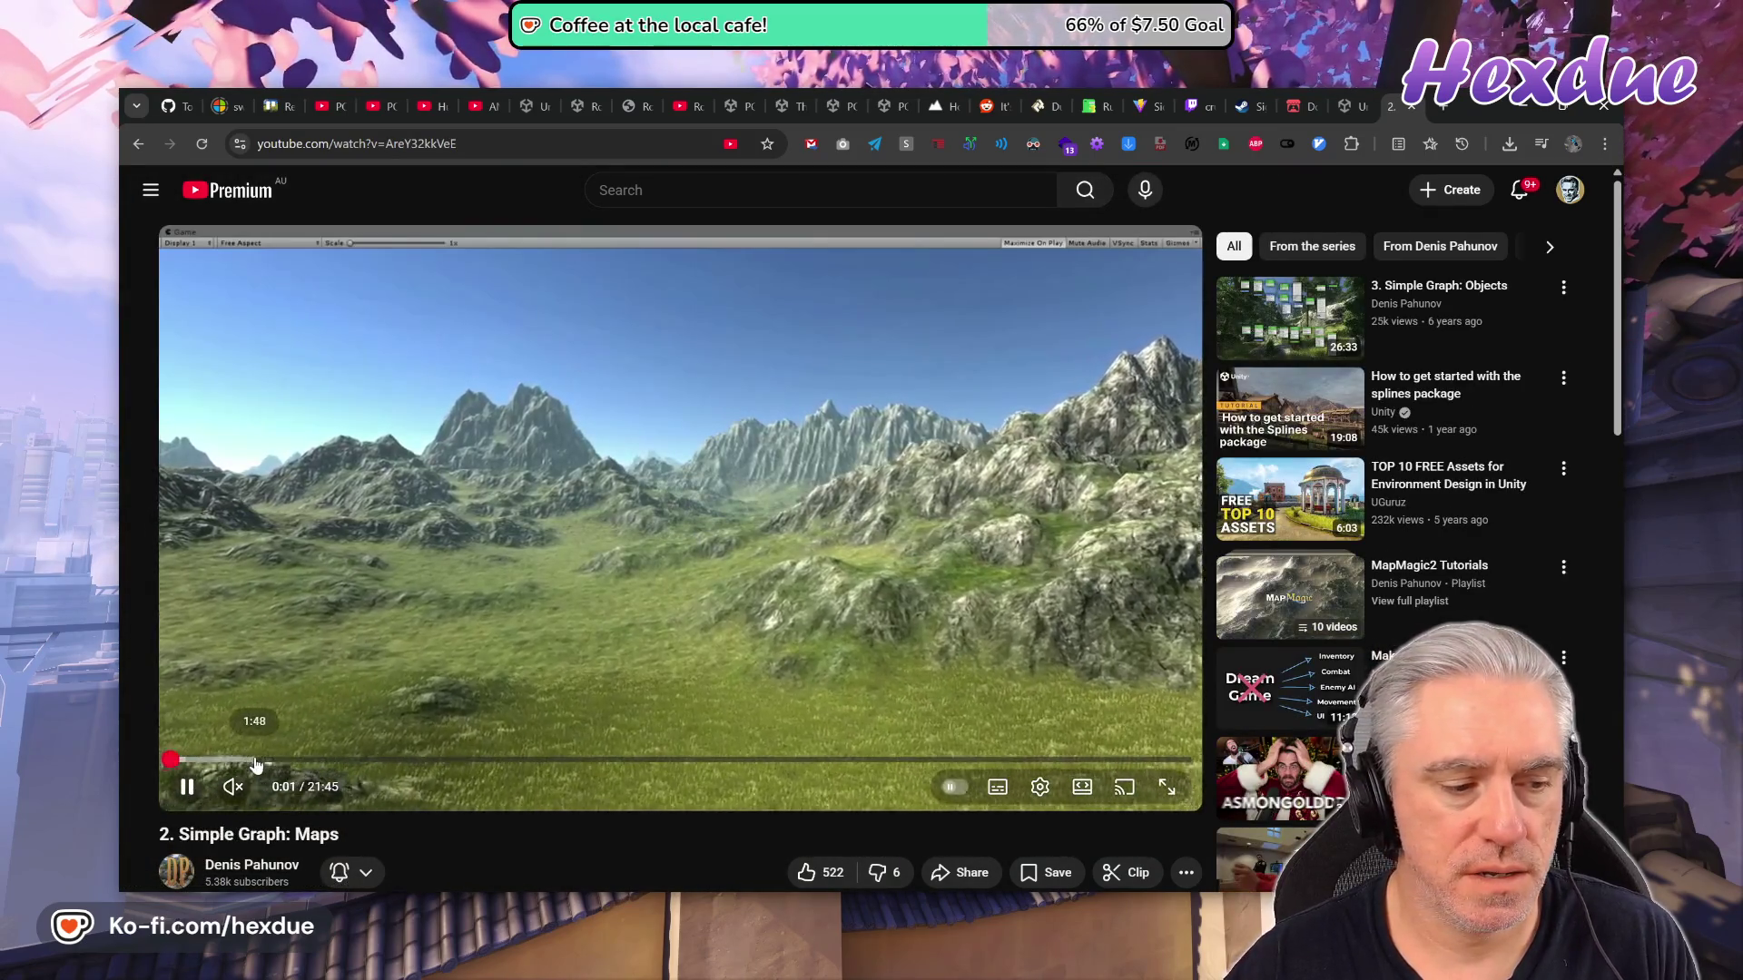
{"action": "left_click", "coordinate": [252, 759]}
{"action": "left_click", "coordinate": [382, 759]}
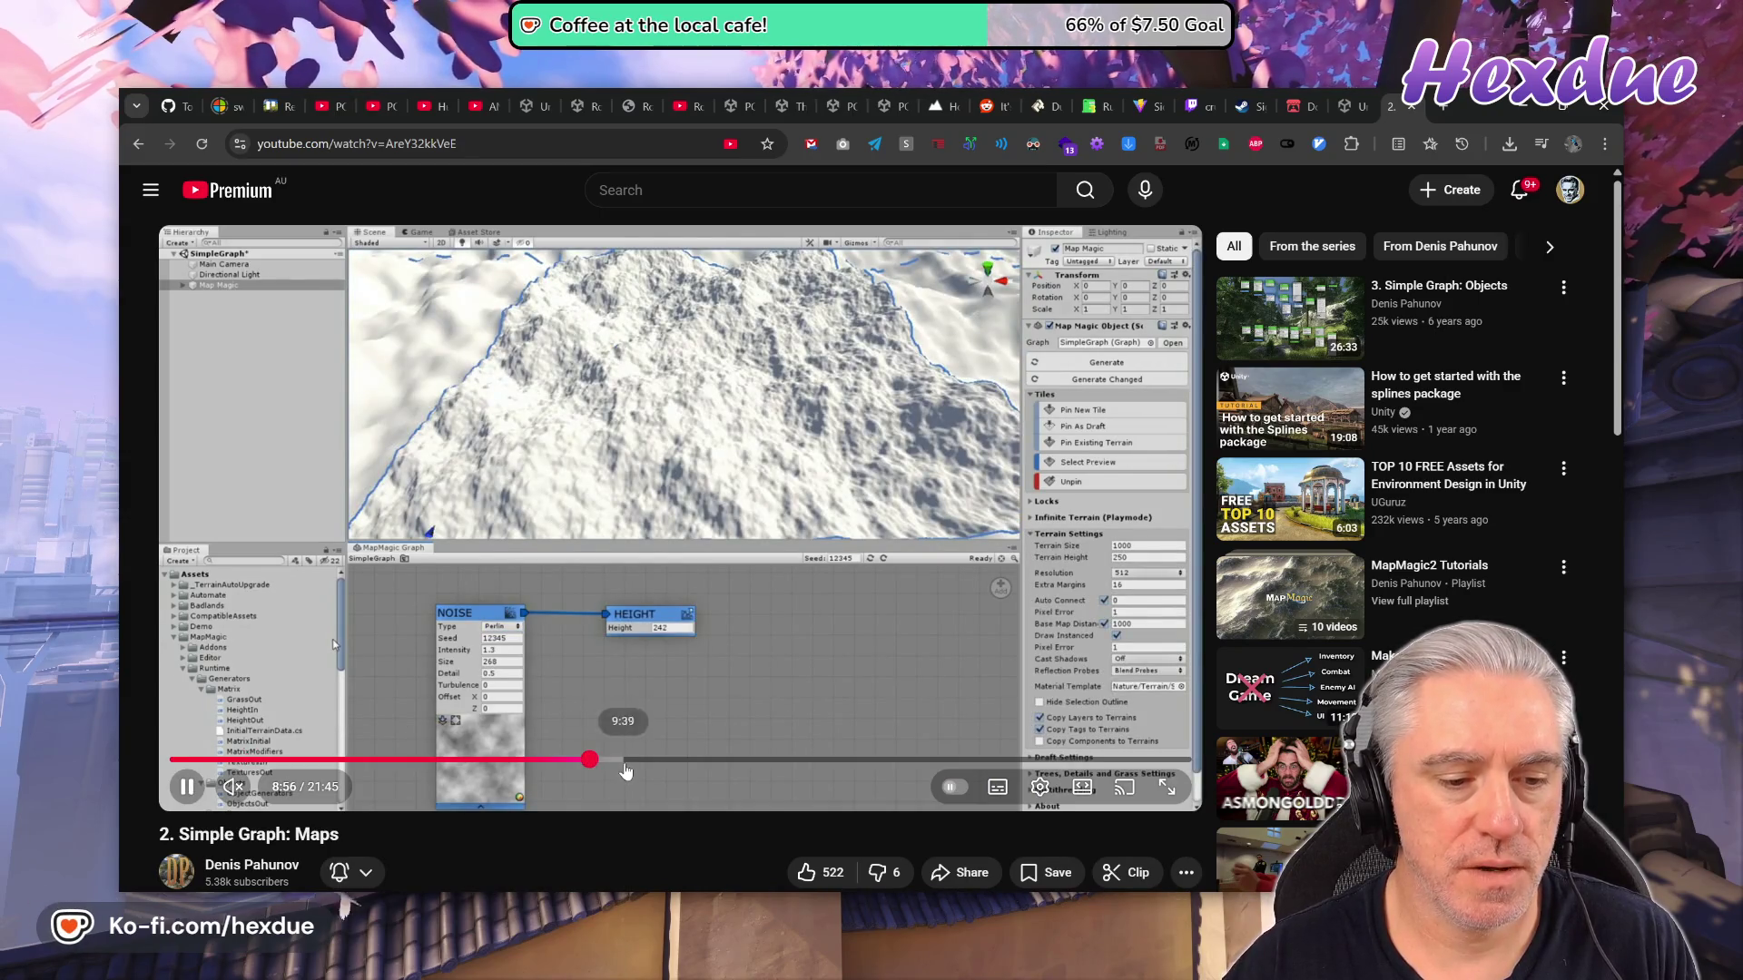
{"action": "left_click", "coordinate": [590, 760]}
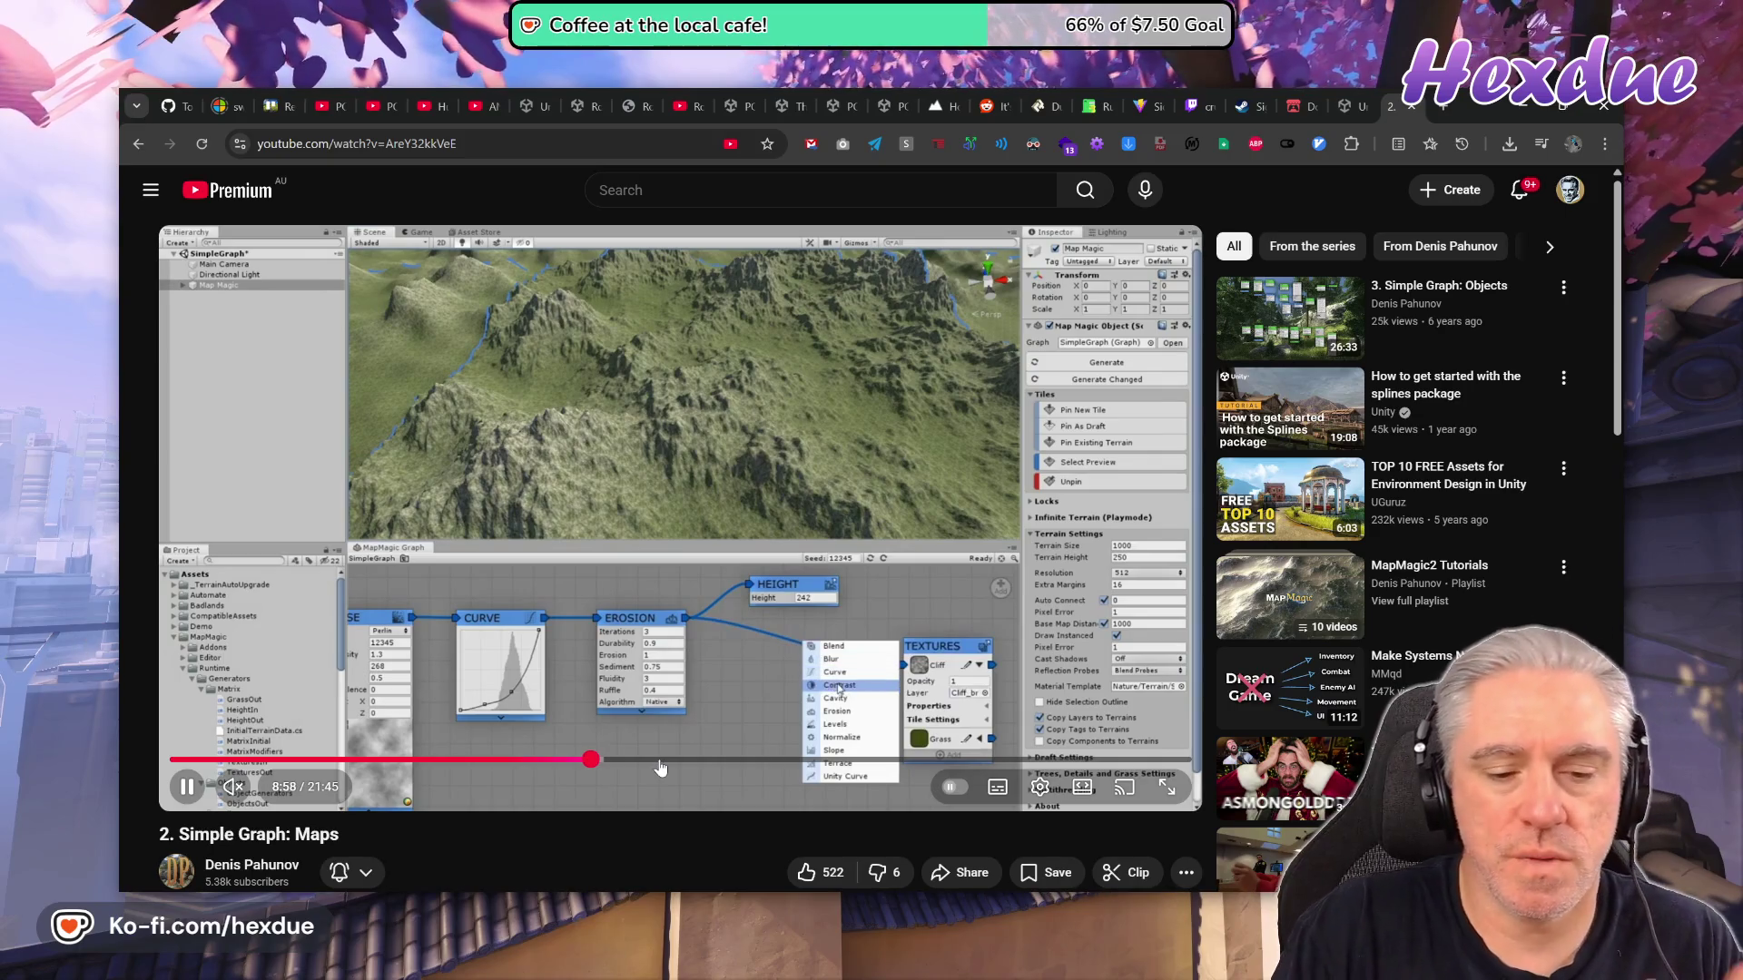
{"action": "left_click", "coordinate": [660, 765]}
{"action": "left_click", "coordinate": [784, 759]}
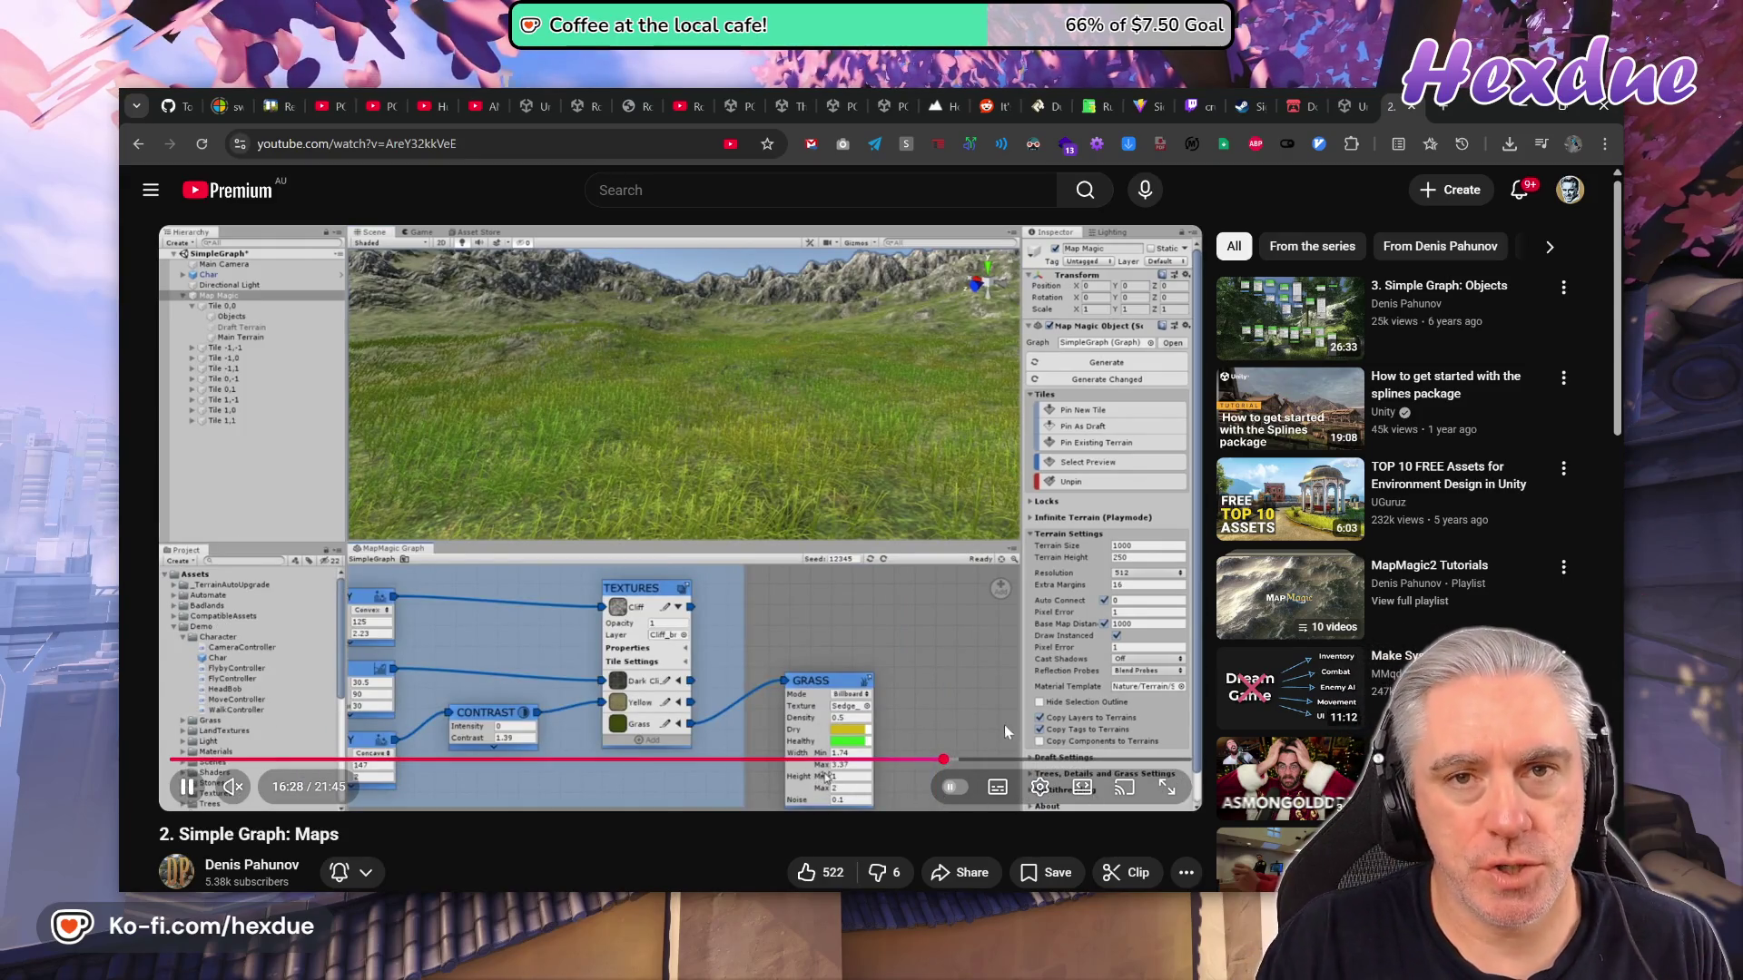
Skim the Maps video's end at 20:17 and 21:13, then play '3. Simple Graph: Objects'.
{"action": "left_click", "coordinate": [683, 107]}
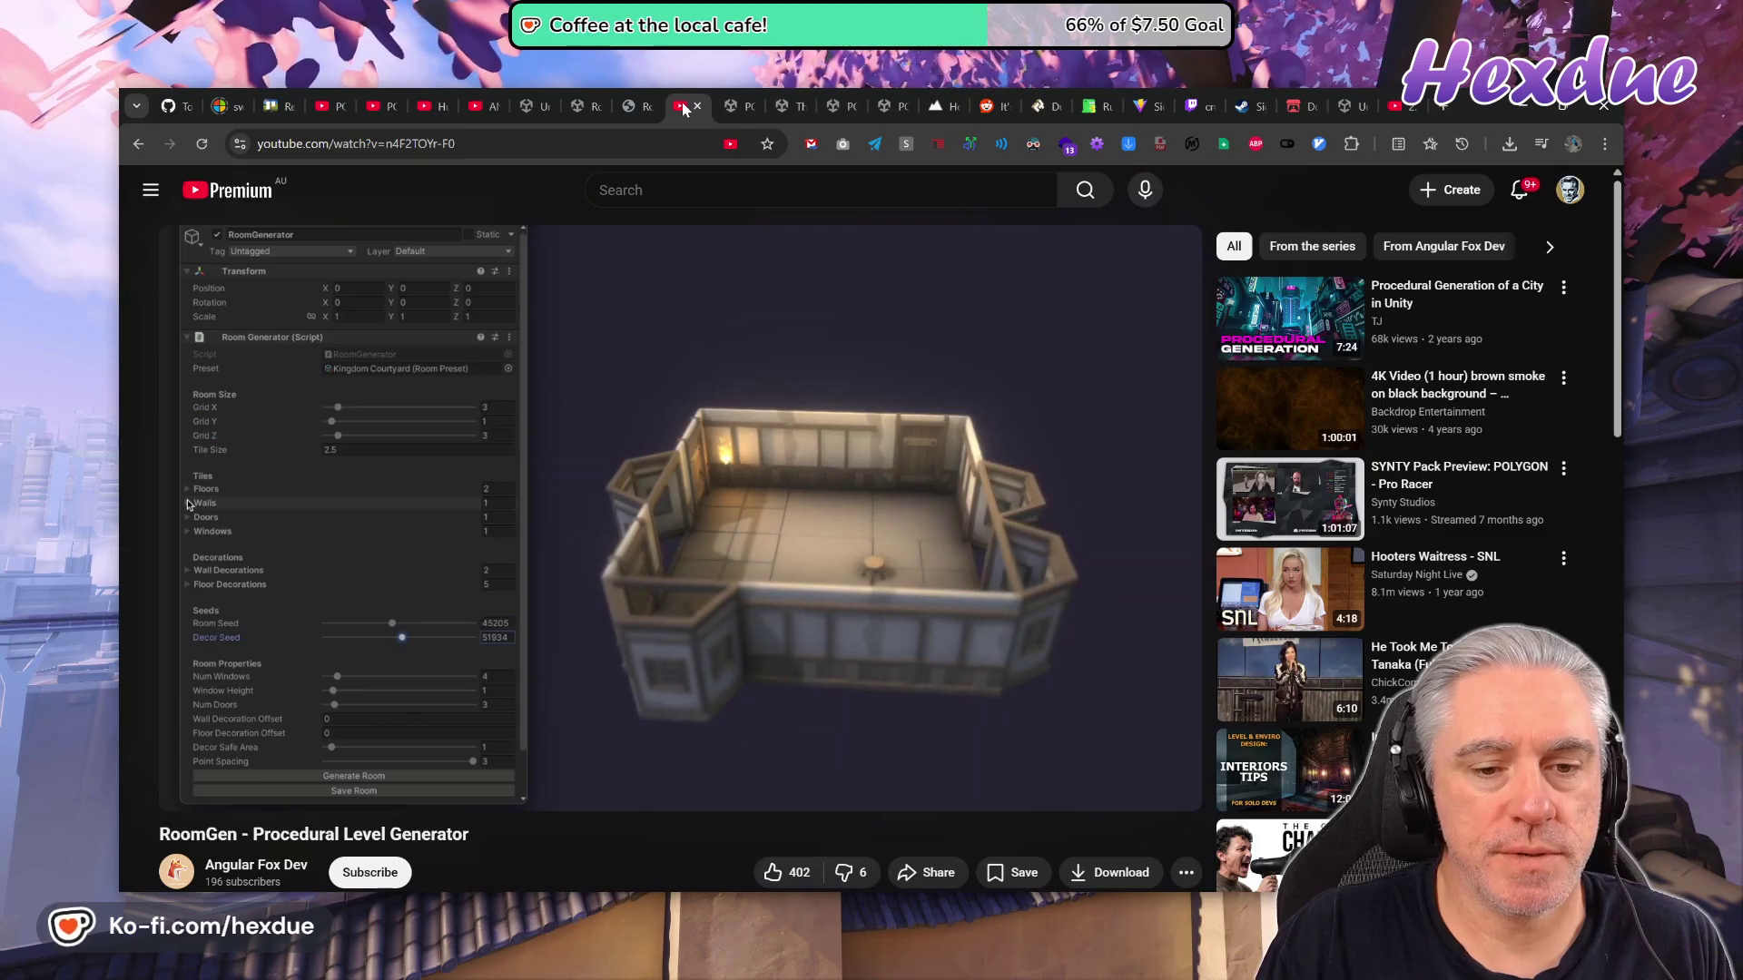
{"action": "left_click", "coordinate": [1403, 107]}
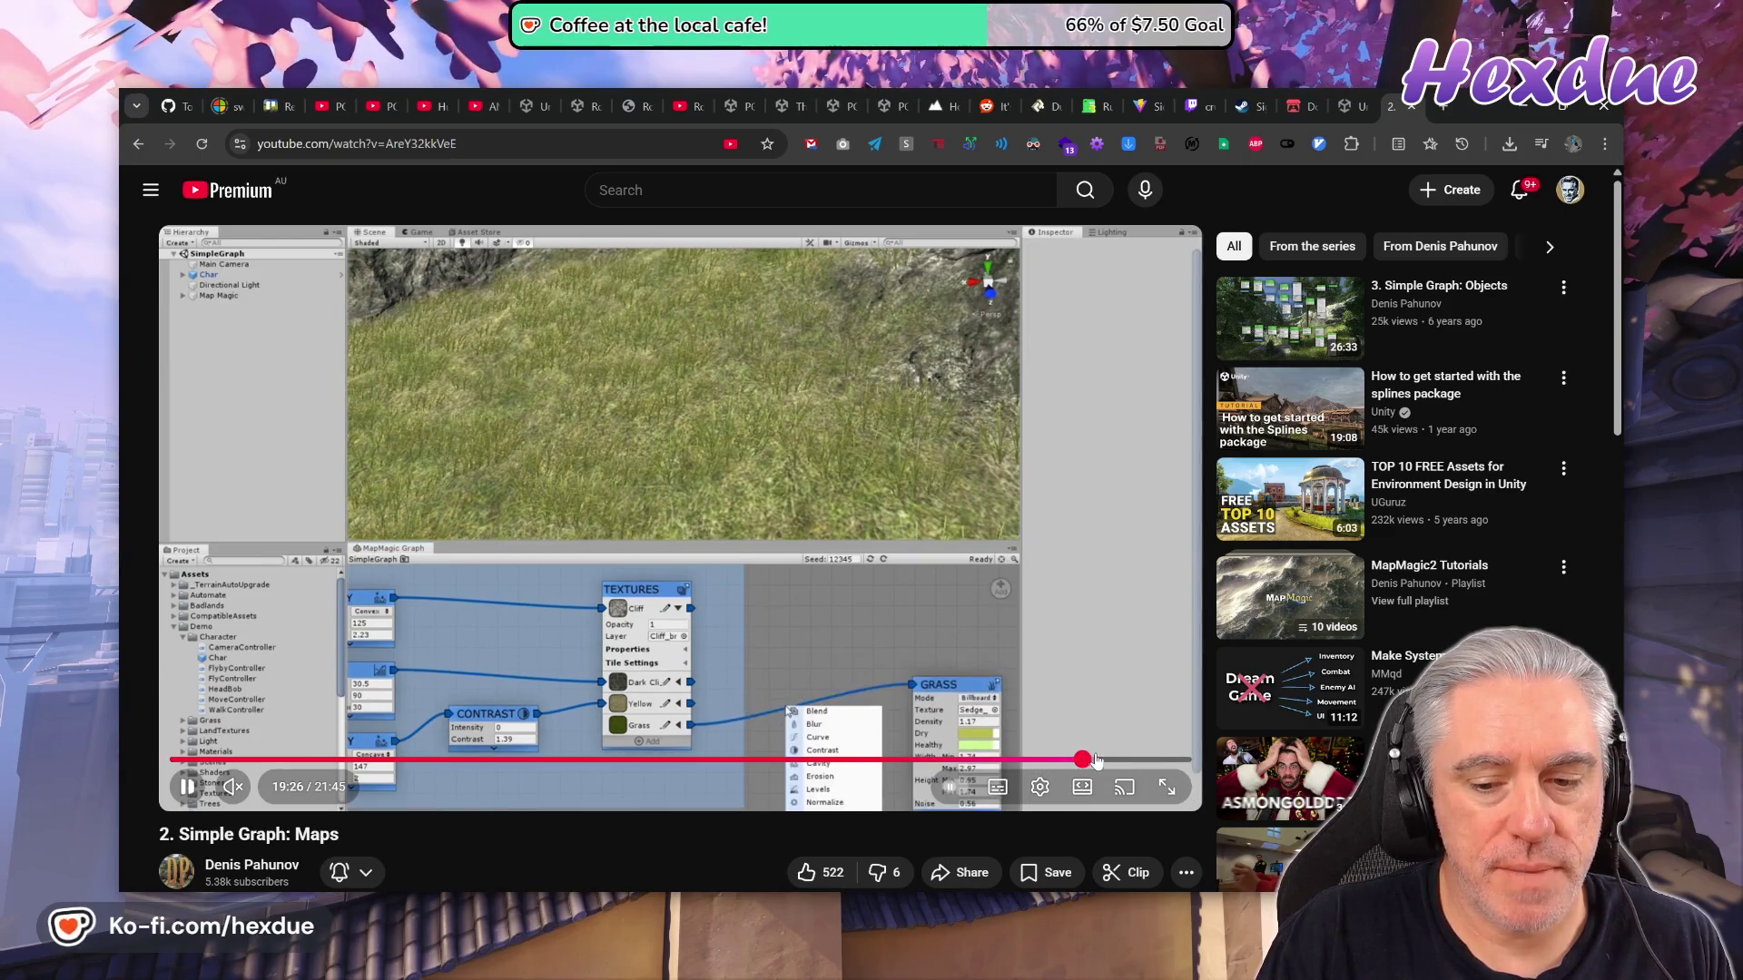
{"action": "left_click", "coordinate": [1123, 759]}
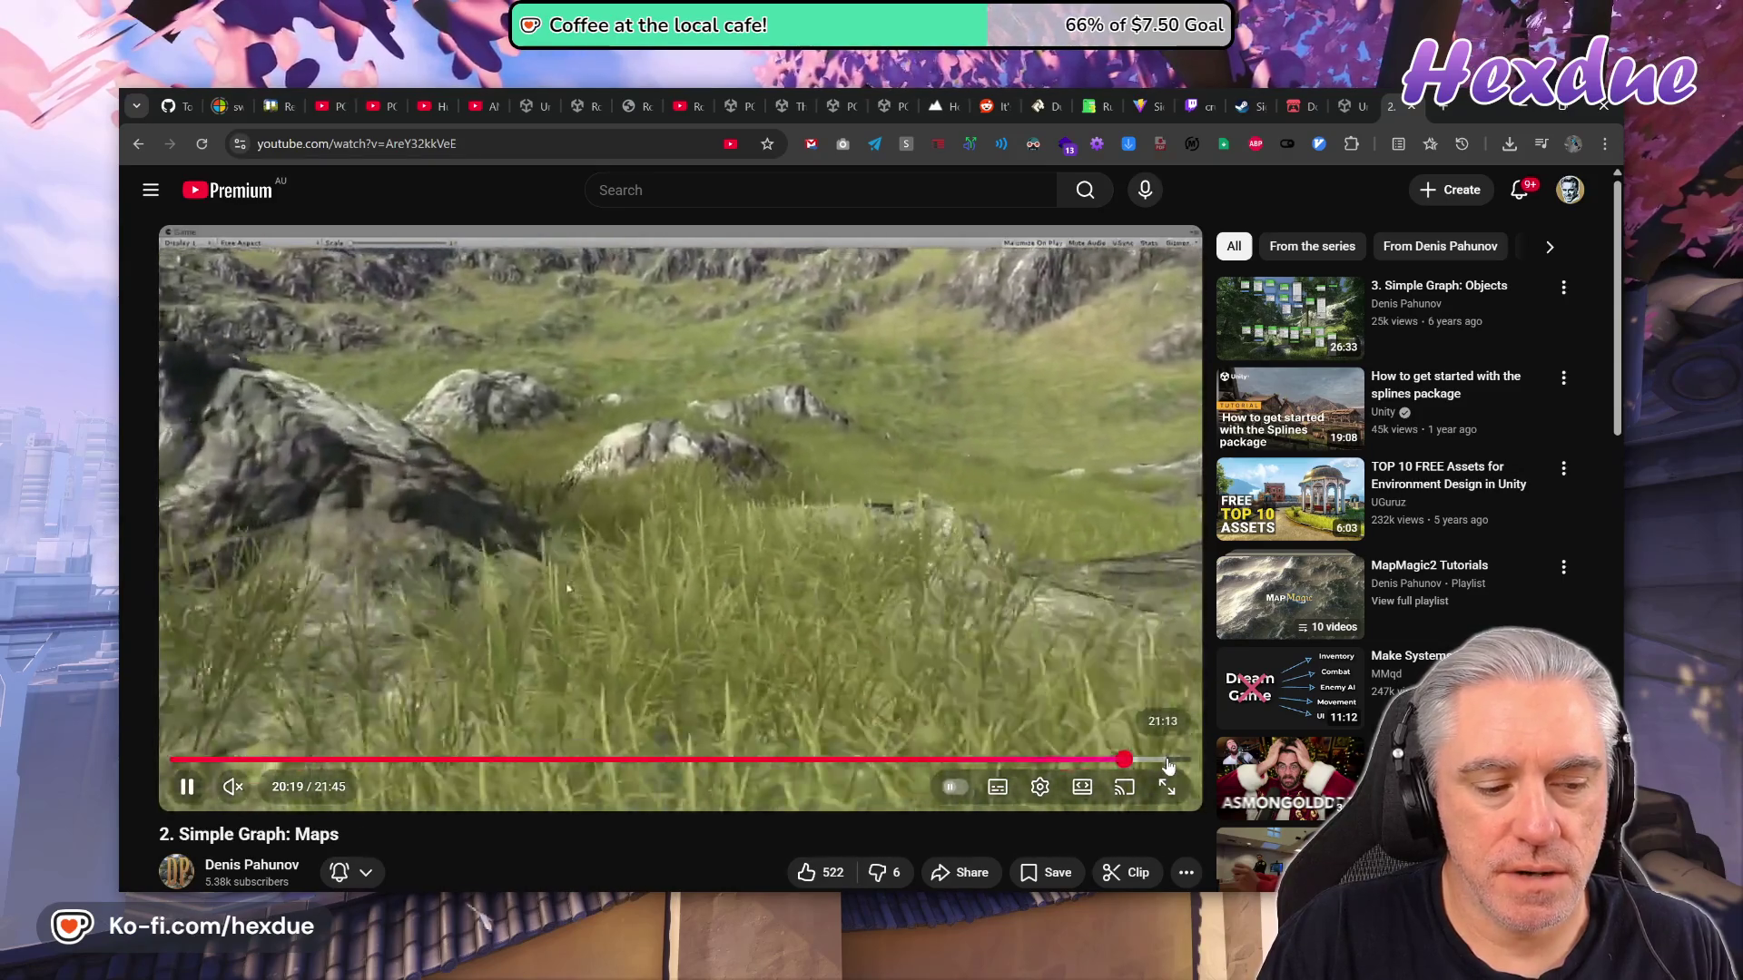
{"action": "left_click", "coordinate": [1168, 761]}
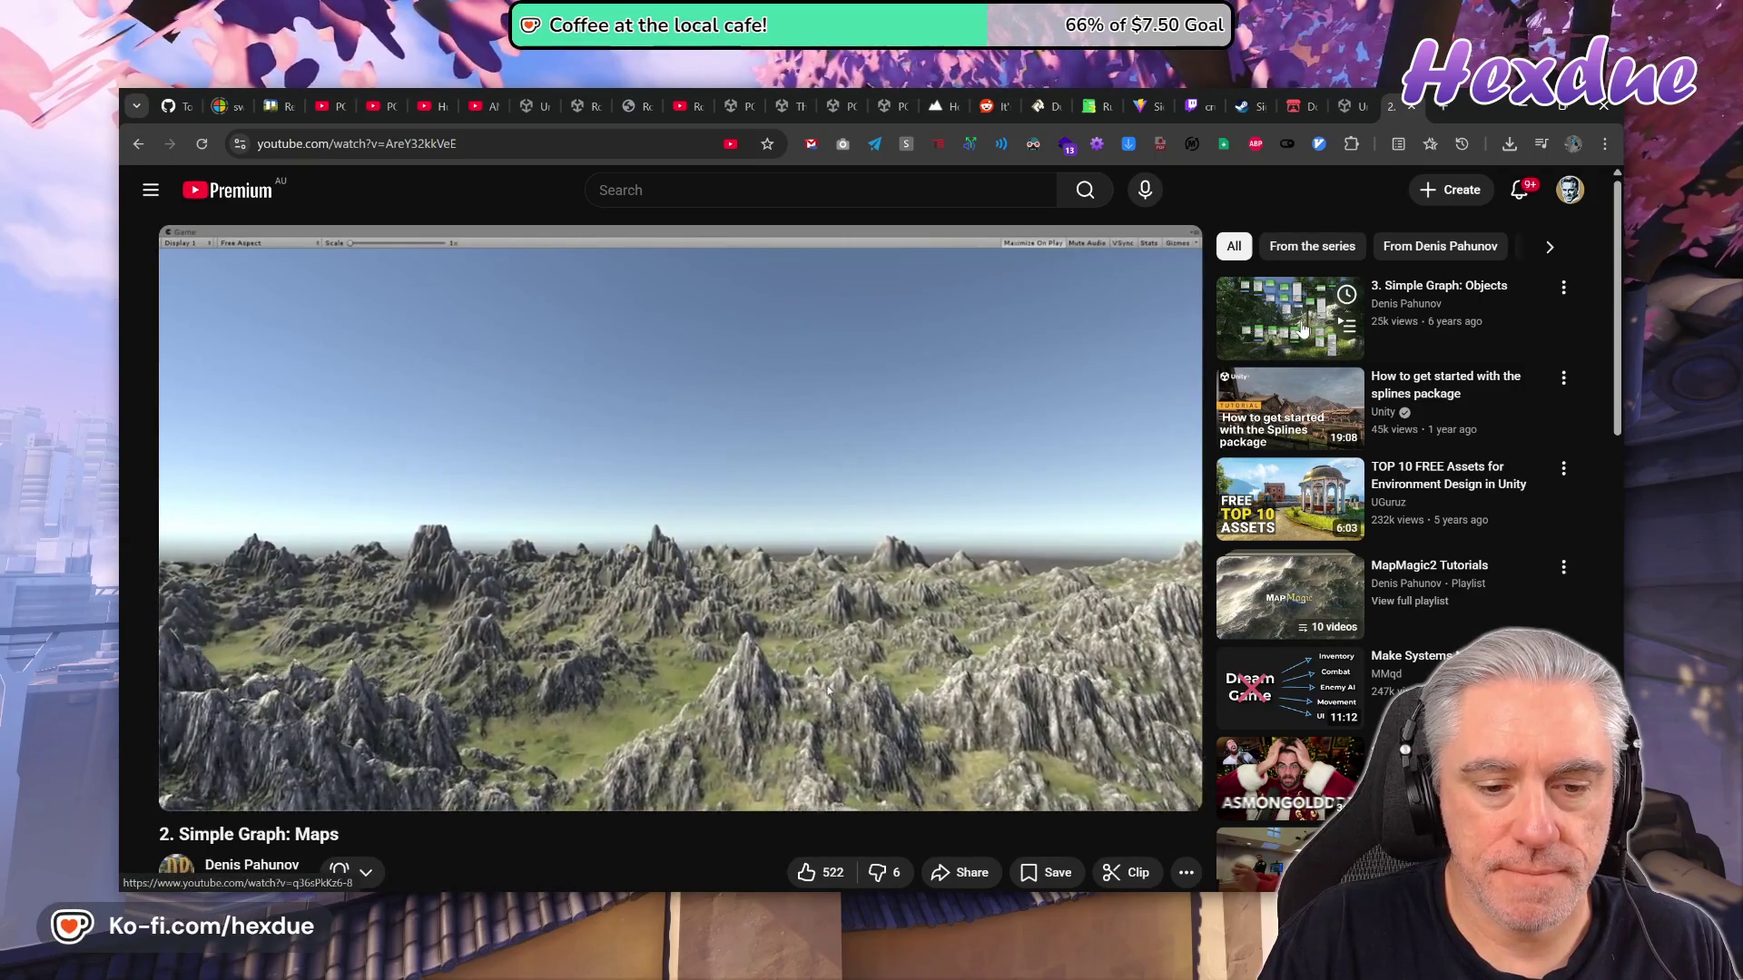
{"action": "left_click", "coordinate": [1304, 330]}
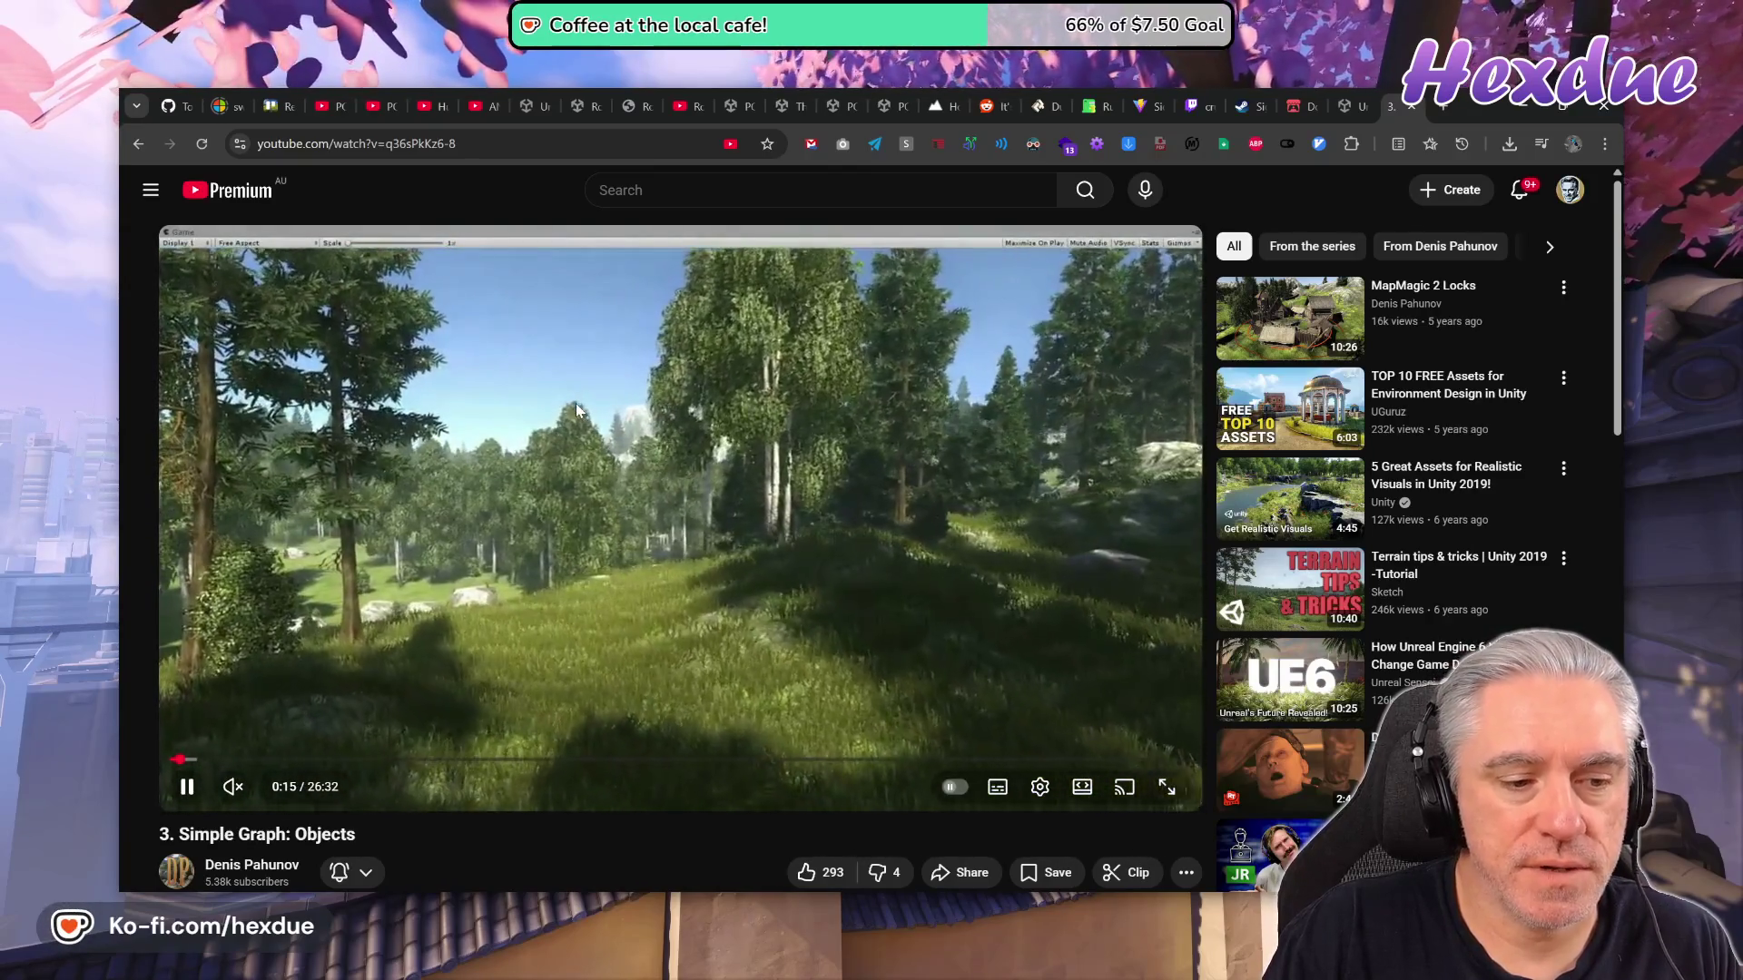
{"action": "left_click", "coordinate": [630, 106]}
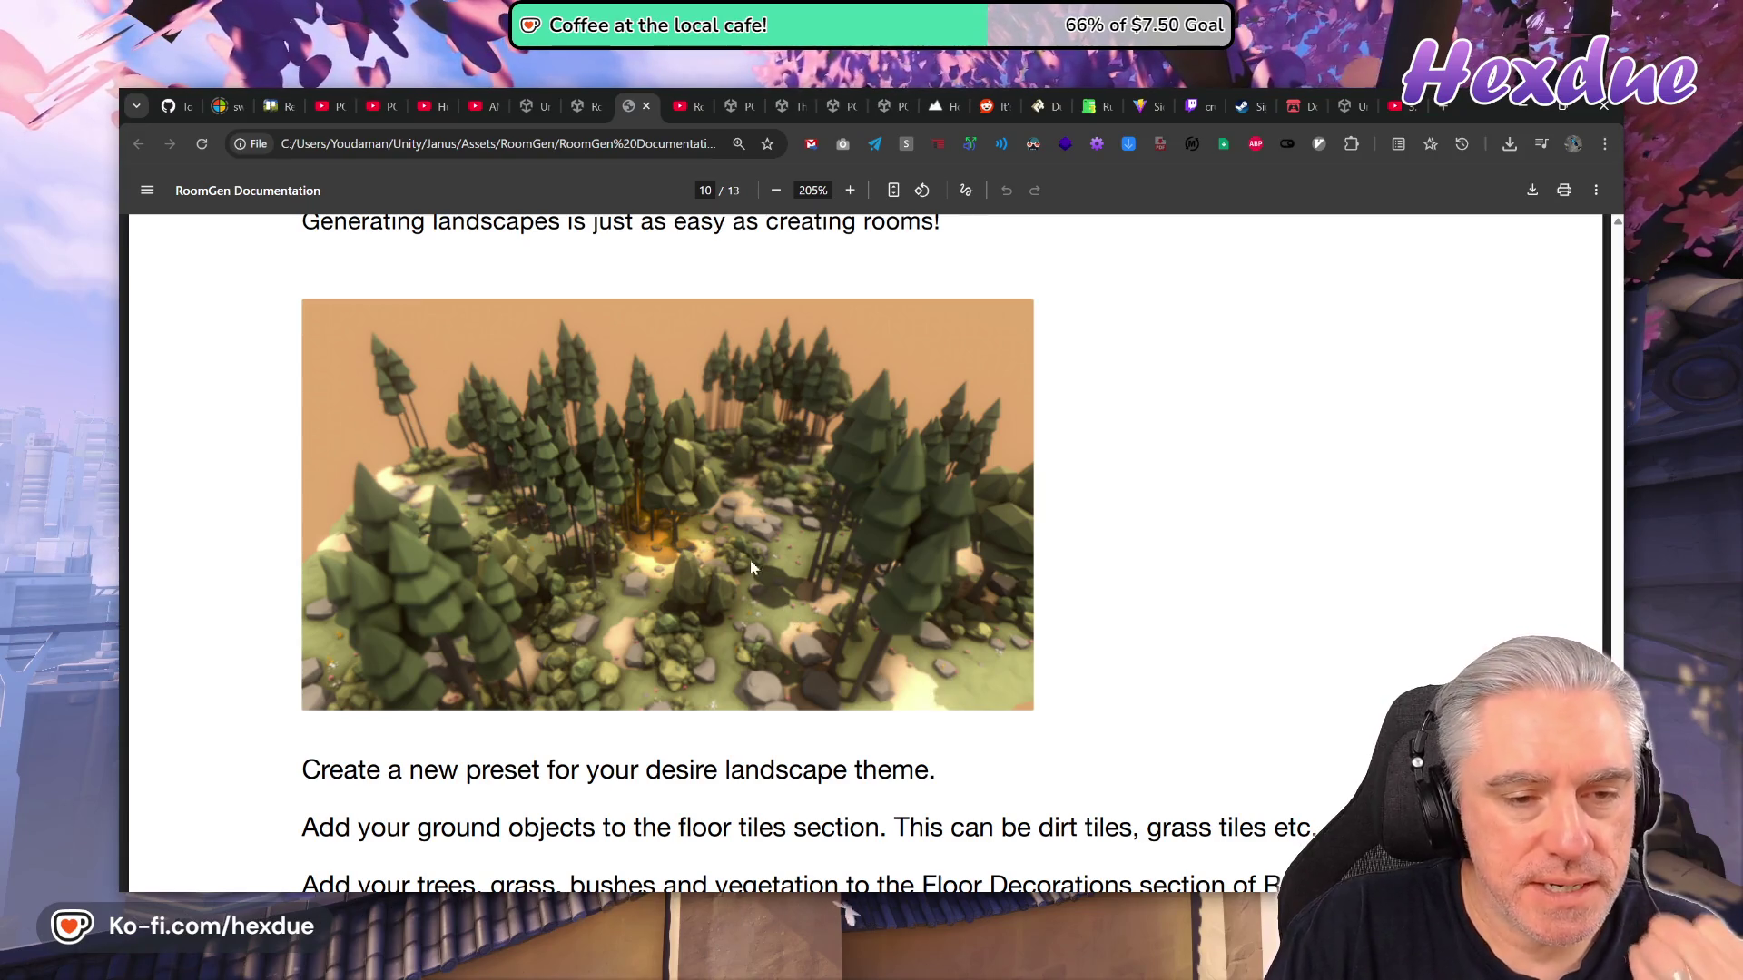
On the POLYGON Fantasy Kingdom store page, preview the SM_Env_Ground_Flat_01 prefab.
{"action": "left_click", "coordinate": [730, 96]}
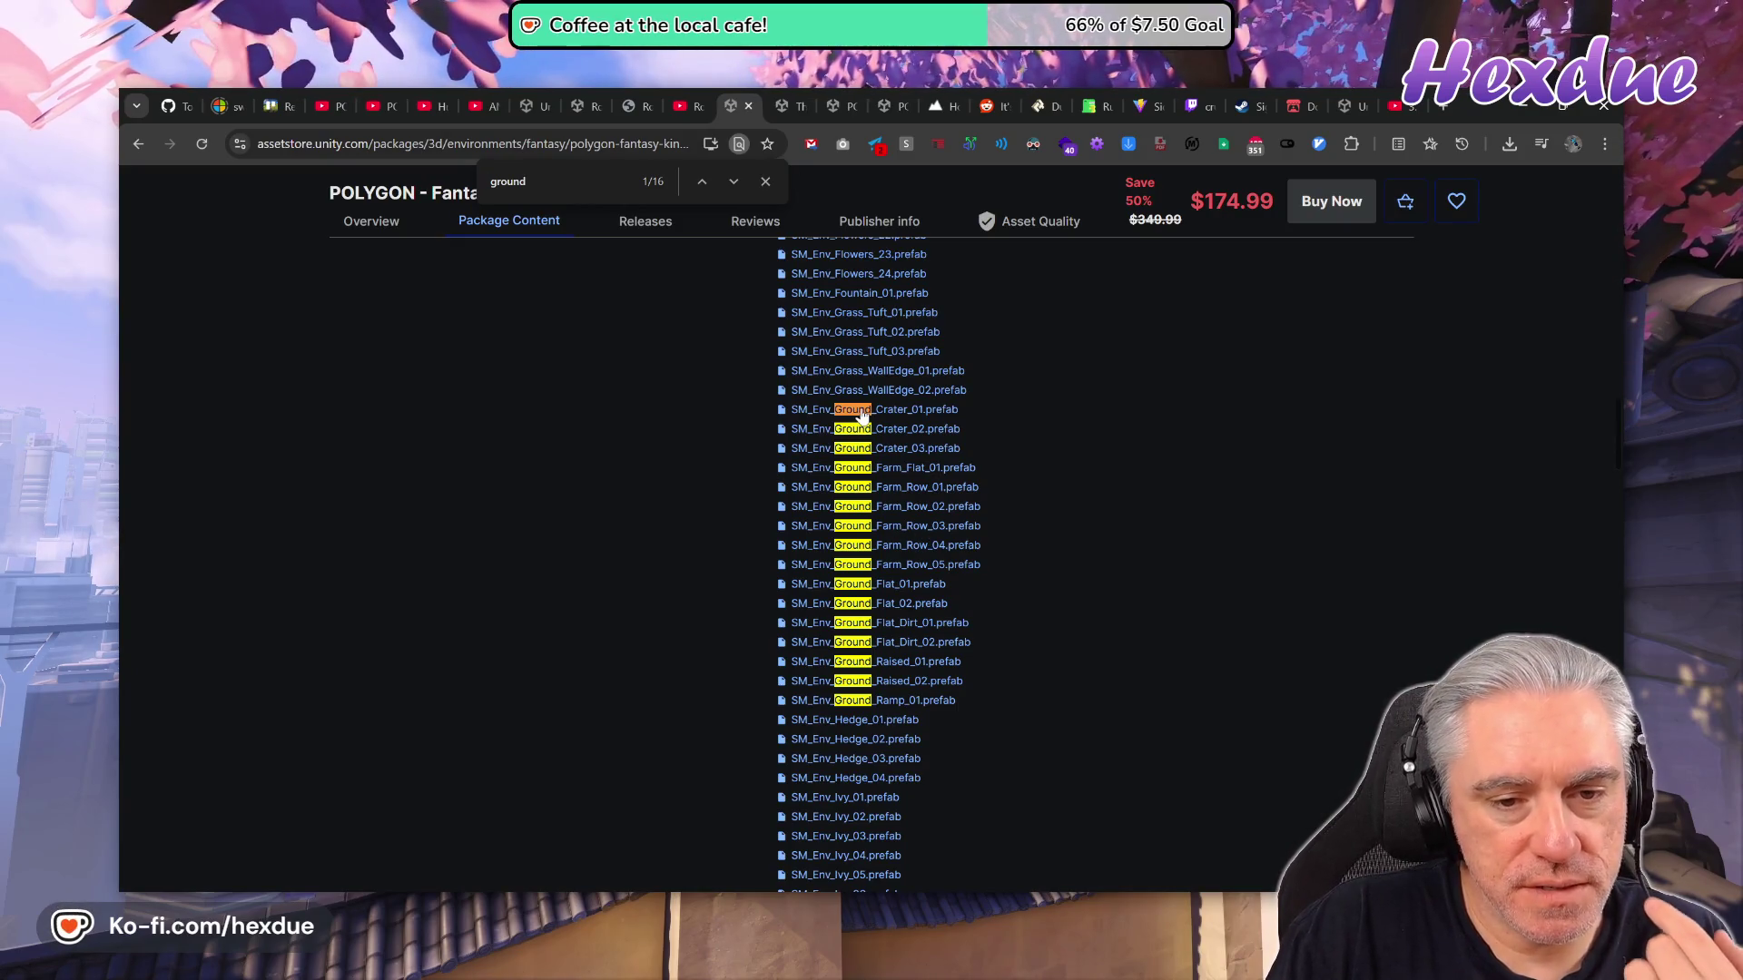
{"action": "scroll", "coordinate": [1088, 607], "scroll_direction": "up", "scroll_amount": 6}
{"action": "scroll", "coordinate": [1080, 617], "scroll_direction": "down", "scroll_amount": 4}
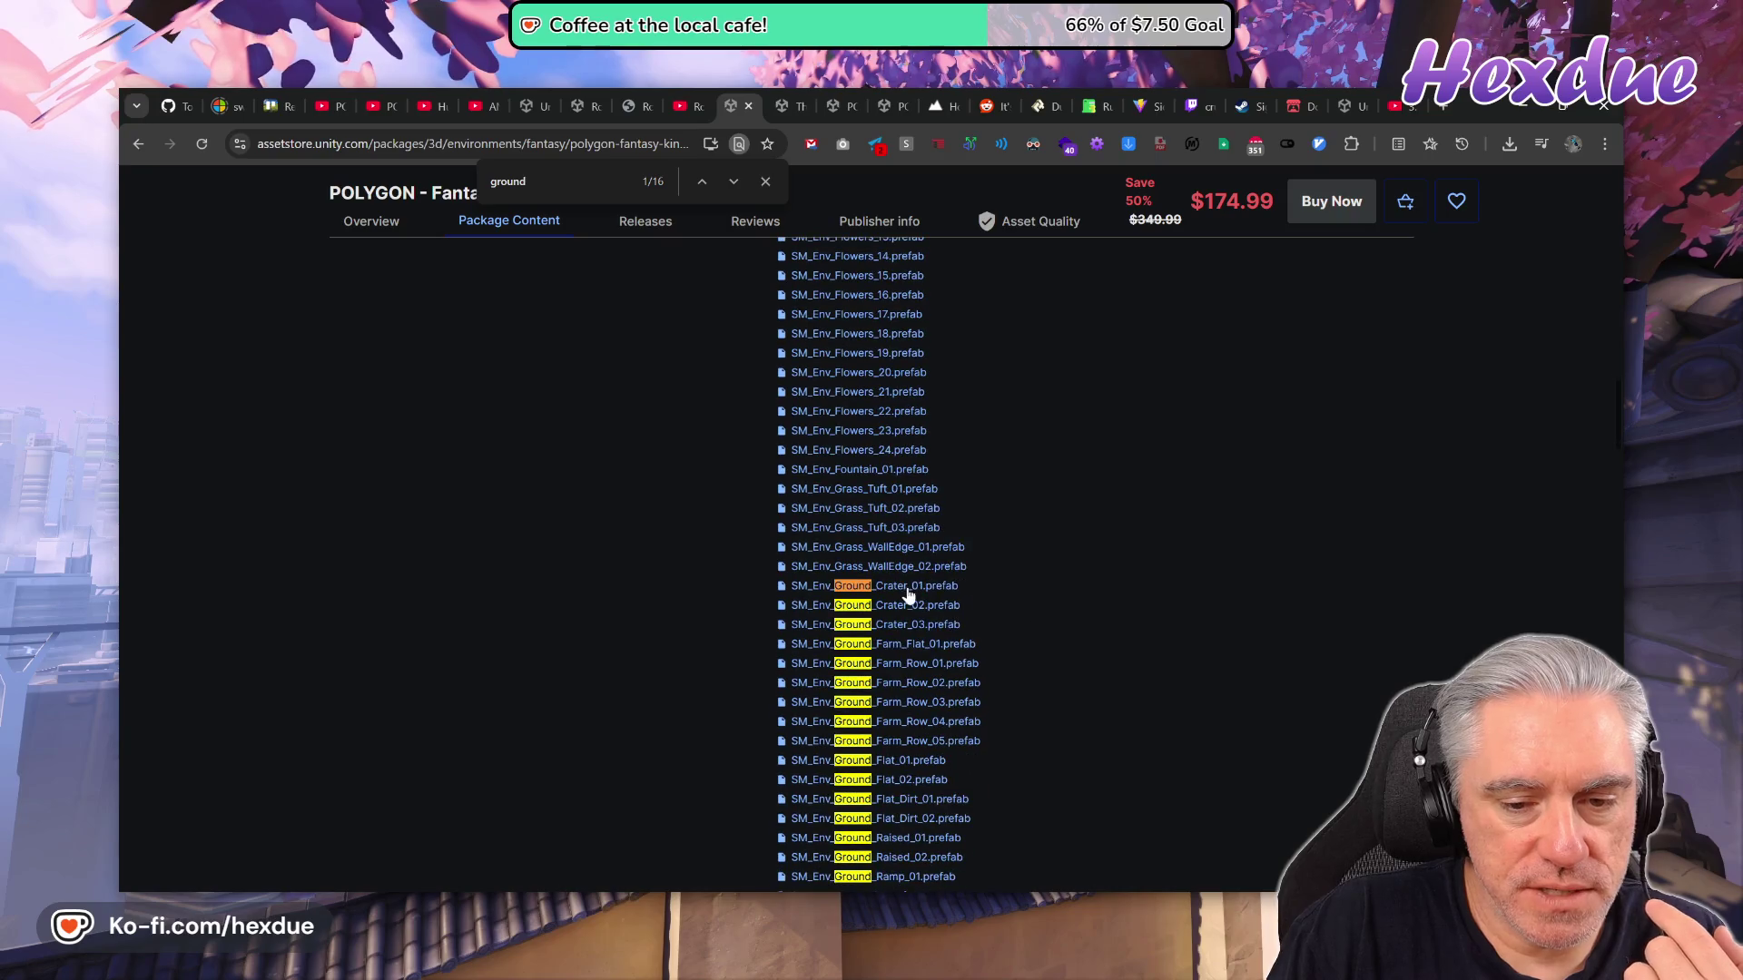
{"action": "scroll", "coordinate": [905, 595], "scroll_direction": "up", "scroll_amount": 10}
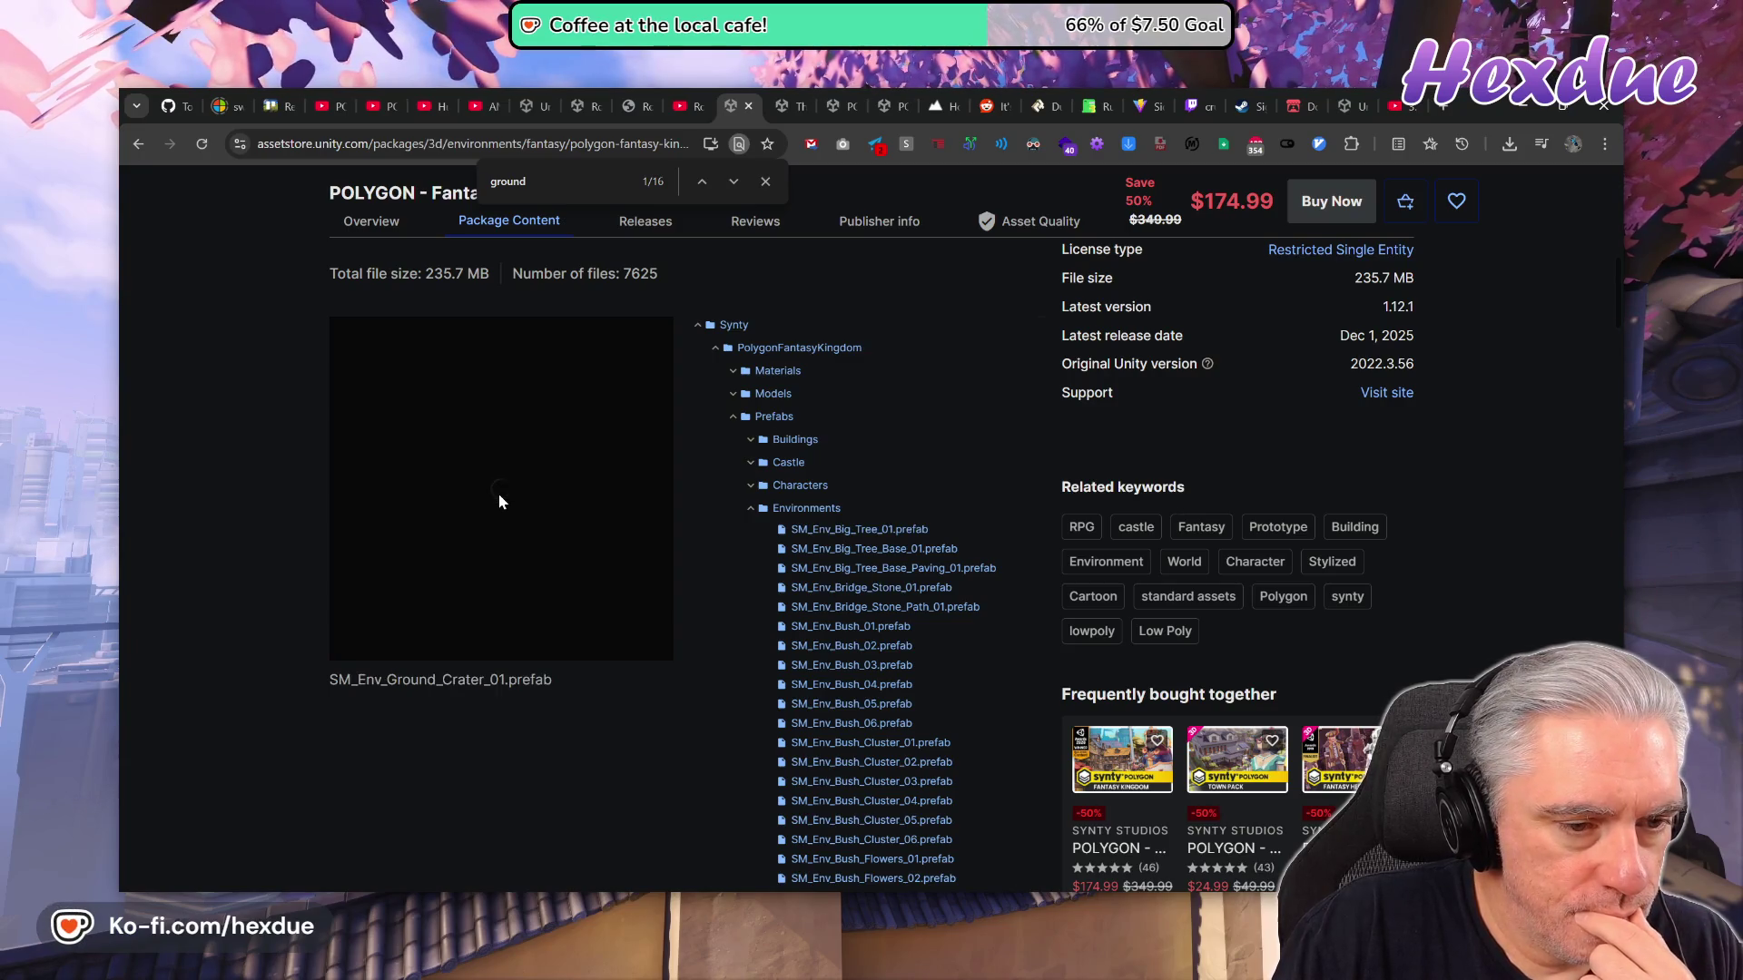
{"action": "scroll", "coordinate": [544, 518], "scroll_direction": "down", "scroll_amount": 7}
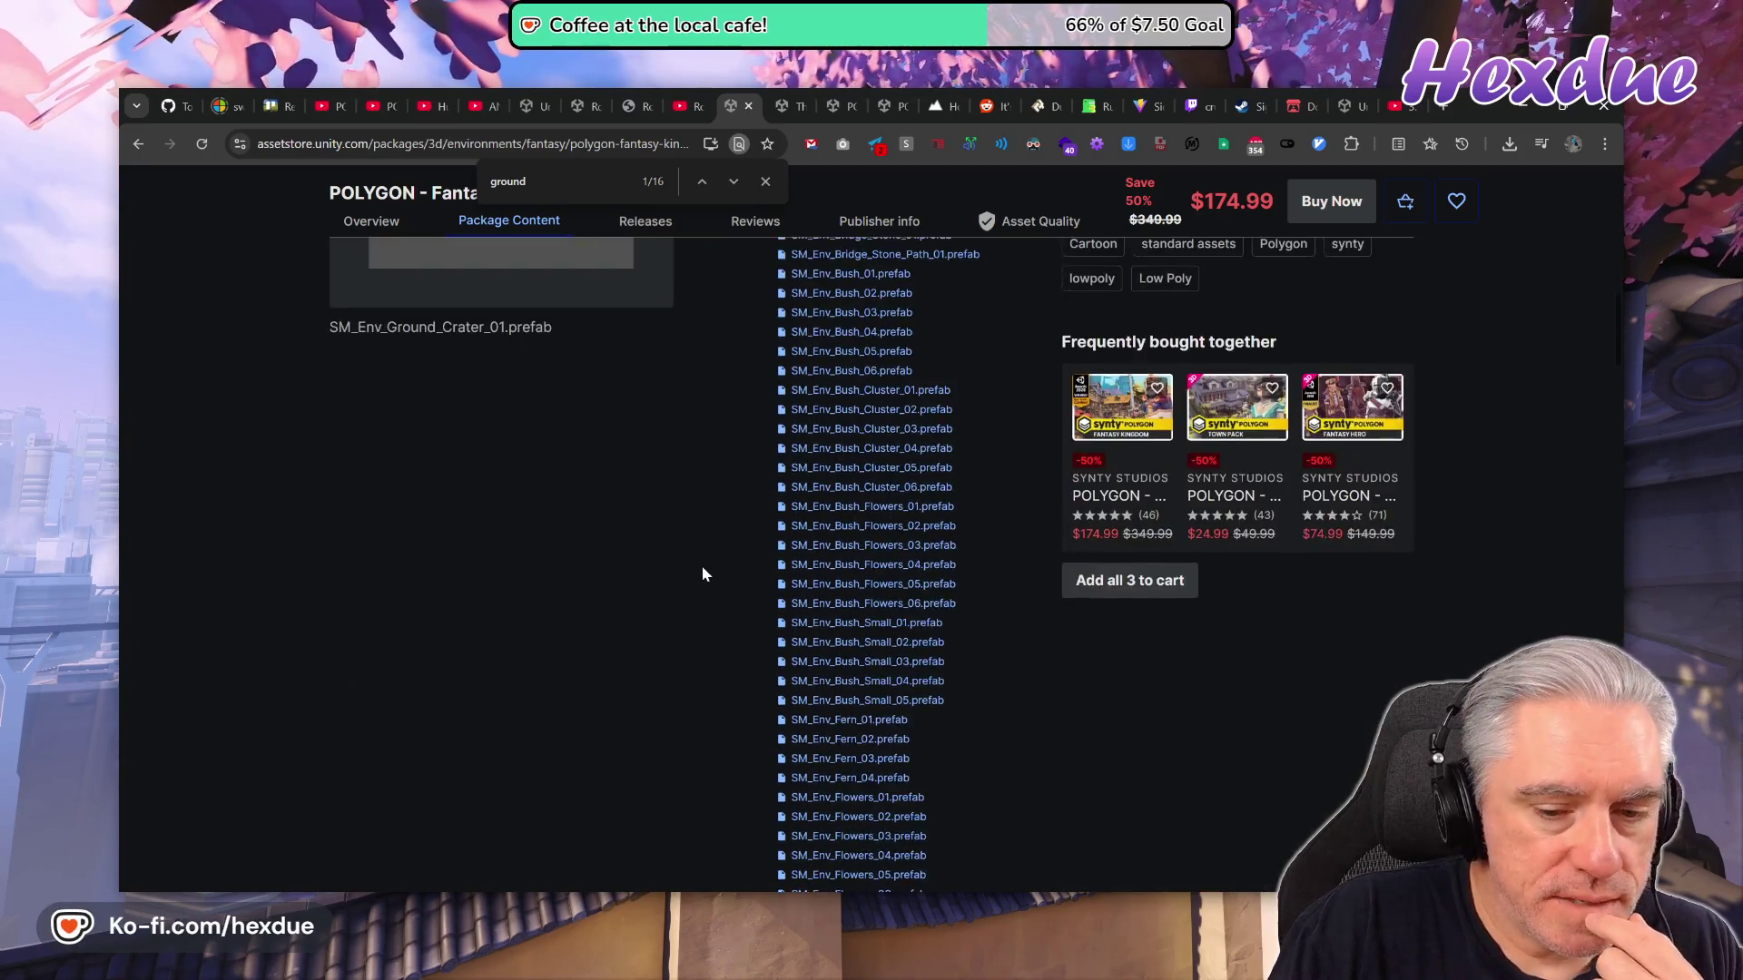
{"action": "scroll", "coordinate": [1037, 616], "scroll_direction": "down", "scroll_amount": 5}
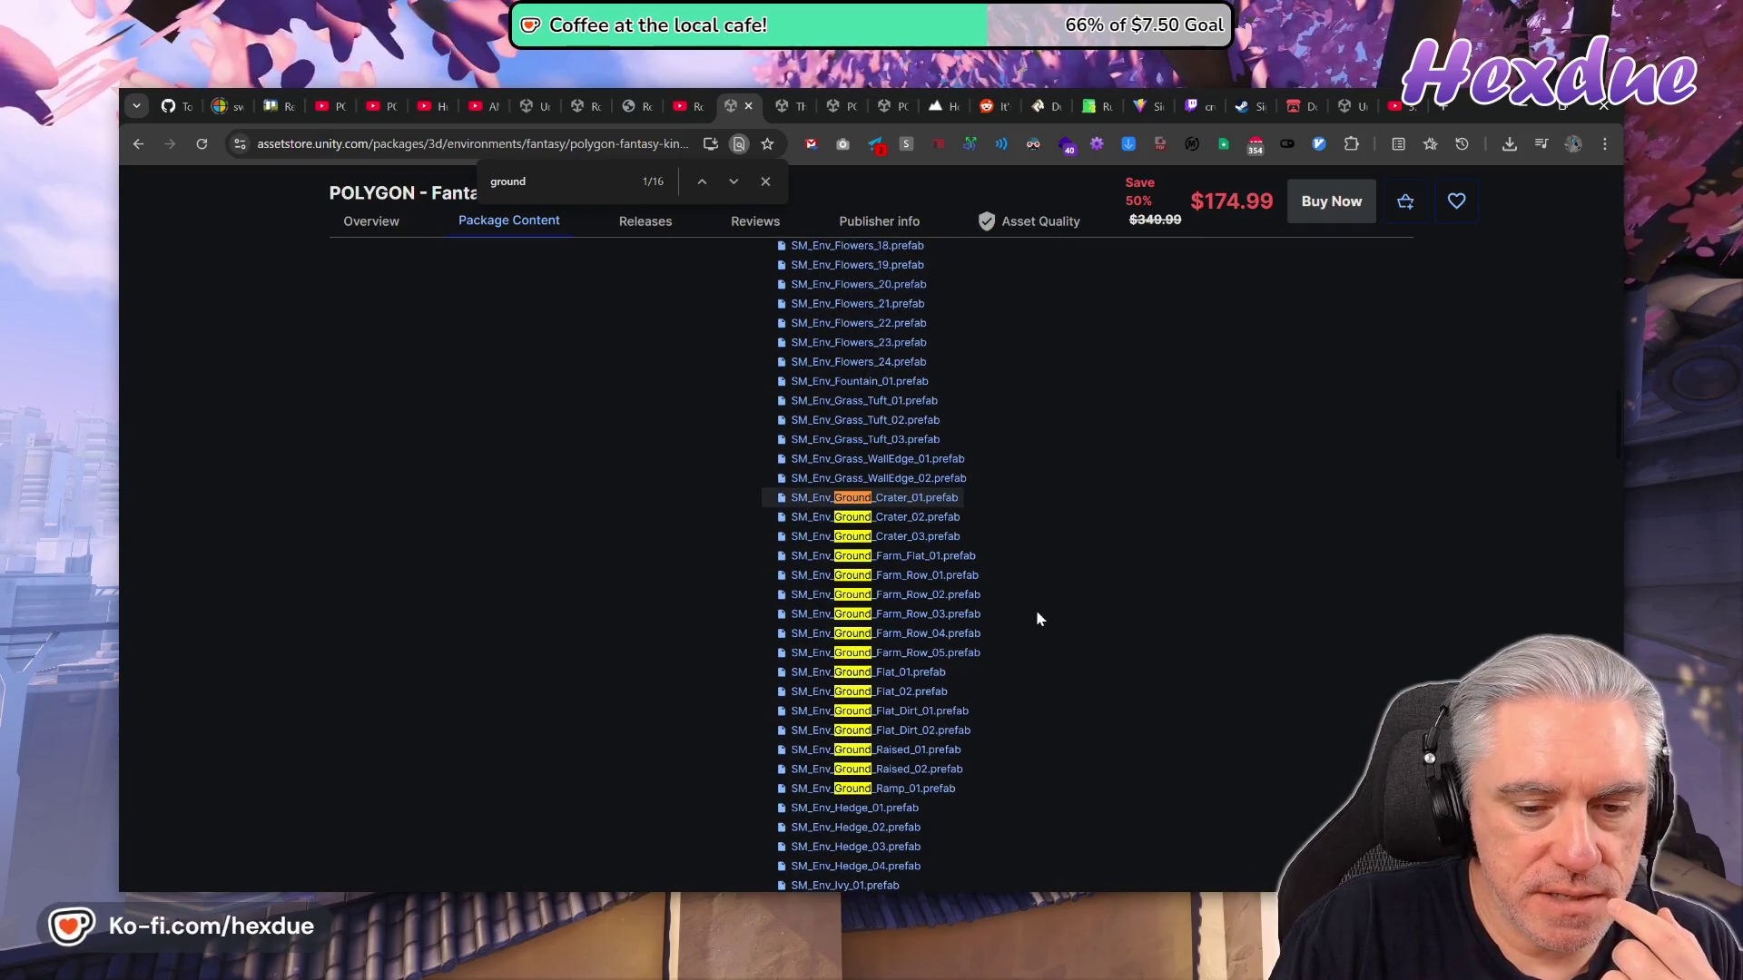
{"action": "left_click", "coordinate": [909, 676]}
Preview the SM_Env_Ground_Flat_02 prefab, then return to the RoomGen video.
{"action": "scroll", "coordinate": [910, 676], "scroll_direction": "up", "scroll_amount": 15}
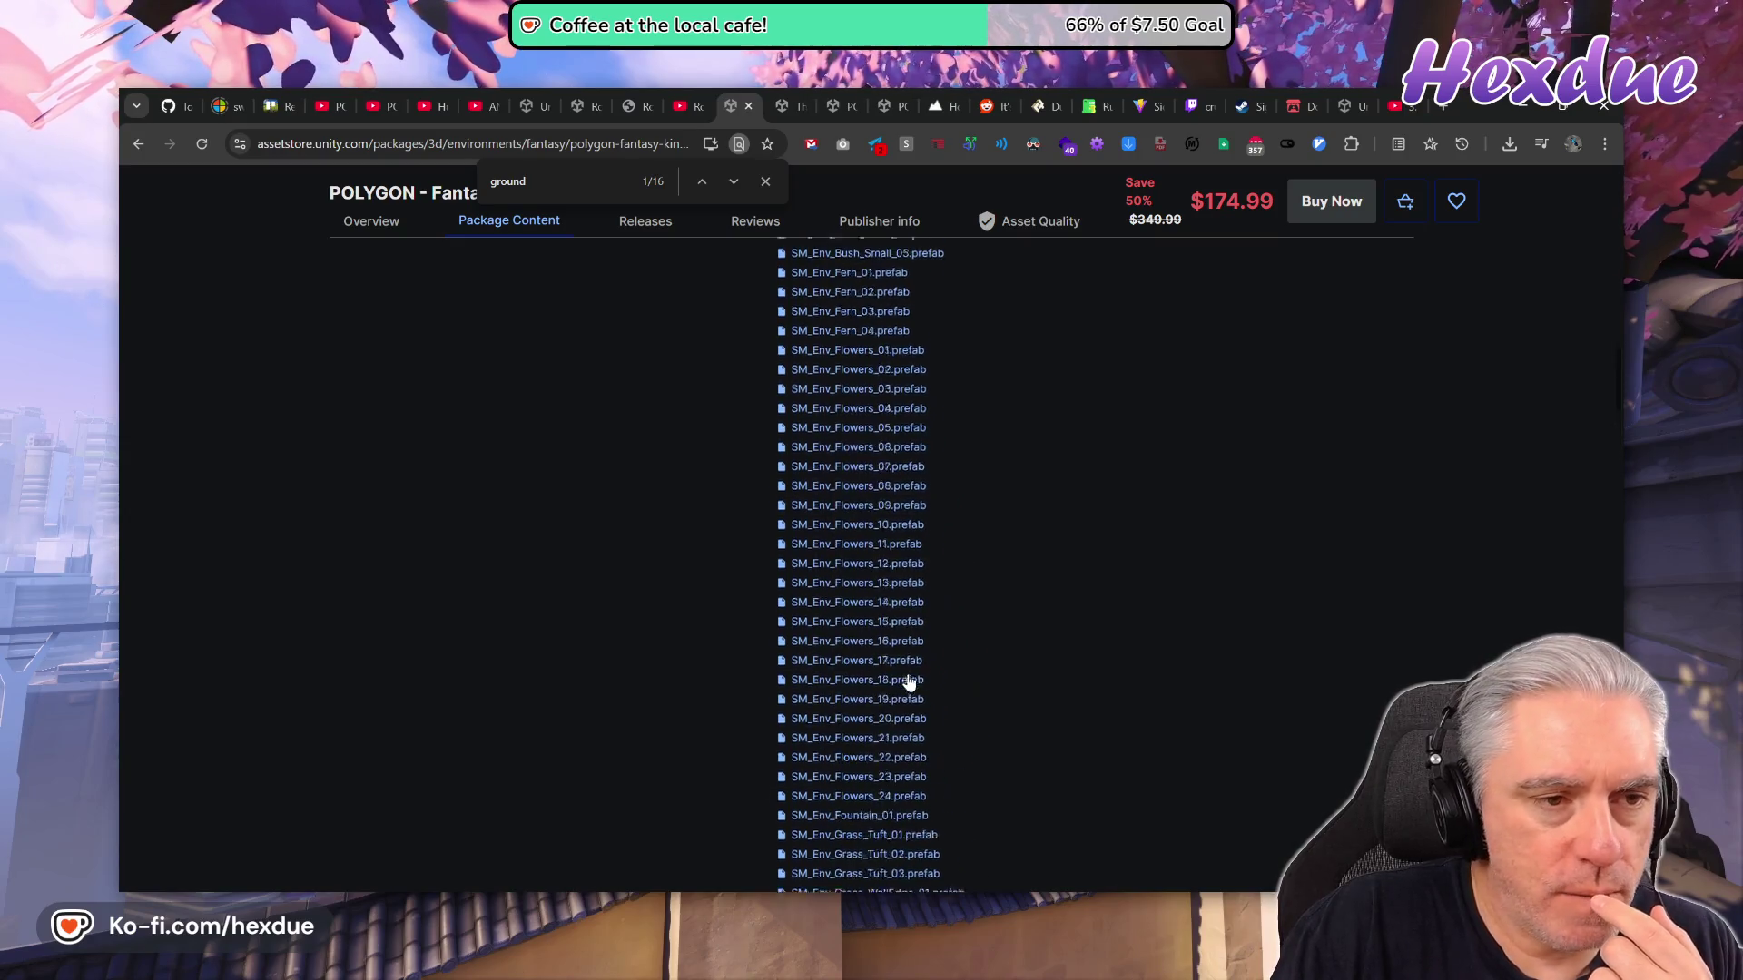
{"action": "scroll", "coordinate": [915, 681], "scroll_direction": "down", "scroll_amount": 10}
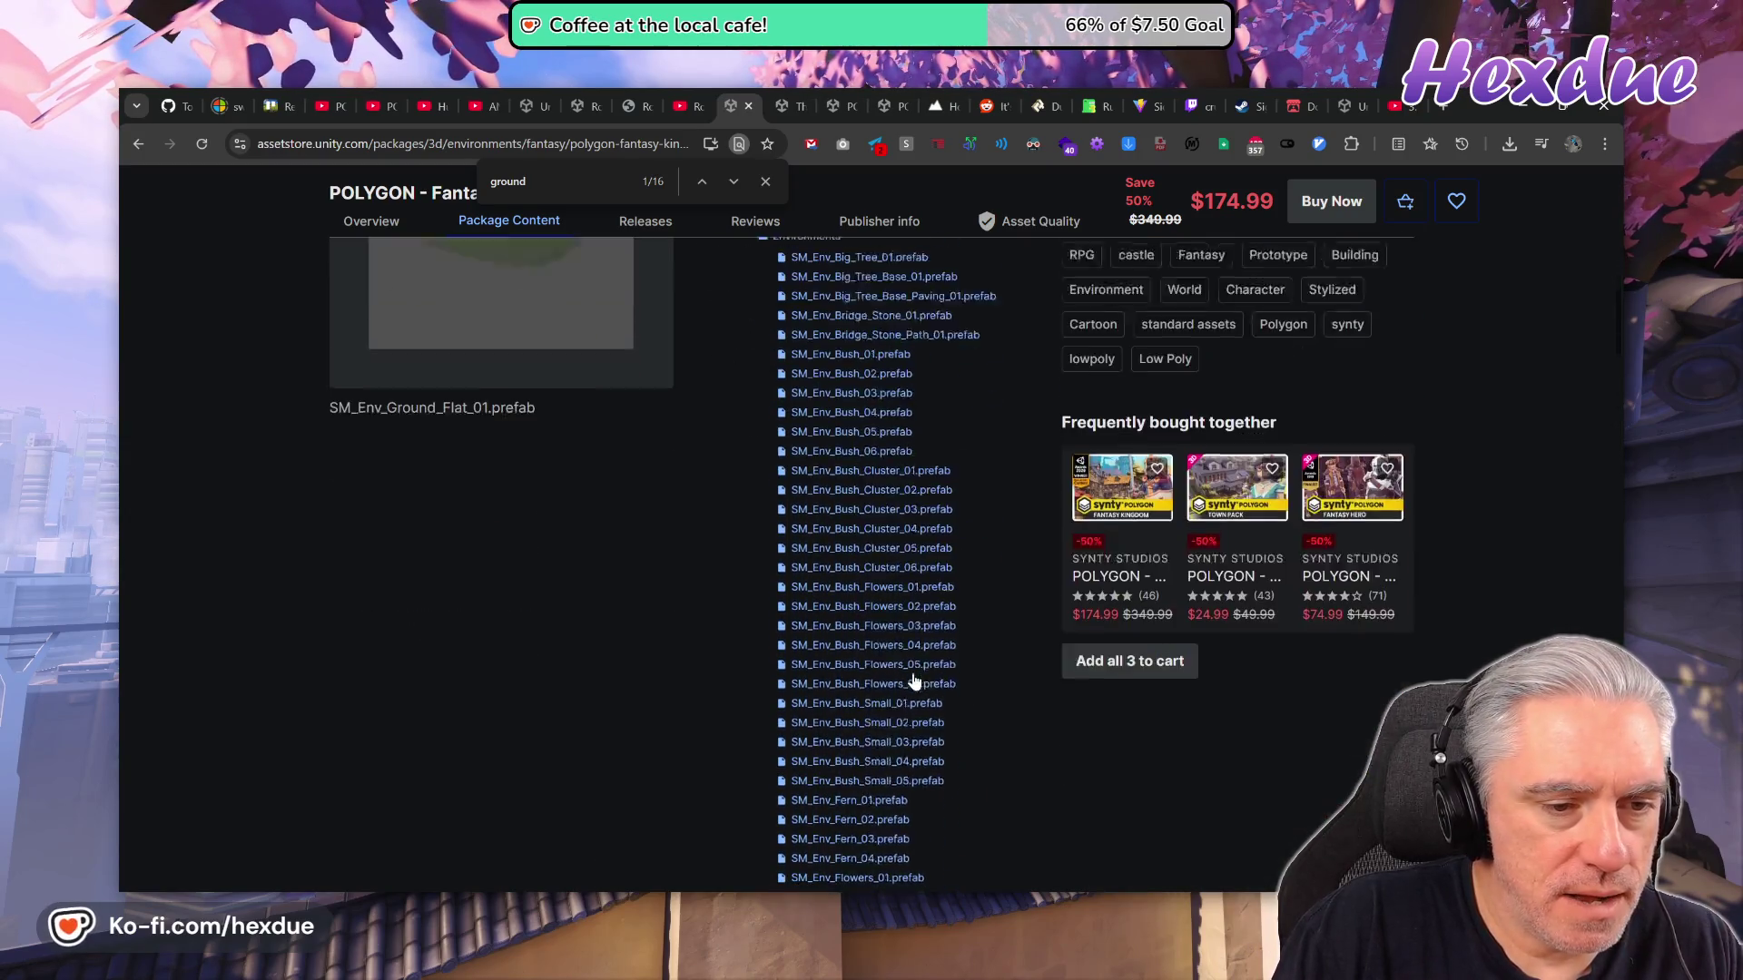
{"action": "scroll", "coordinate": [970, 779], "scroll_direction": "down", "scroll_amount": 2}
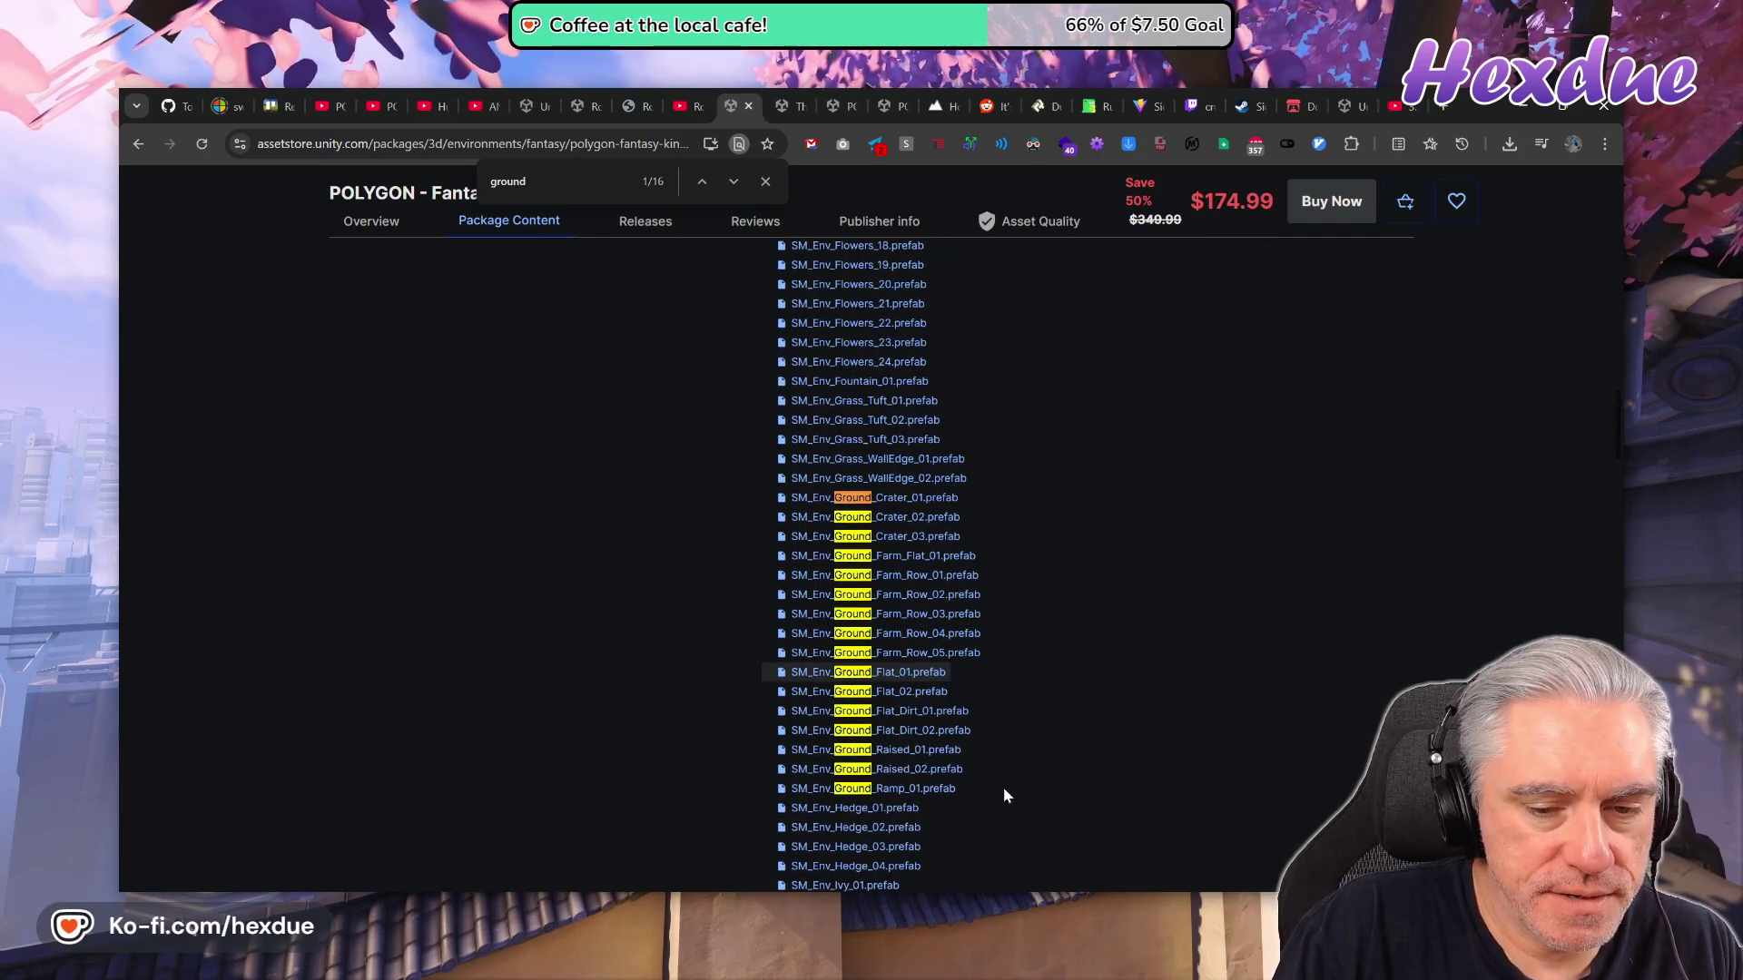
{"action": "left_click", "coordinate": [904, 695]}
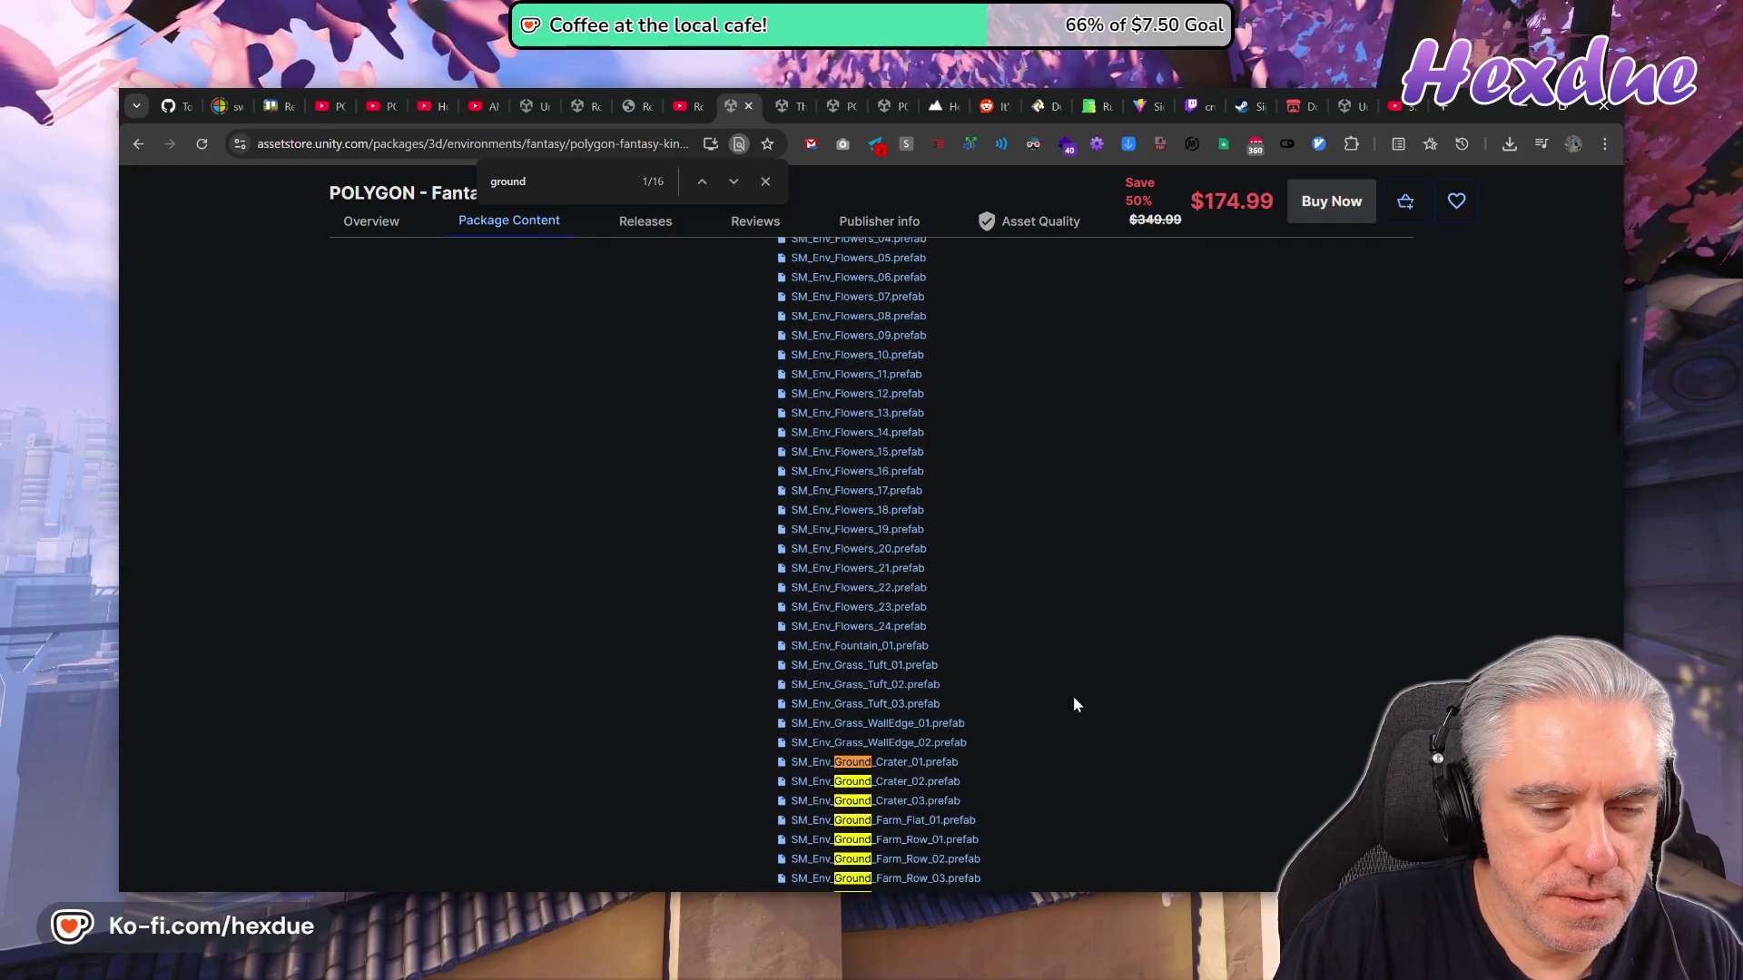
{"action": "scroll", "coordinate": [1074, 705], "scroll_direction": "down", "scroll_amount": 10}
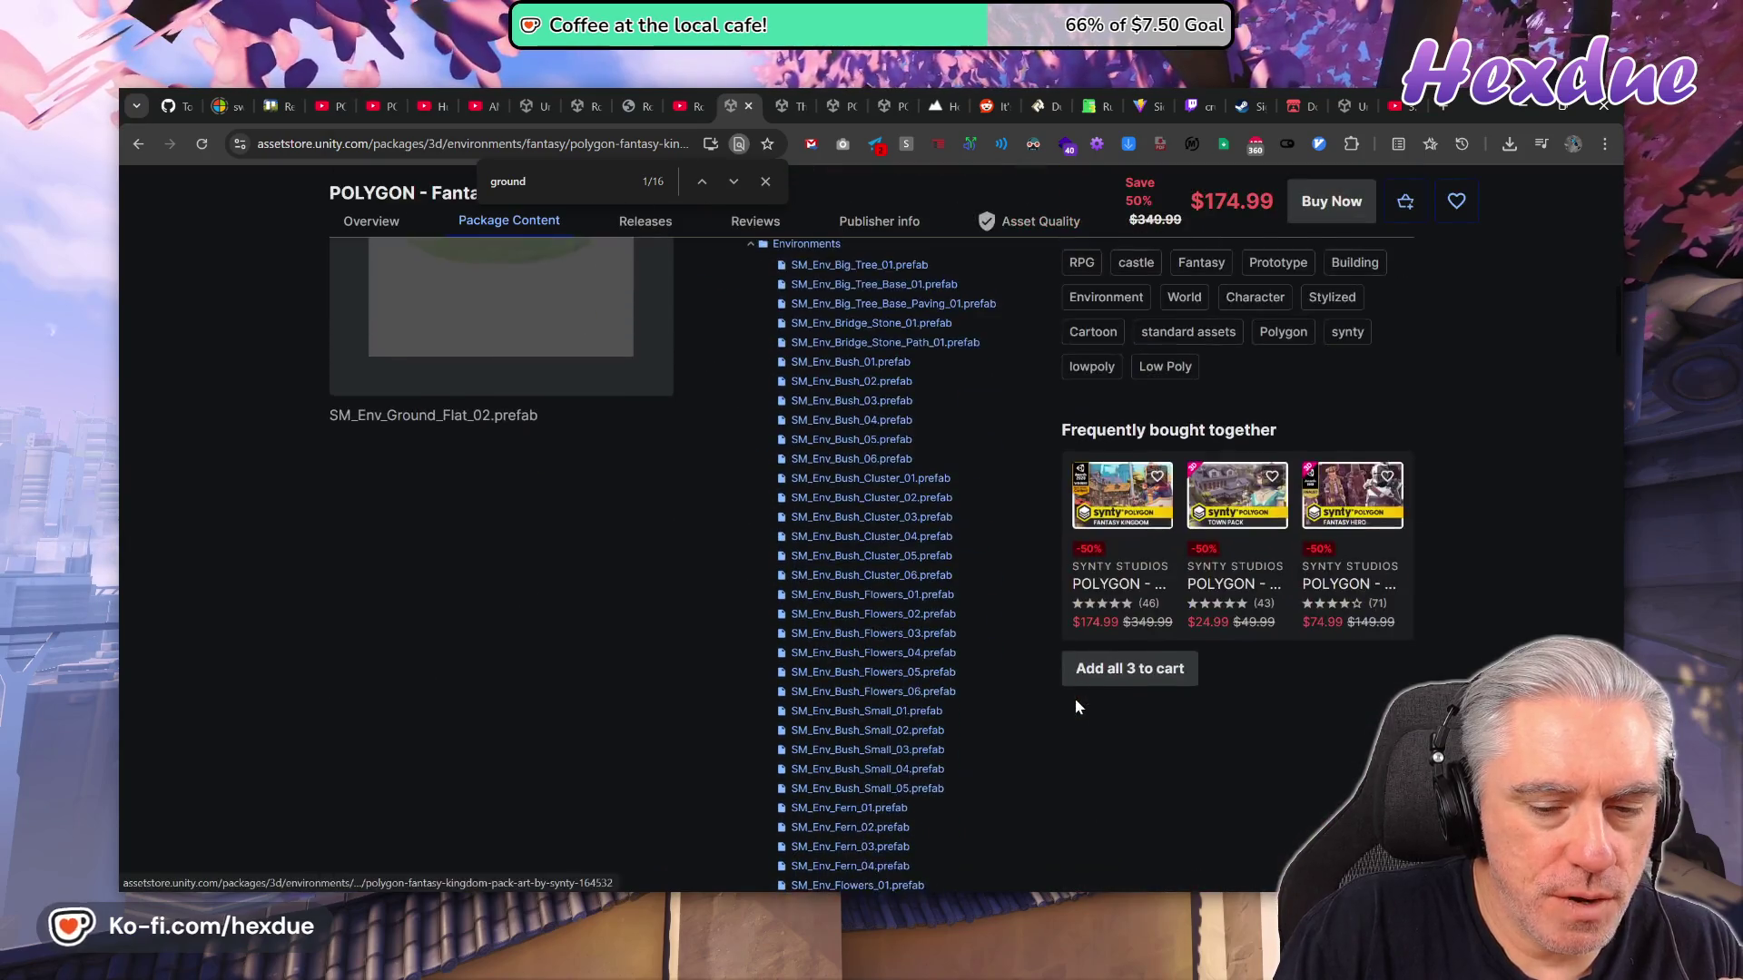
{"action": "left_click", "coordinate": [691, 106]}
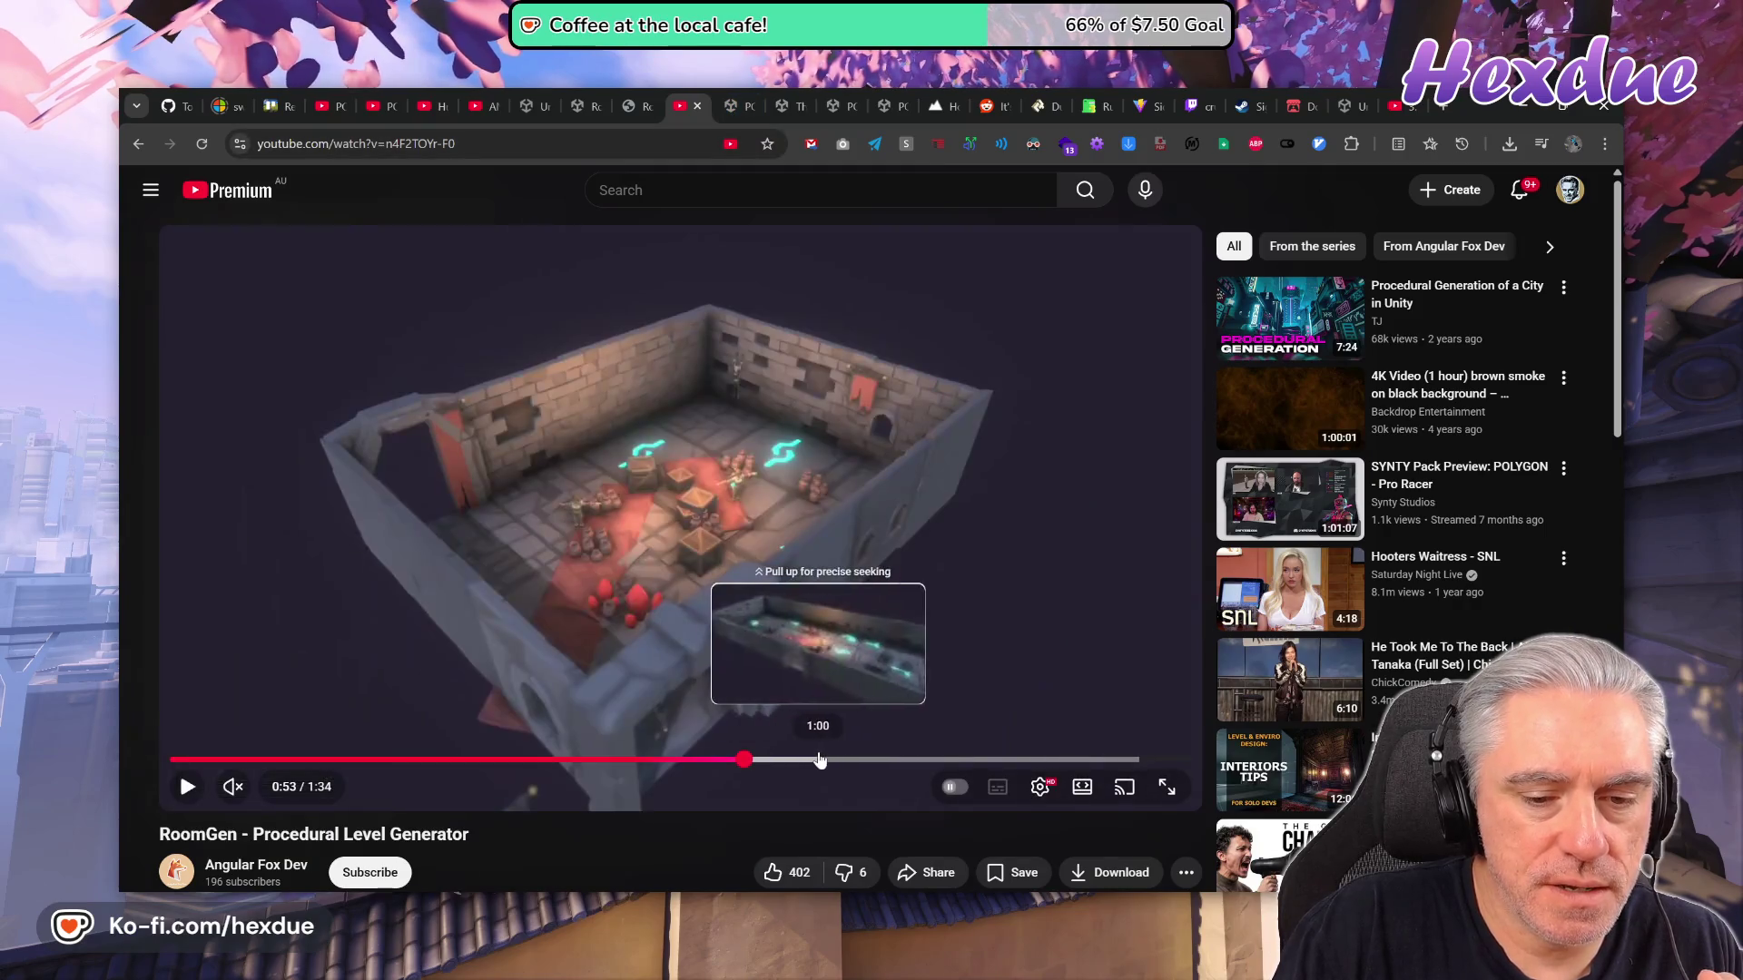
Rewind the RoomGen video to the forest landscape at 0:45, then return to the POLYGON store page.
{"action": "left_click", "coordinate": [660, 760]}
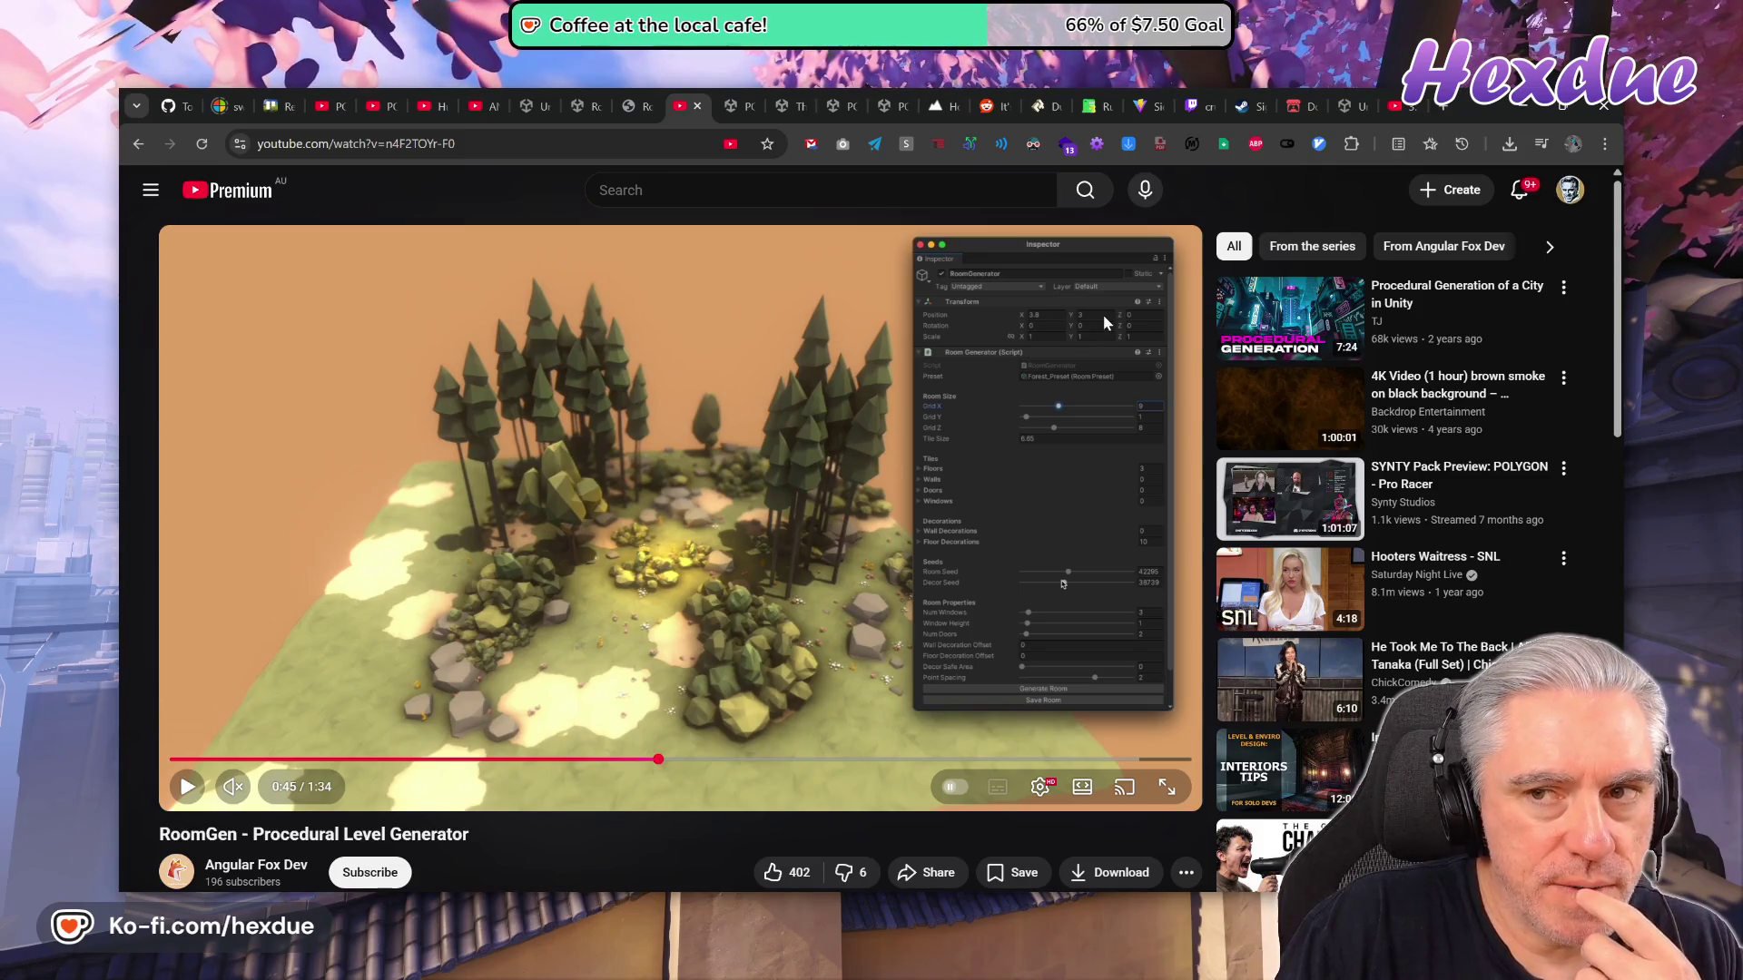
{"action": "left_click", "coordinate": [738, 108]}
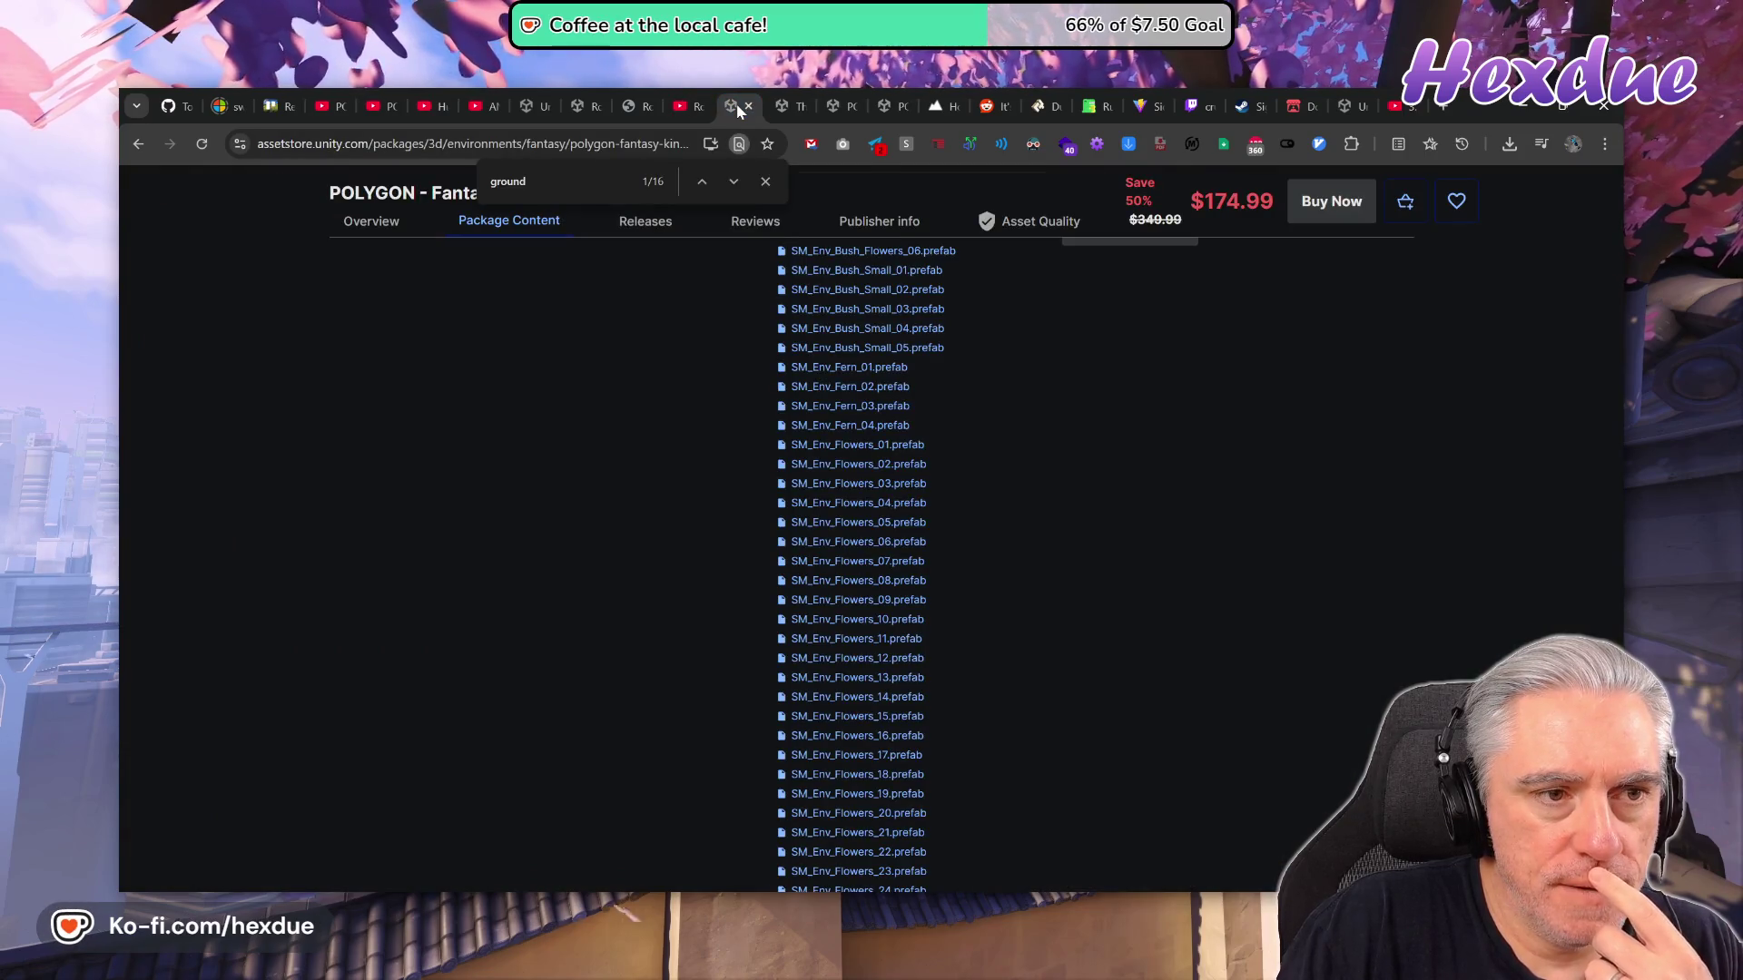
Dismiss the in-page search and scroll through the package contents list.
{"action": "scroll", "coordinate": [766, 533], "scroll_direction": "up", "scroll_amount": 3}
{"action": "left_click", "coordinate": [766, 182]}
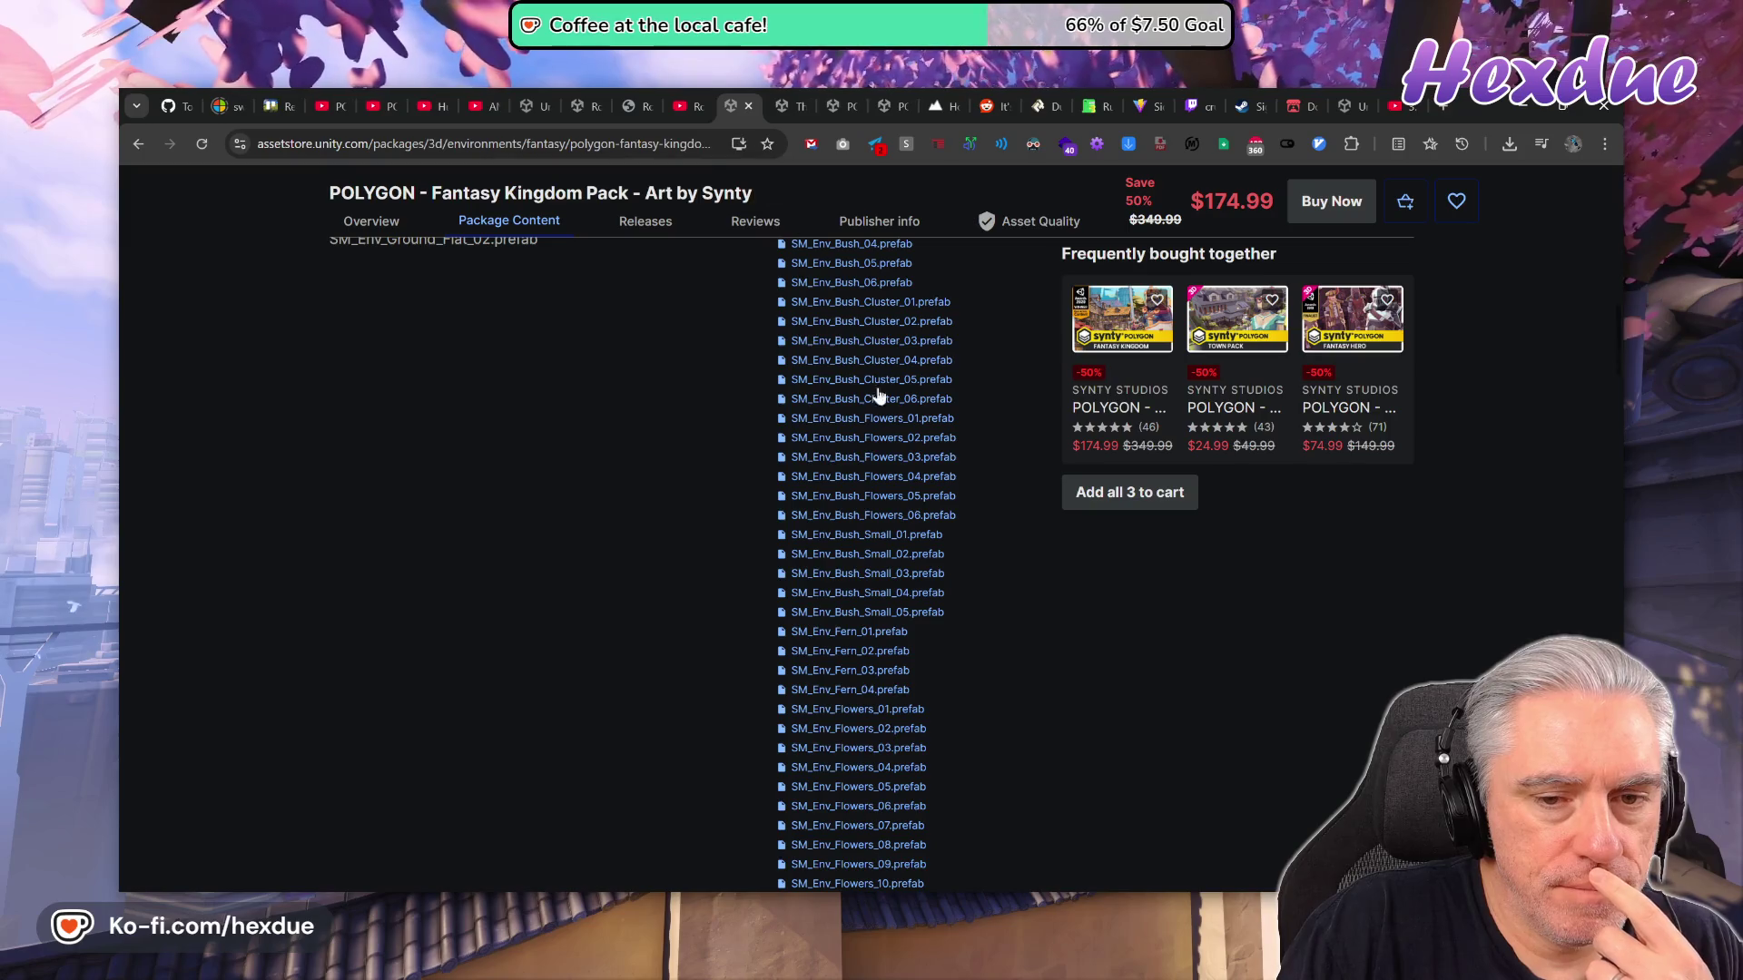
{"action": "scroll", "coordinate": [957, 590], "scroll_direction": "up", "scroll_amount": 2}
{"action": "scroll", "coordinate": [957, 601], "scroll_direction": "up", "scroll_amount": 3}
{"action": "scroll", "coordinate": [958, 608], "scroll_direction": "down", "scroll_amount": 11}
{"action": "scroll", "coordinate": [961, 640], "scroll_direction": "down", "scroll_amount": 2}
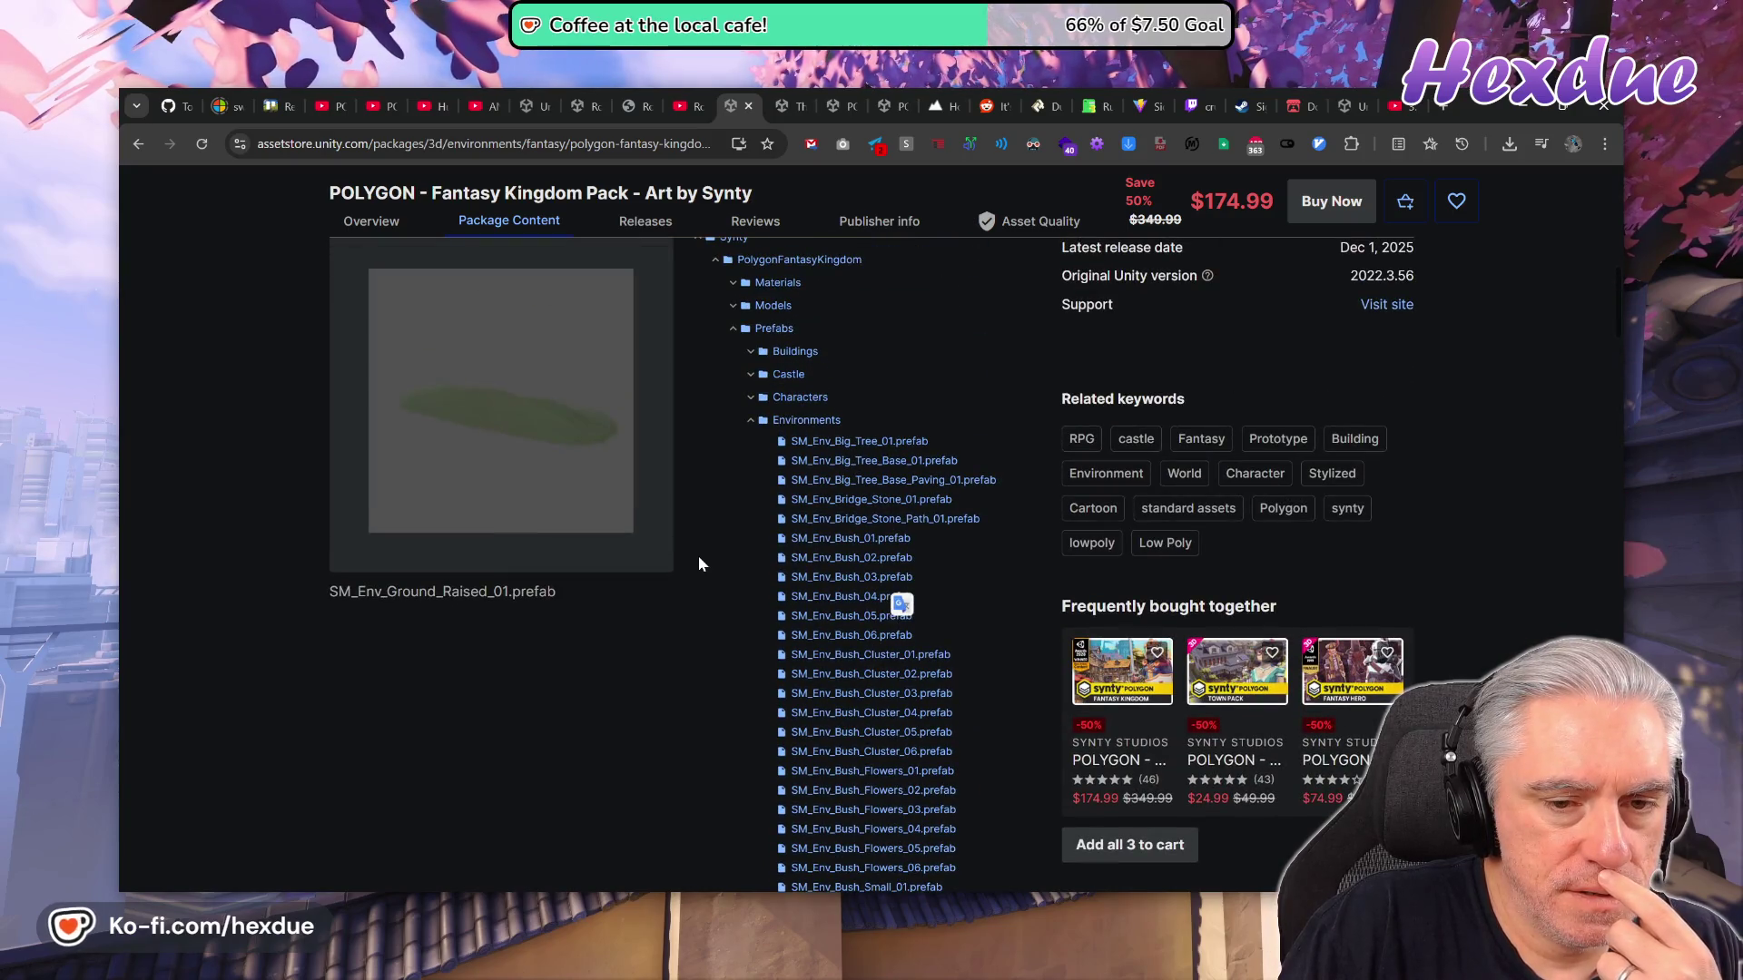
{"action": "scroll", "coordinate": [742, 611], "scroll_direction": "down", "scroll_amount": 2}
{"action": "scroll", "coordinate": [741, 611], "scroll_direction": "down", "scroll_amount": 5}
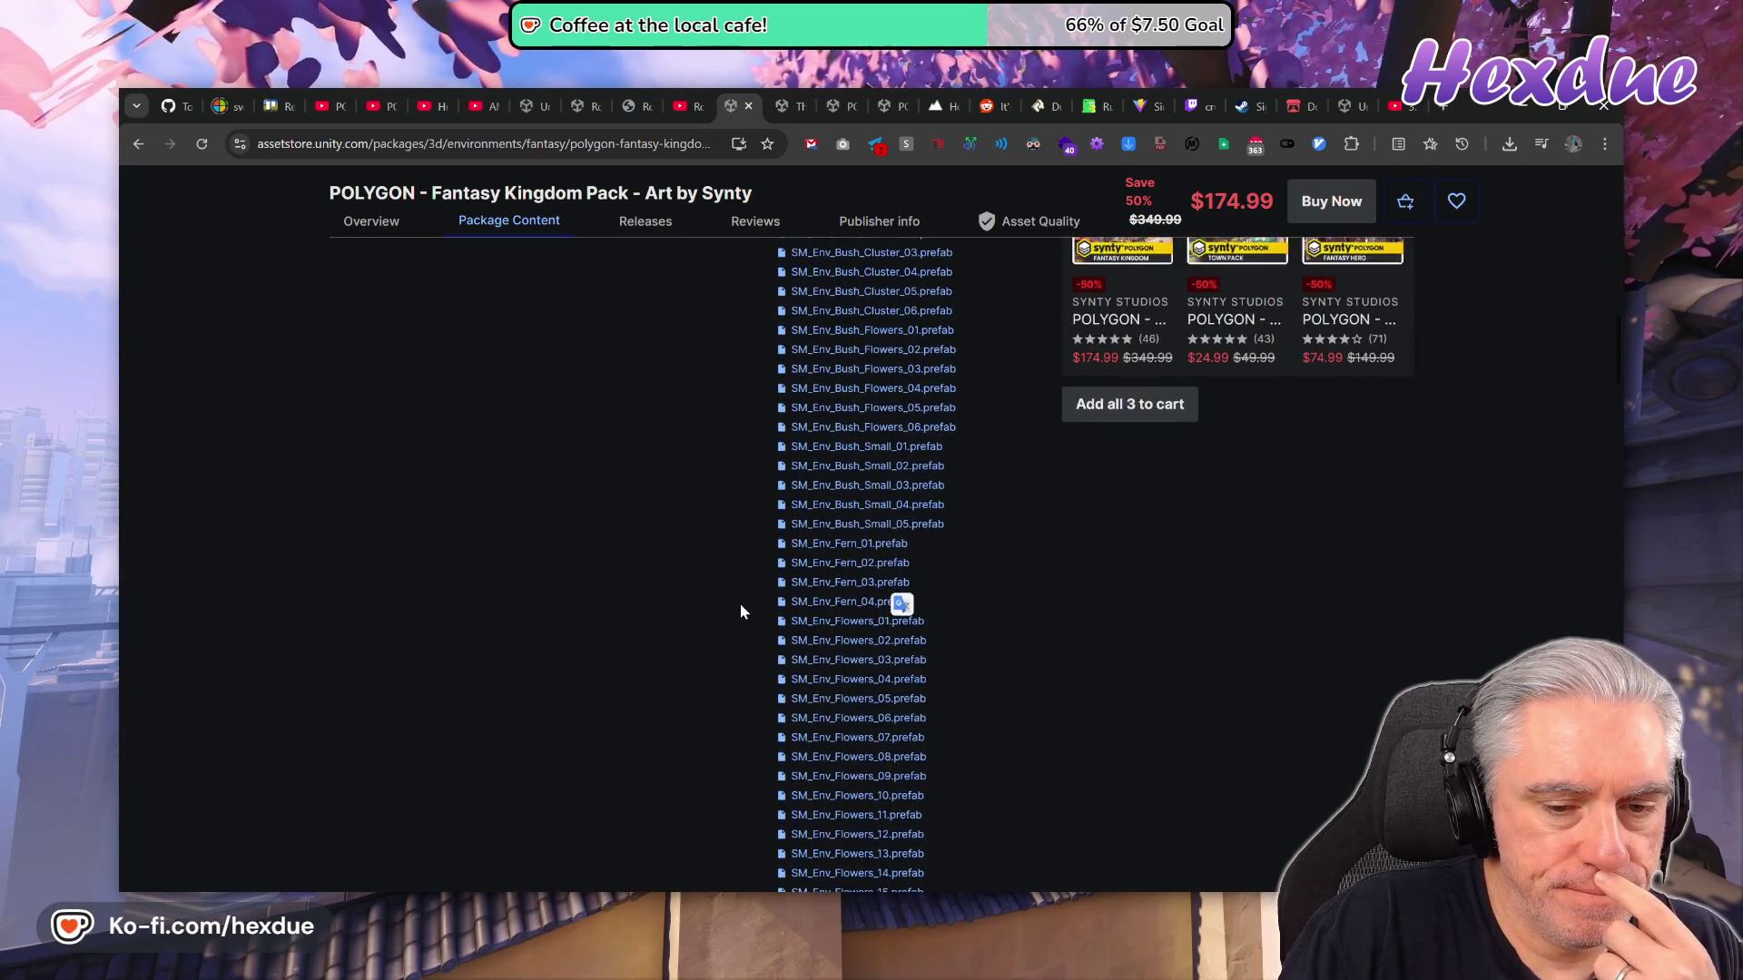
Find 'ground' on the page and preview Farm_Flat_01, Farm_Row_04 and Flat_Dirt_01 ground prefabs.
{"action": "key", "text": "ctrl+f"}
{"action": "type", "text": "ground"}
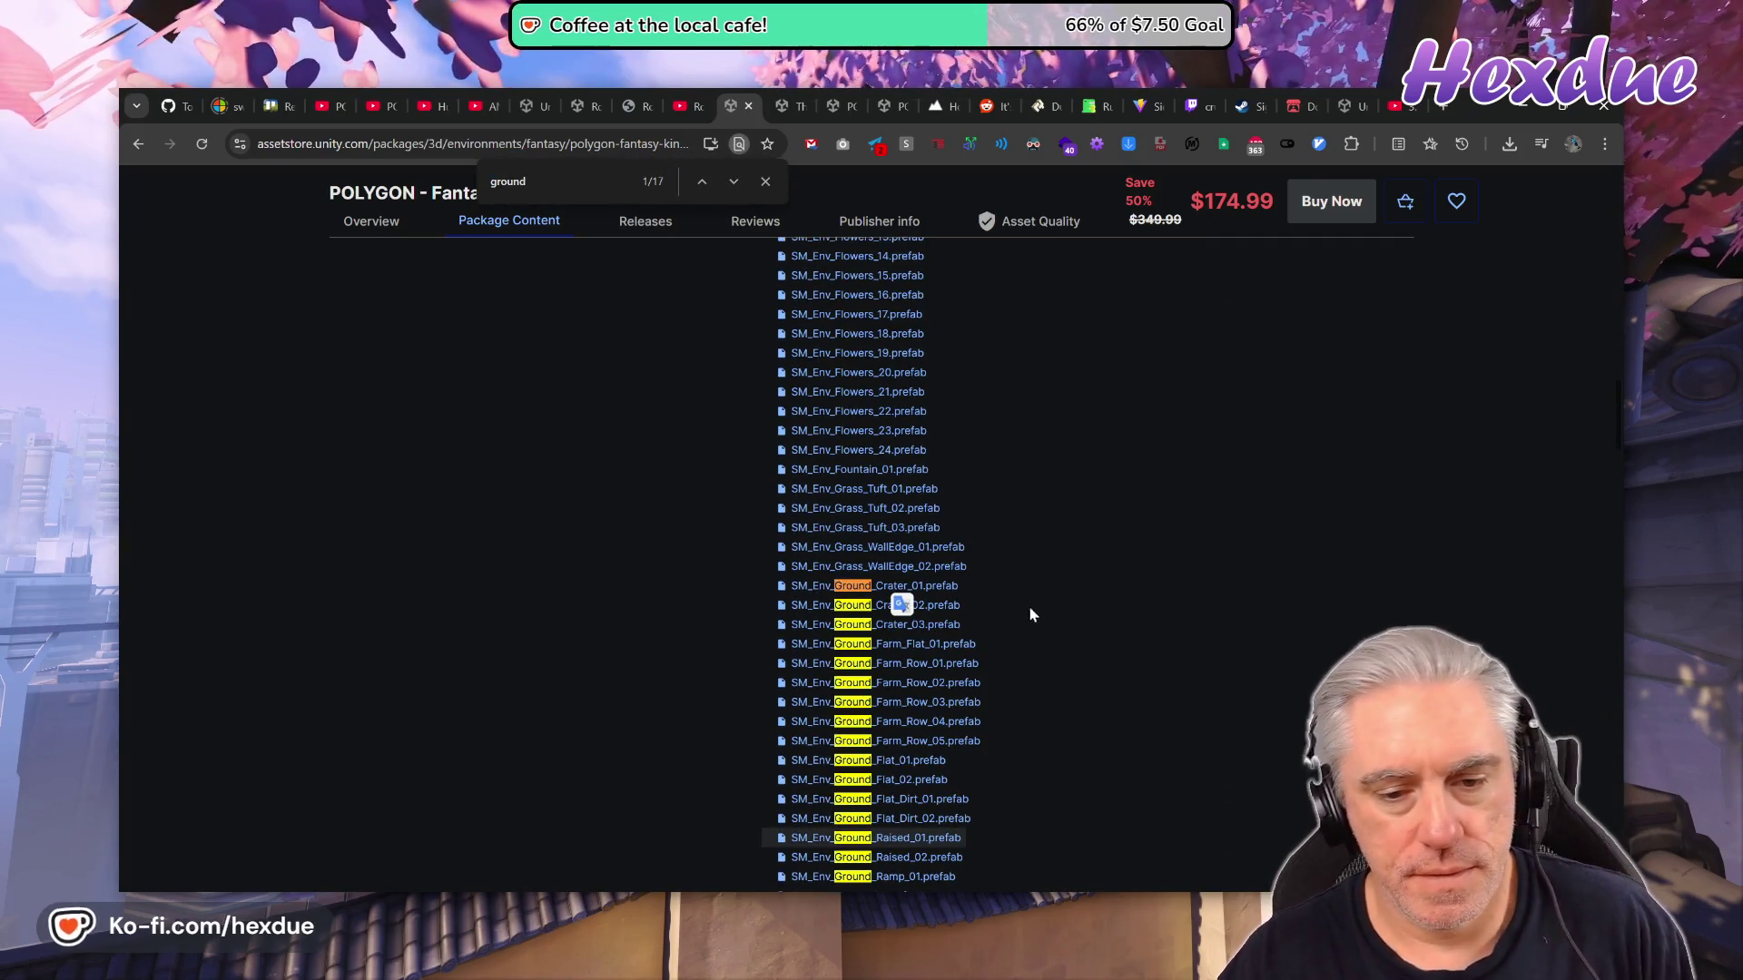
{"action": "left_click", "coordinate": [917, 646]}
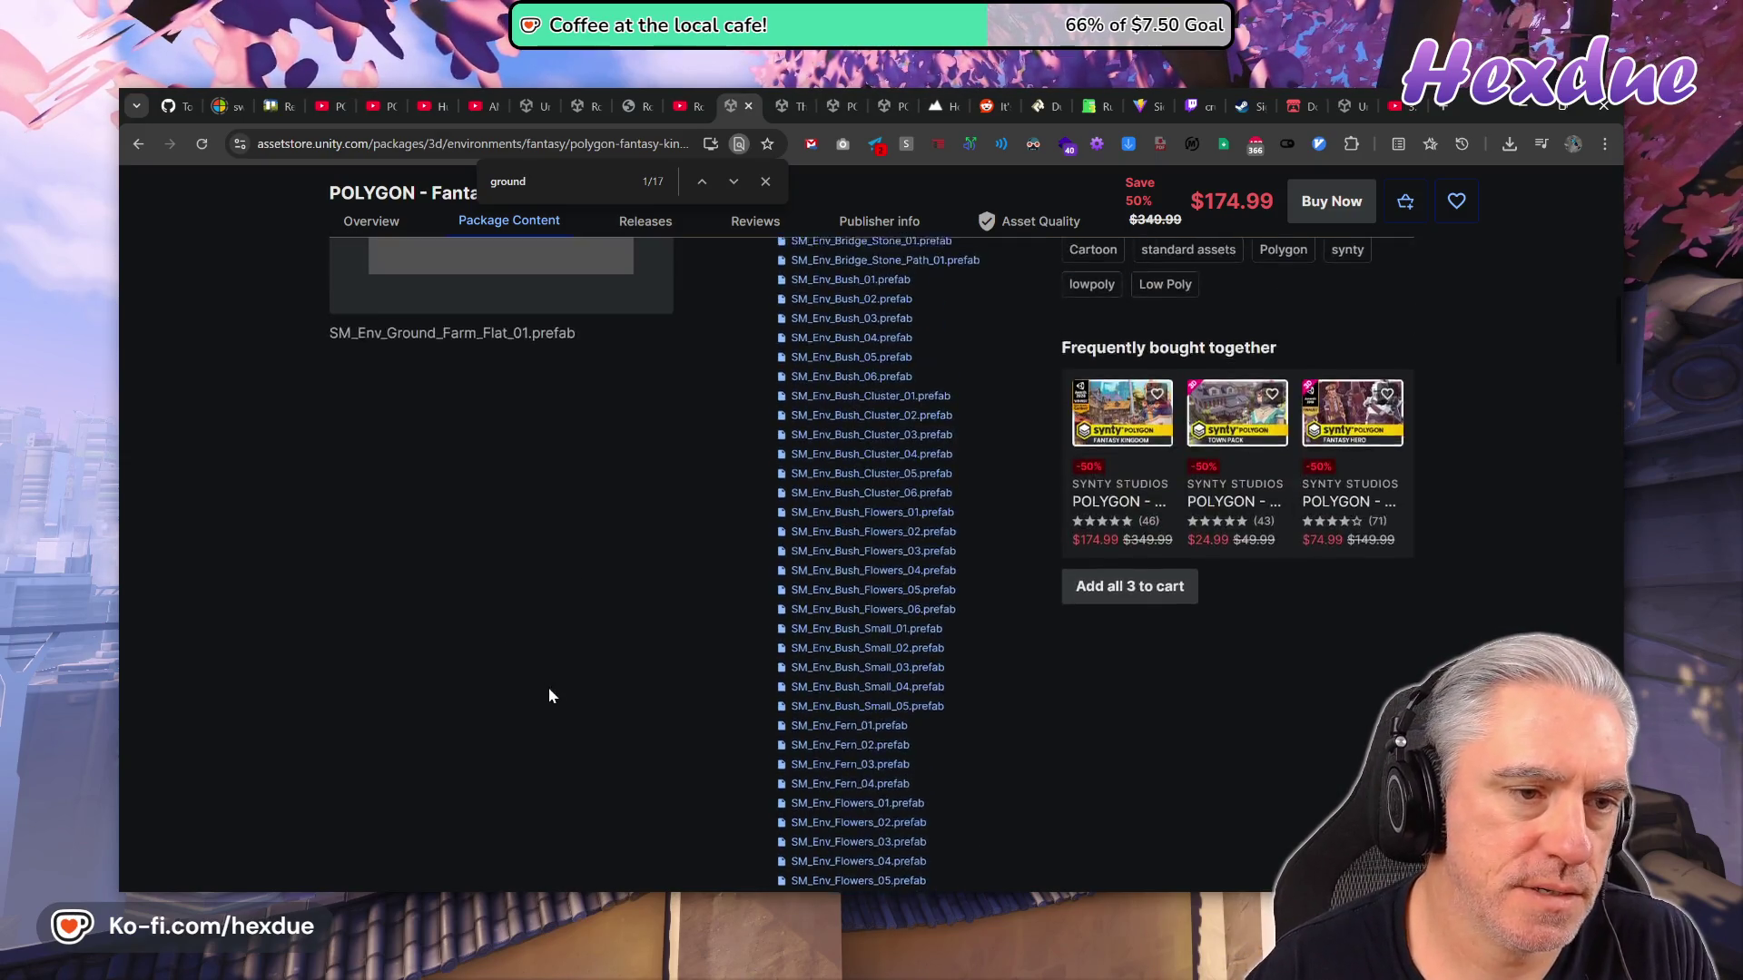
{"action": "scroll", "coordinate": [568, 679], "scroll_direction": "down", "scroll_amount": 10}
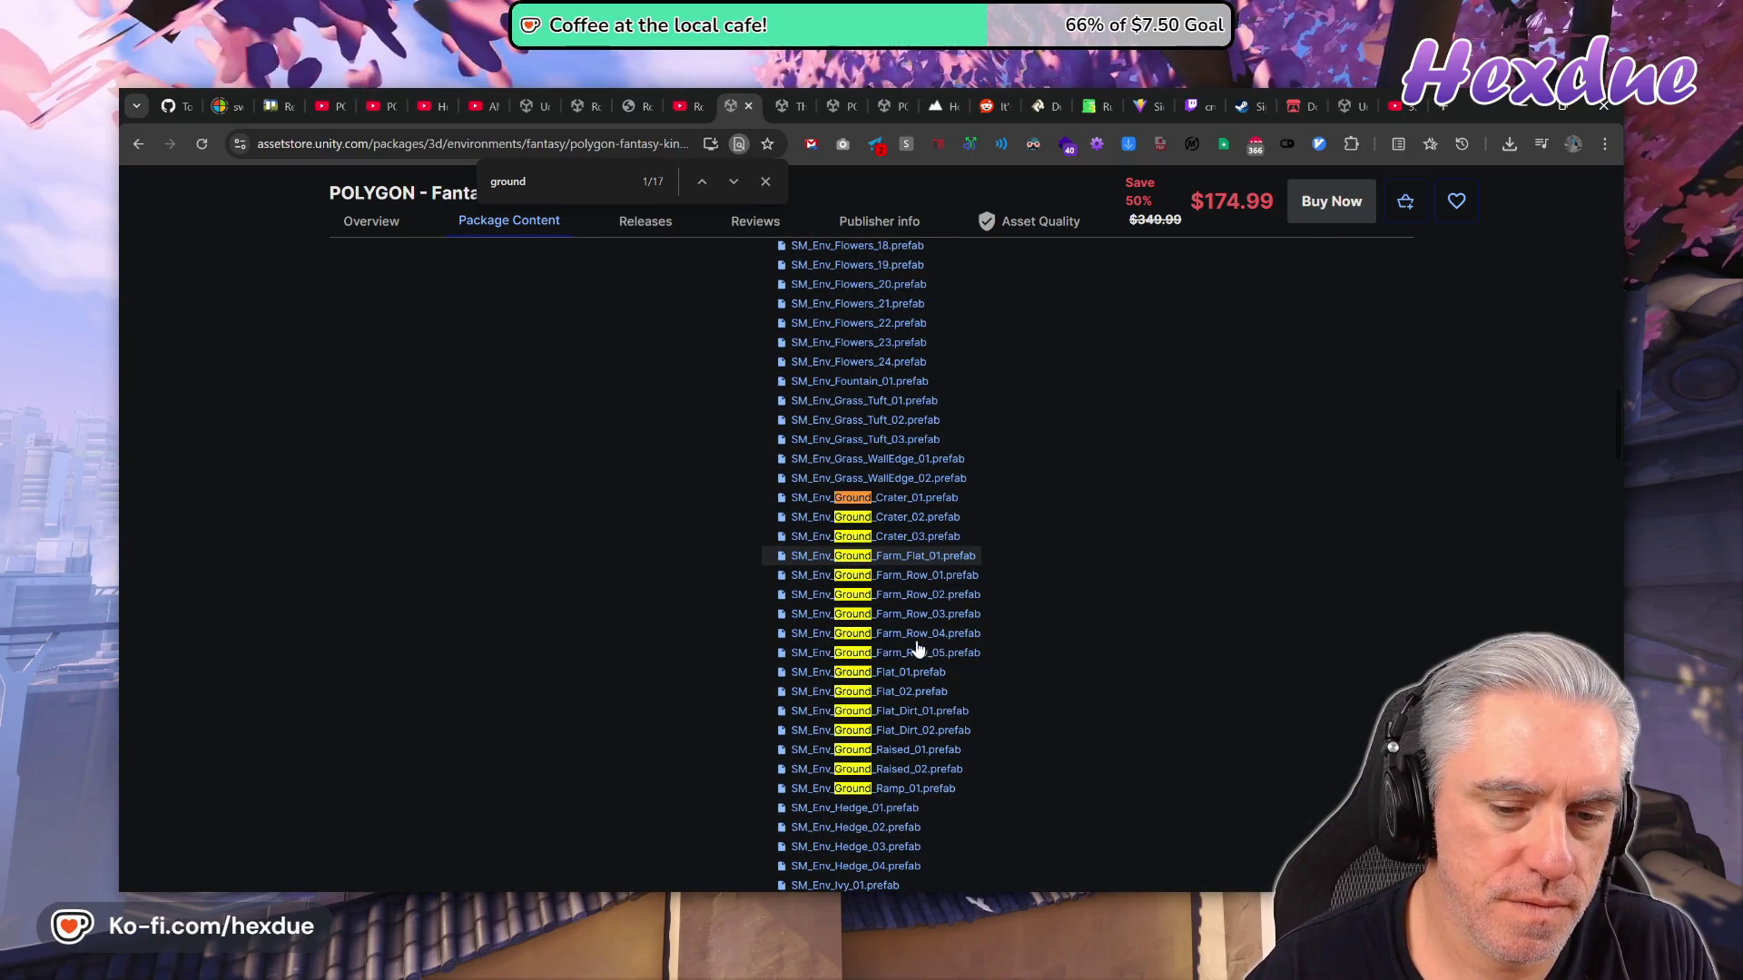
{"action": "left_click", "coordinate": [786, 636]}
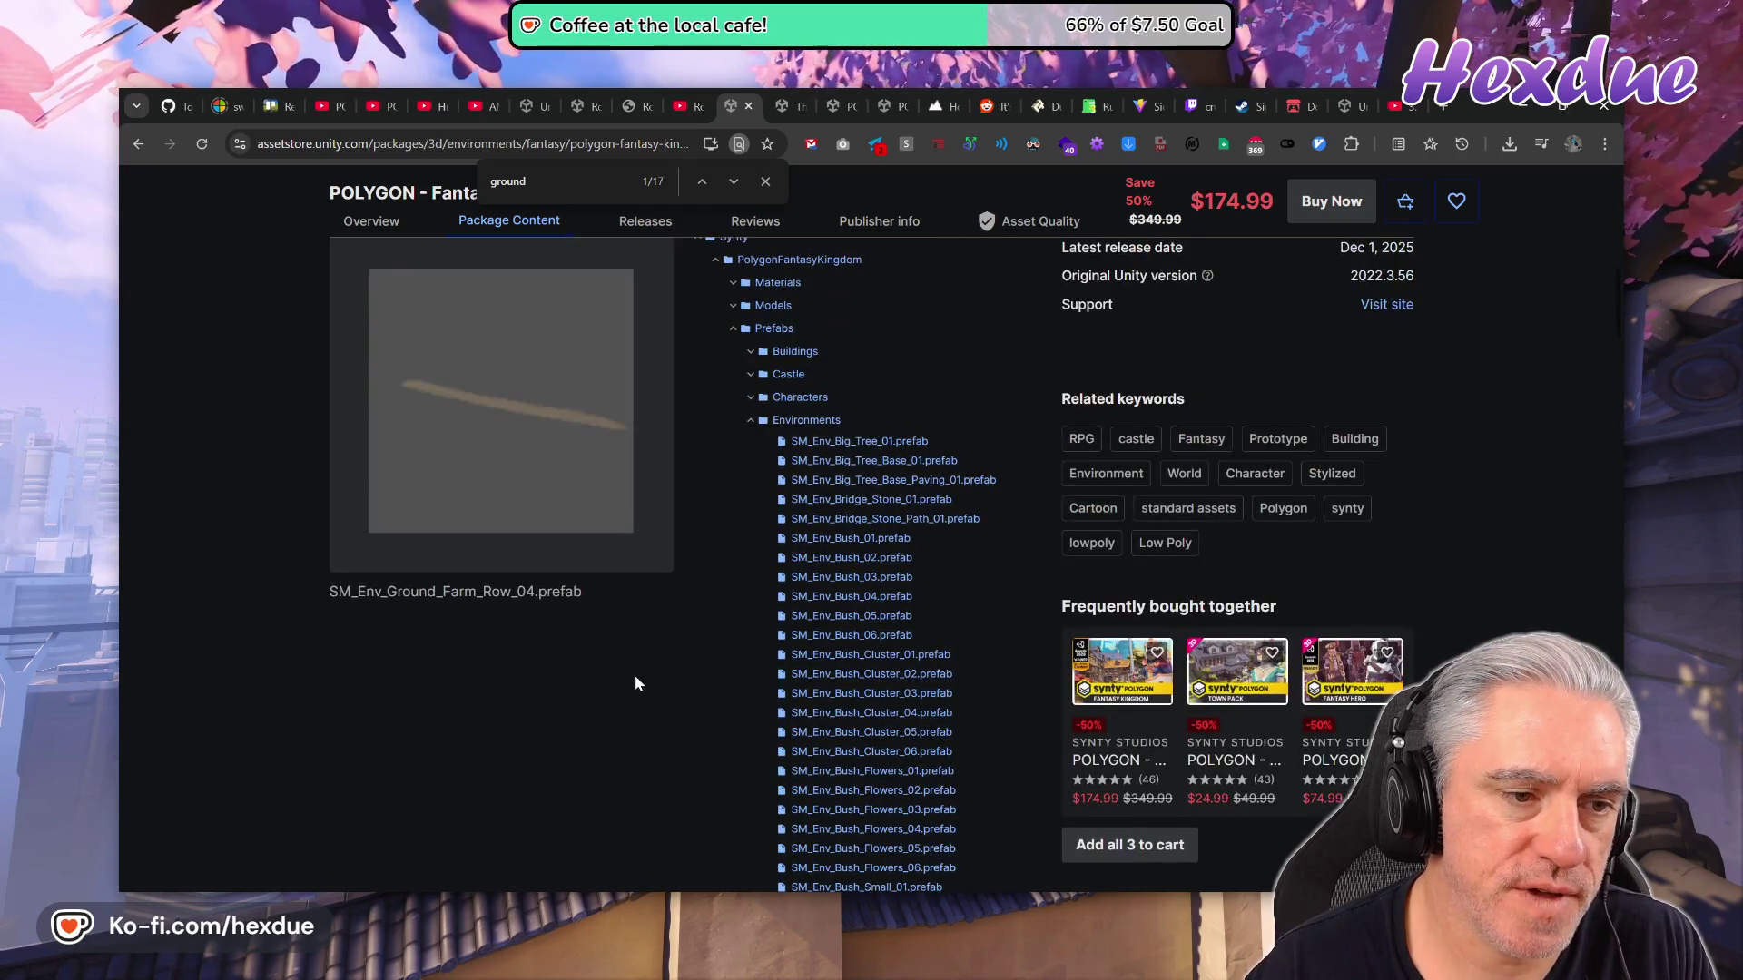
{"action": "left_click", "coordinate": [652, 689]}
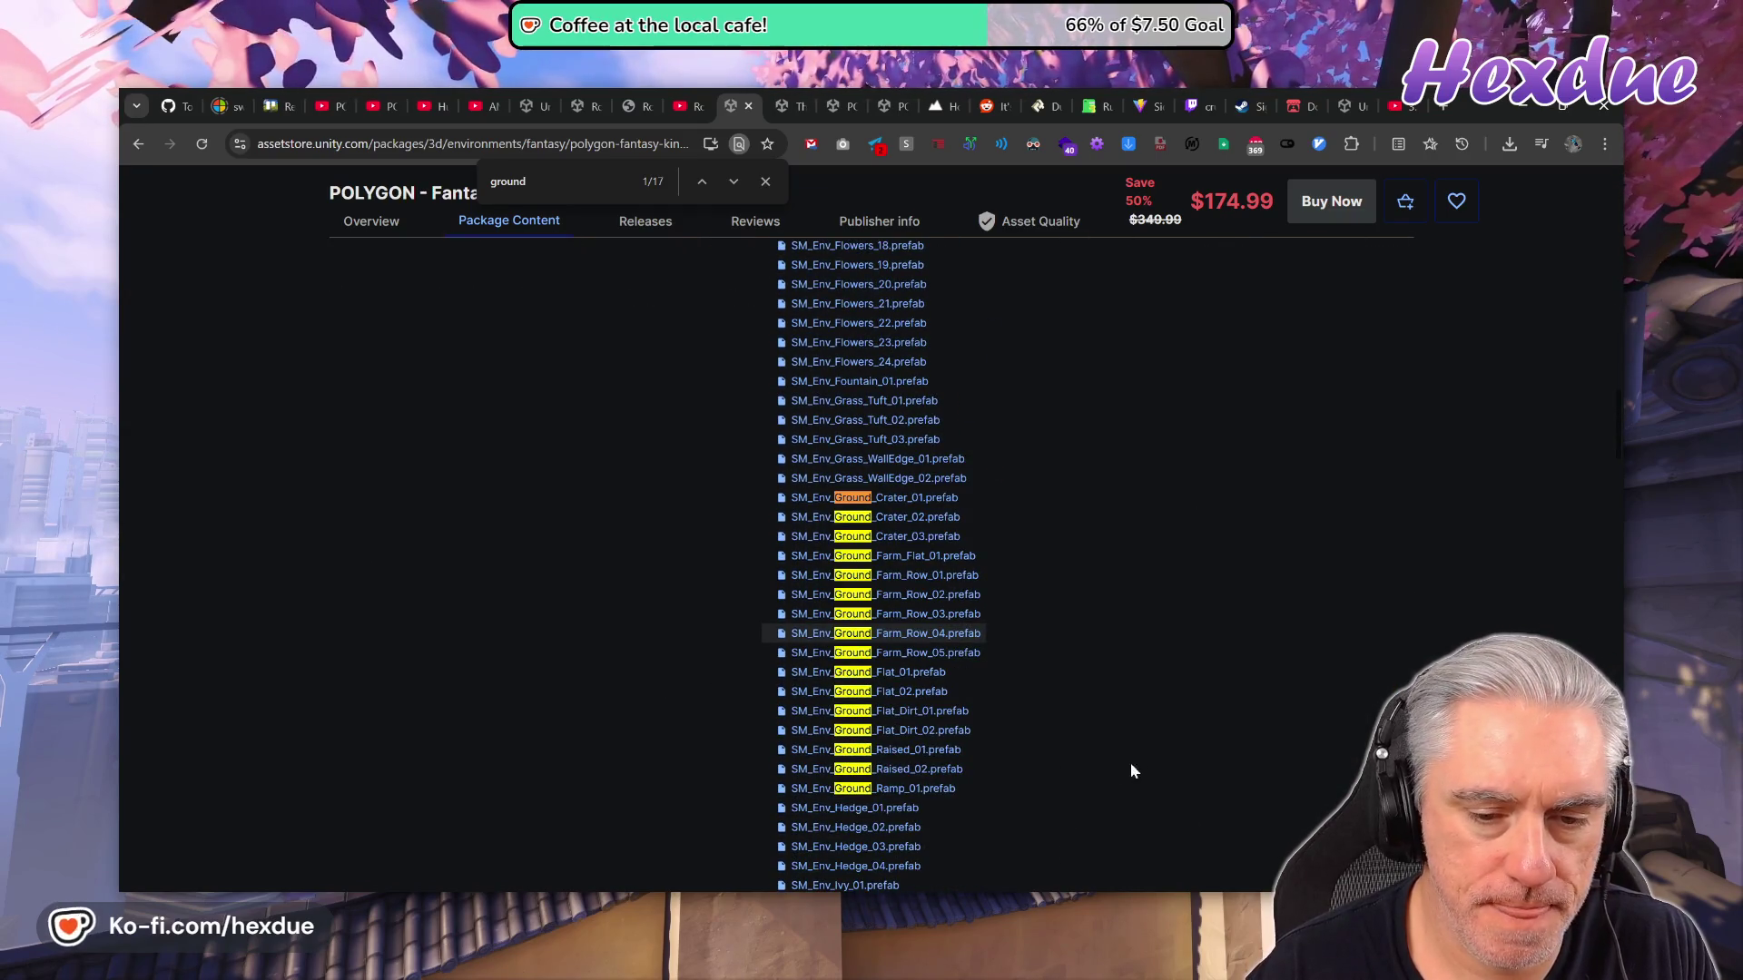
{"action": "left_click", "coordinate": [908, 711]}
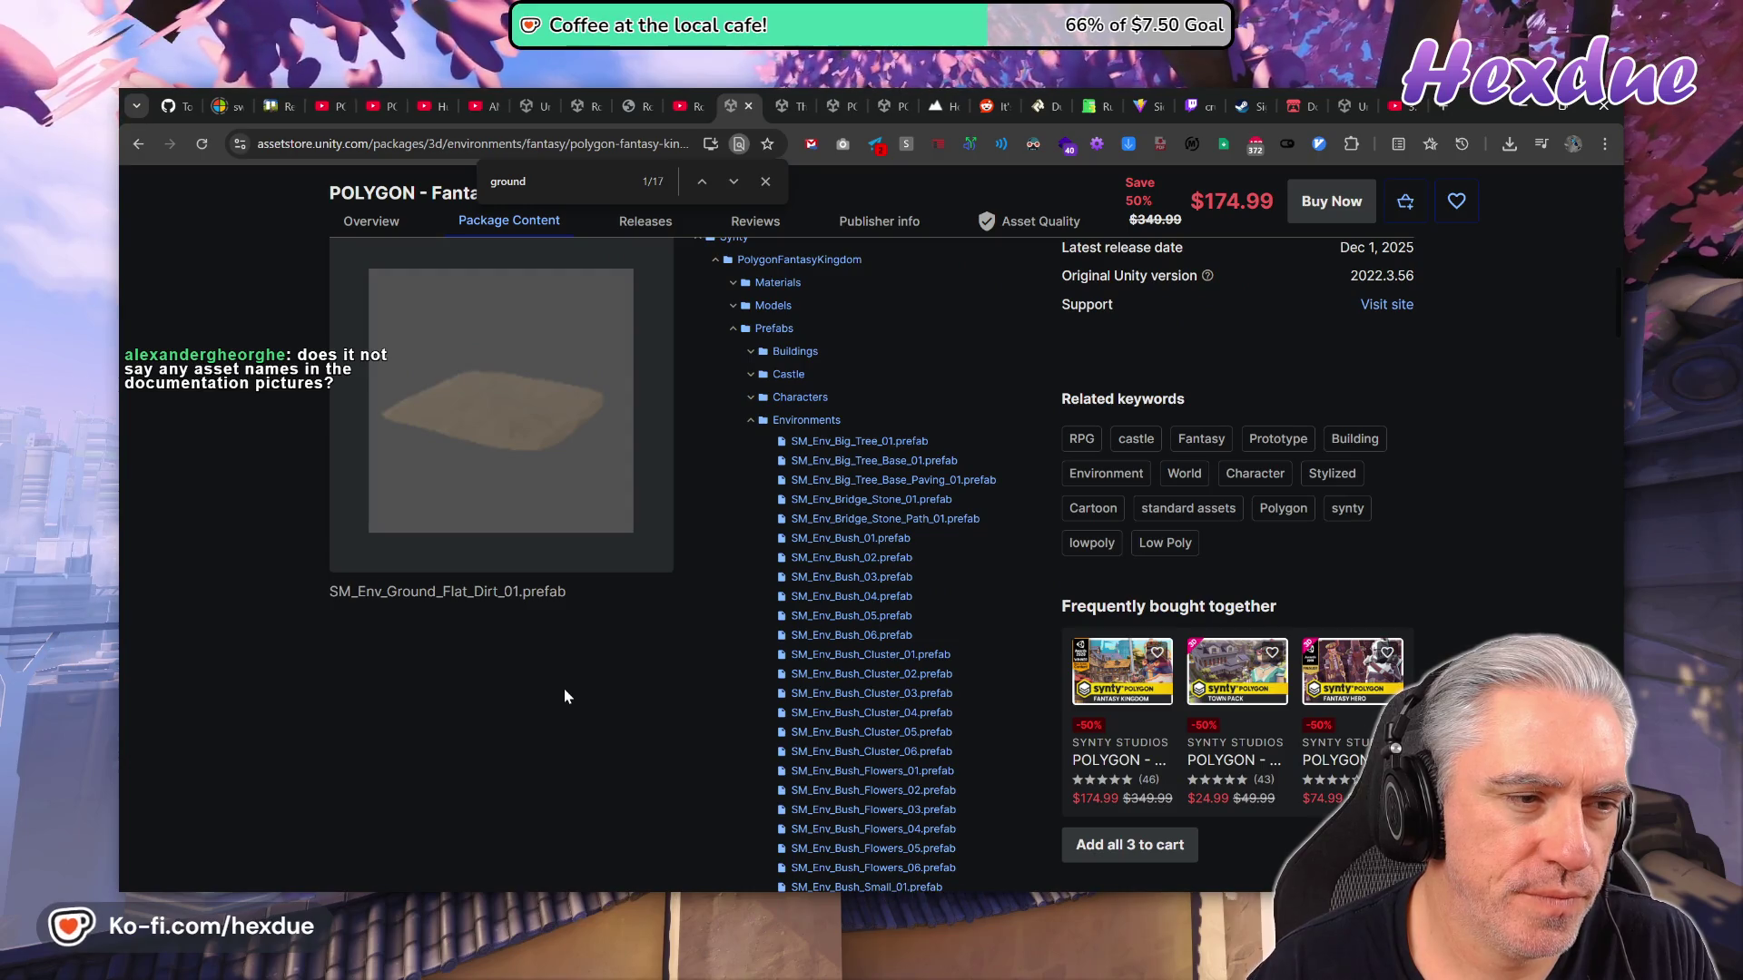
{"action": "left_click", "coordinate": [708, 109]}
Read through the RoomGen PDF's Landscapes and Target Generators pages.
{"action": "left_click", "coordinate": [635, 106]}
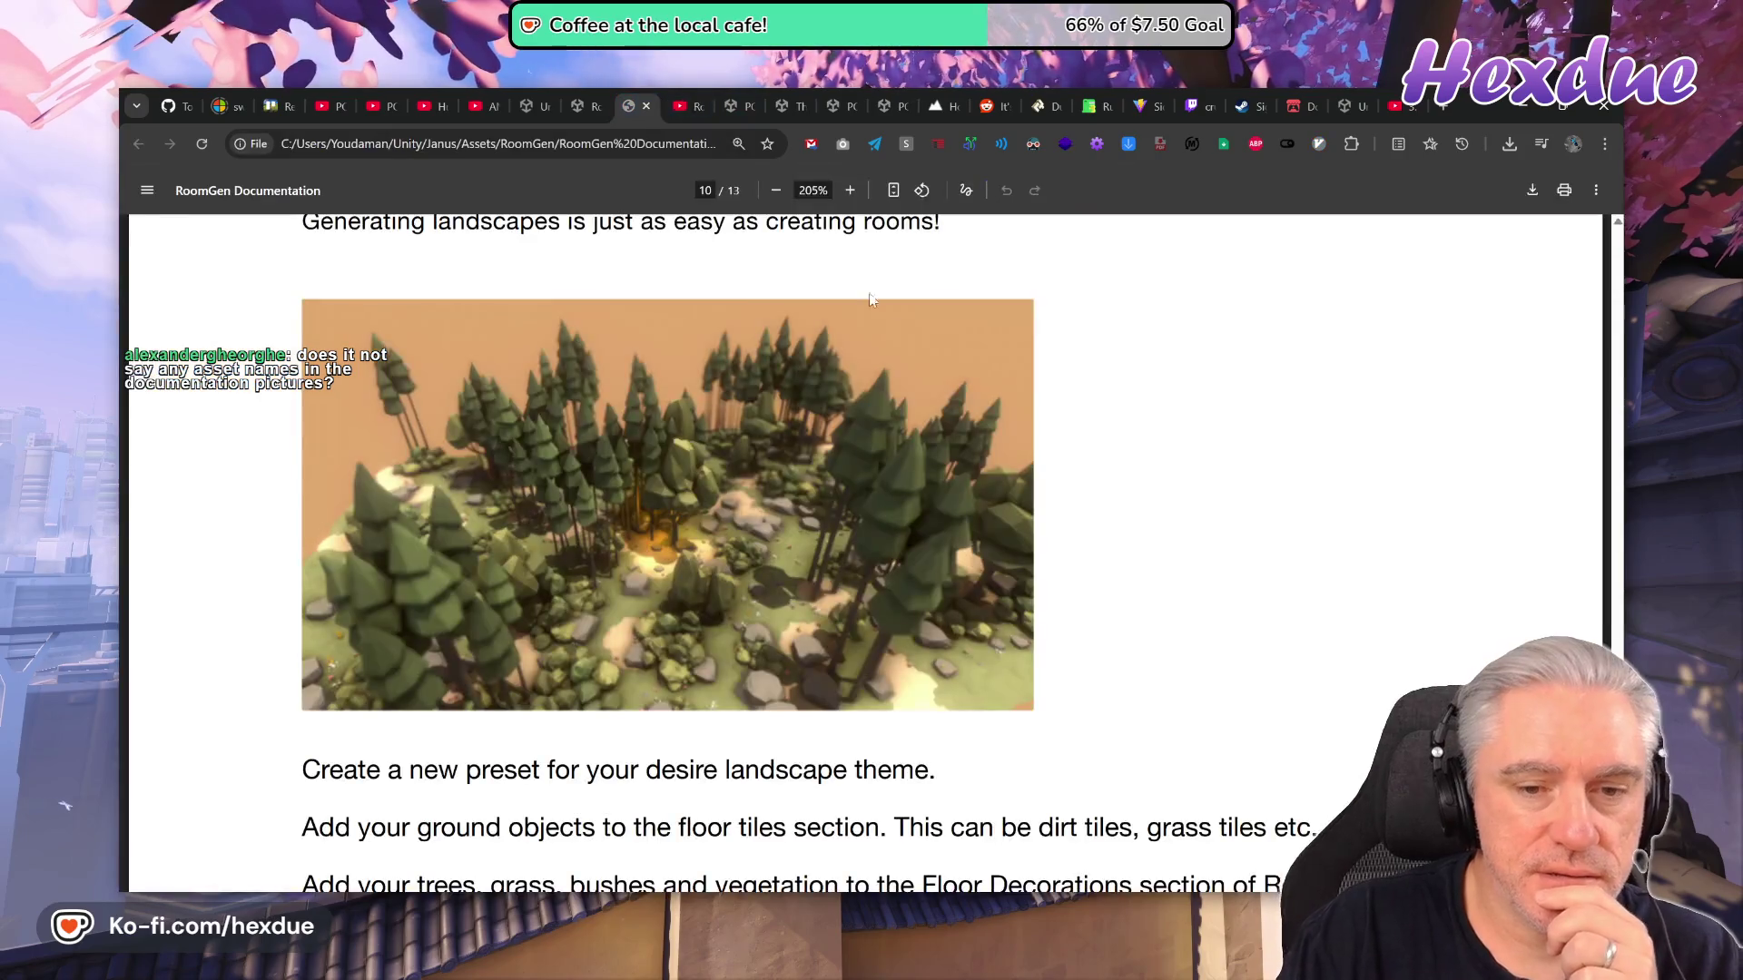
{"action": "scroll", "coordinate": [954, 569], "scroll_direction": "down", "scroll_amount": 10}
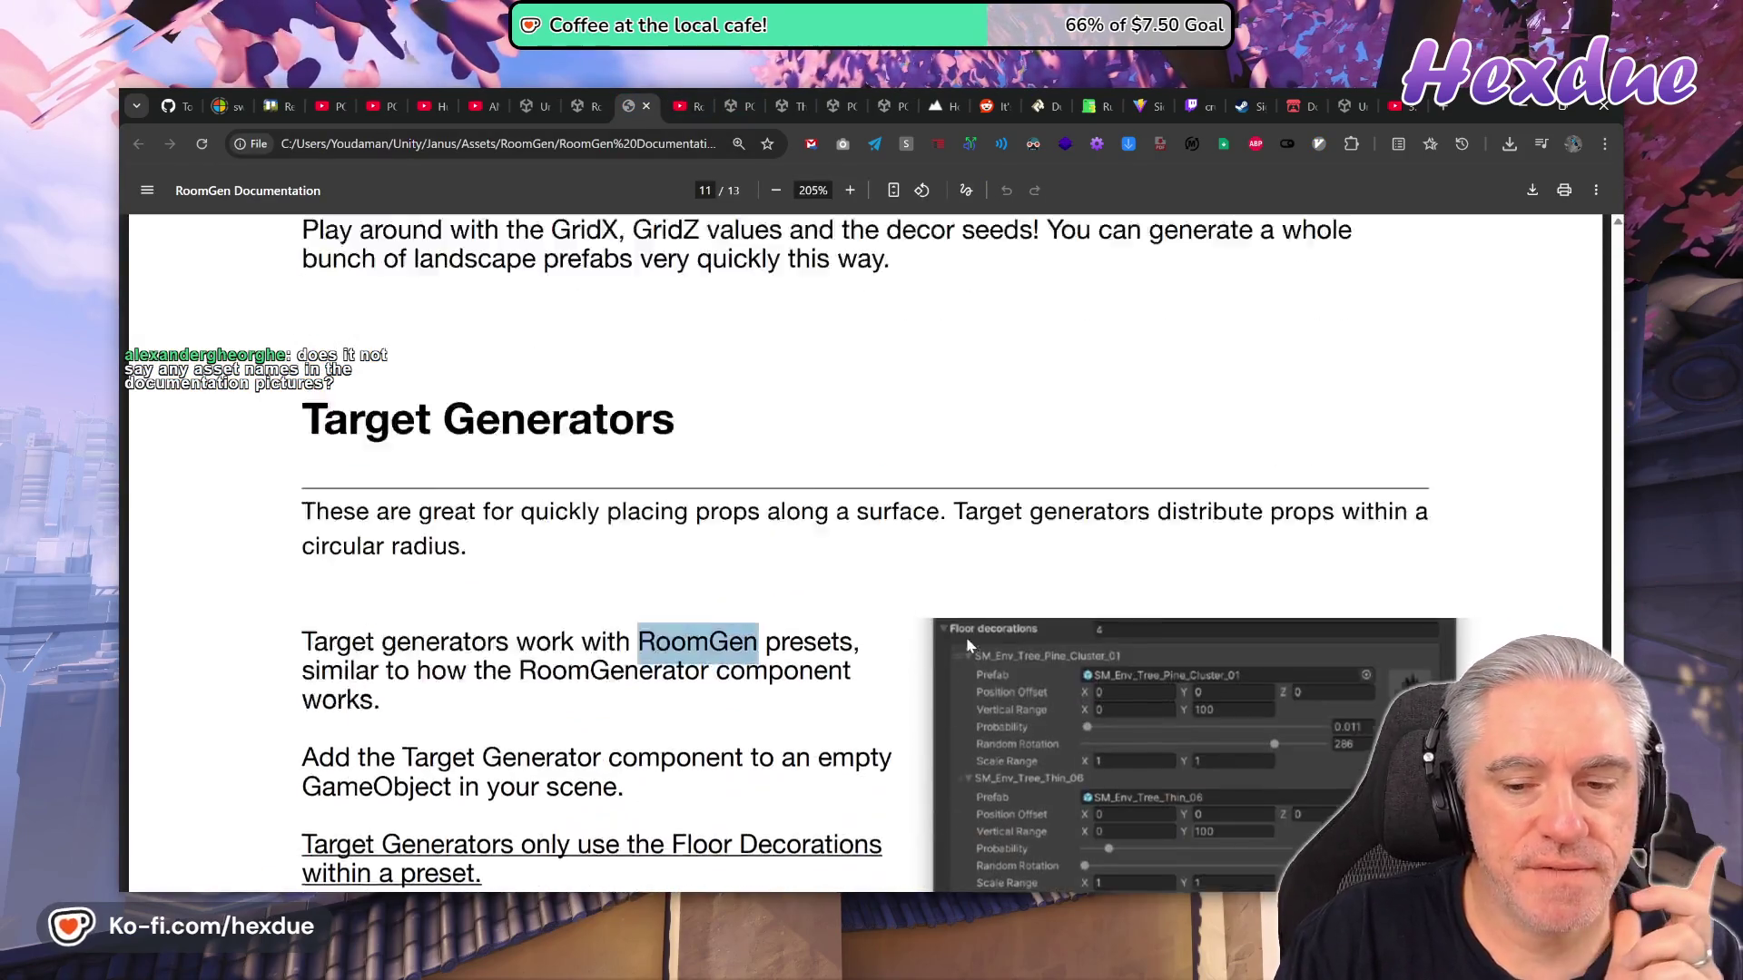
{"action": "scroll", "coordinate": [968, 645], "scroll_direction": "down", "scroll_amount": 4}
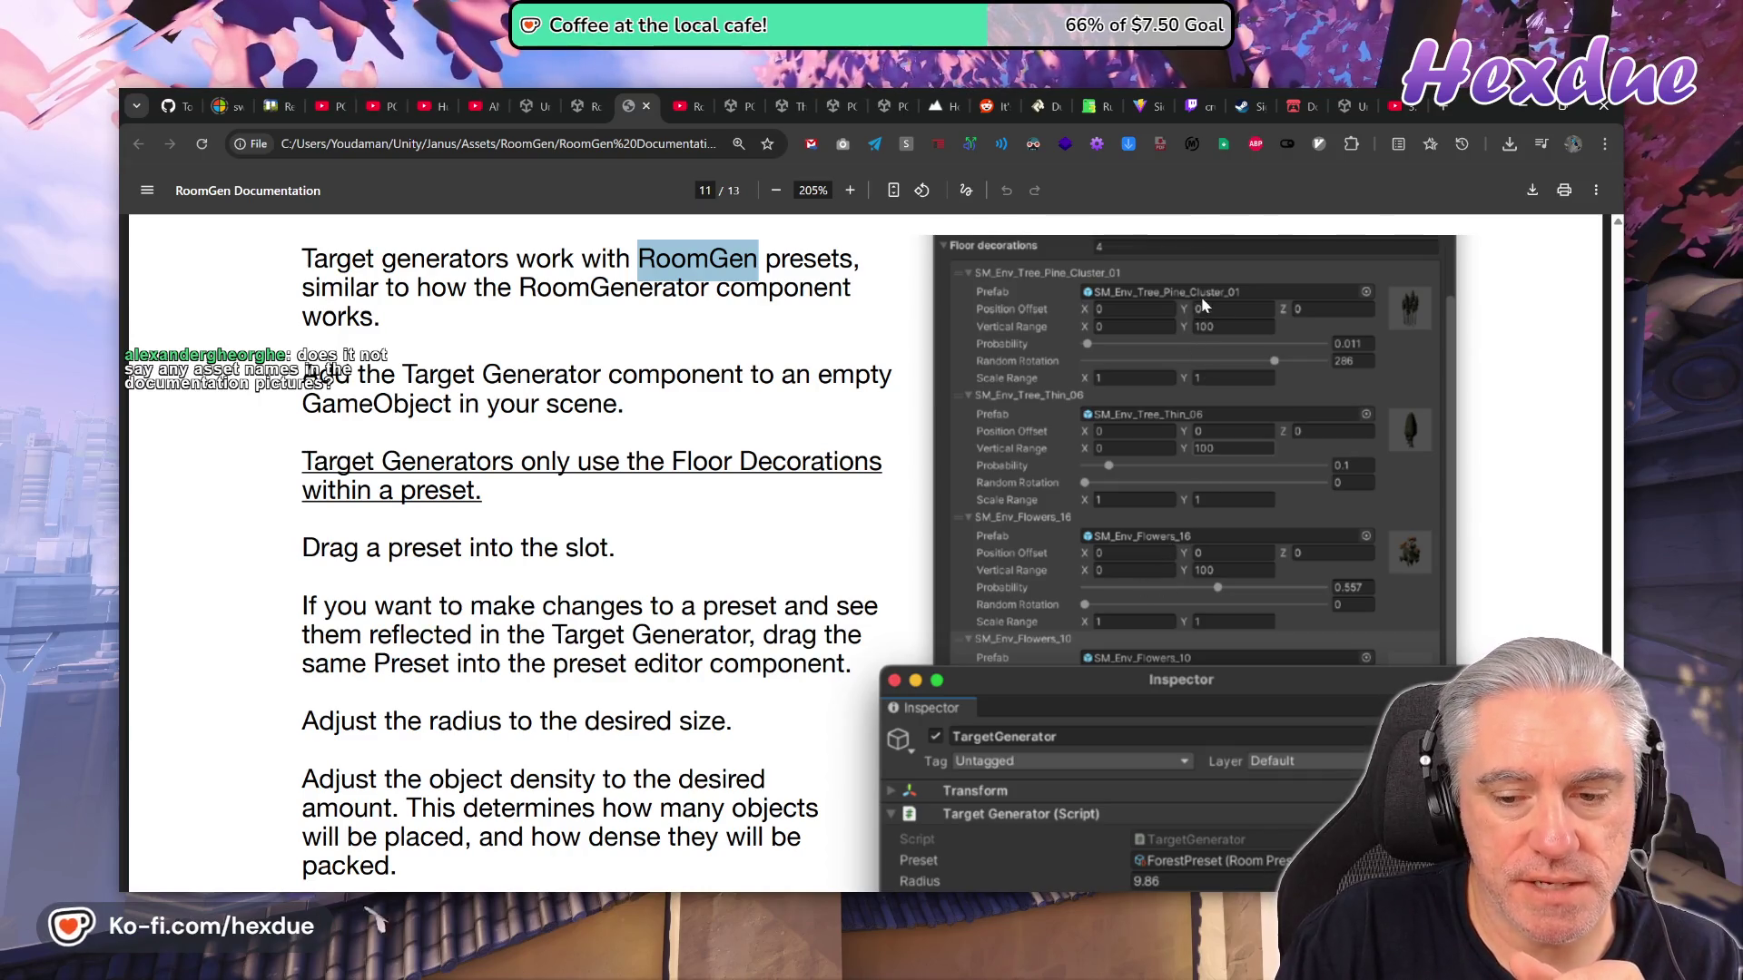
{"action": "scroll", "coordinate": [1238, 655], "scroll_direction": "down", "scroll_amount": 4}
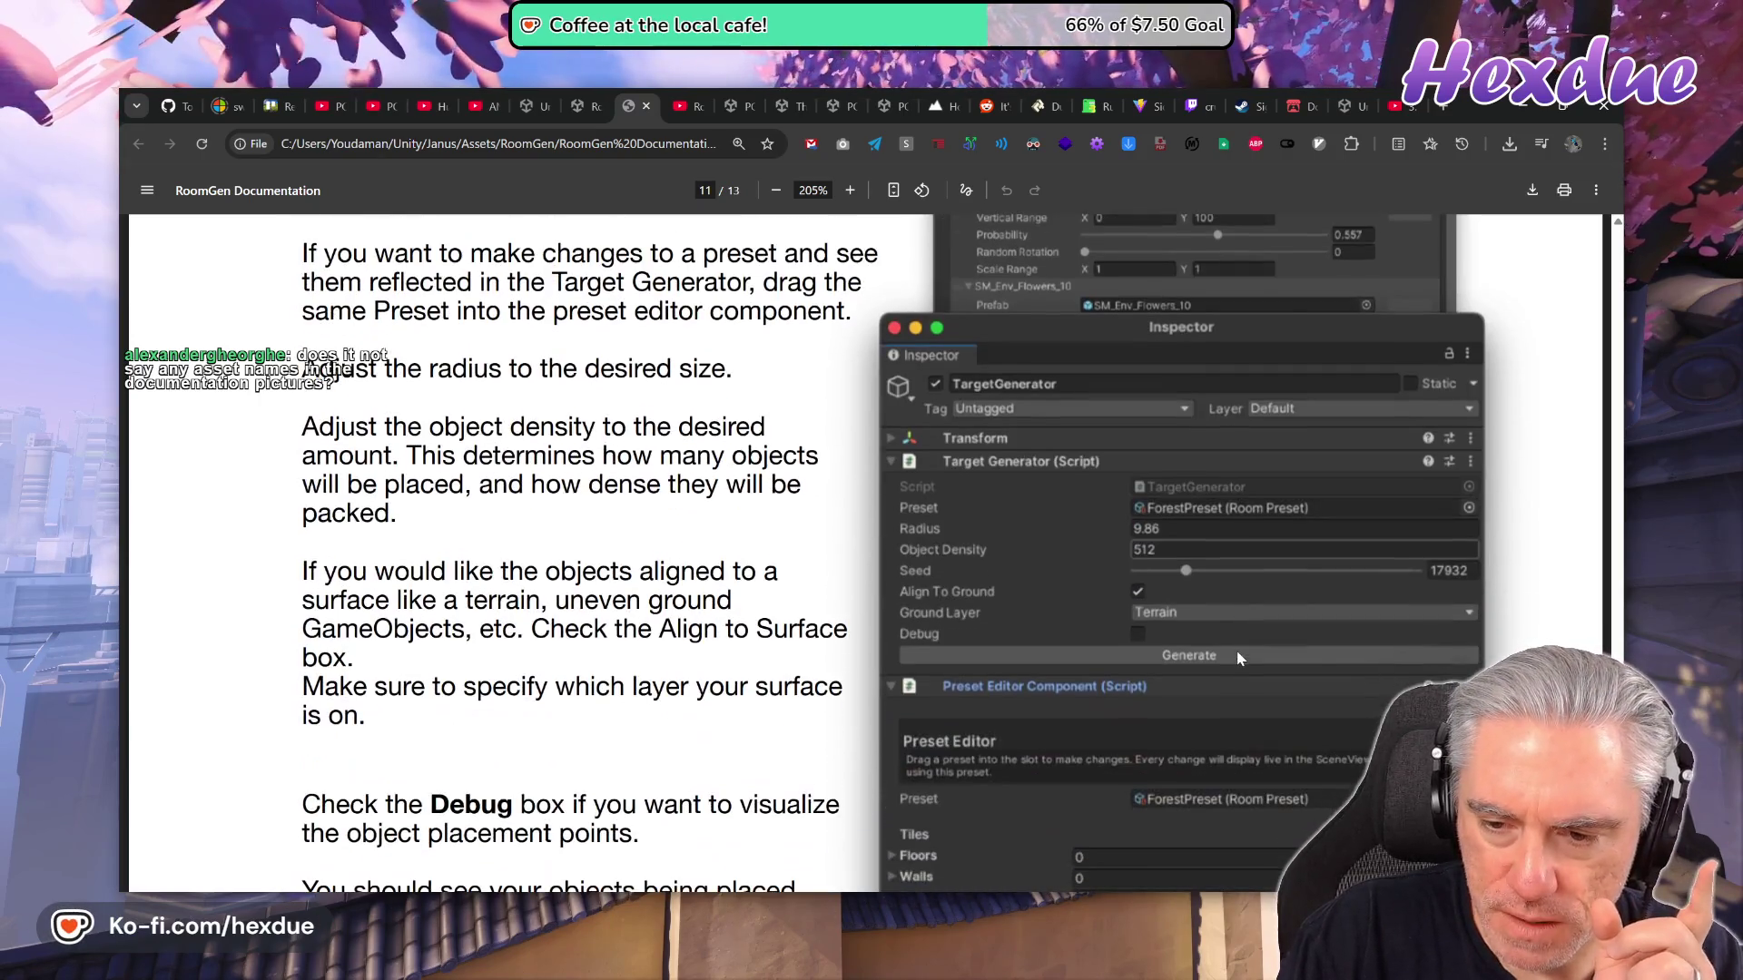
{"action": "scroll", "coordinate": [1238, 653], "scroll_direction": "down", "scroll_amount": 3}
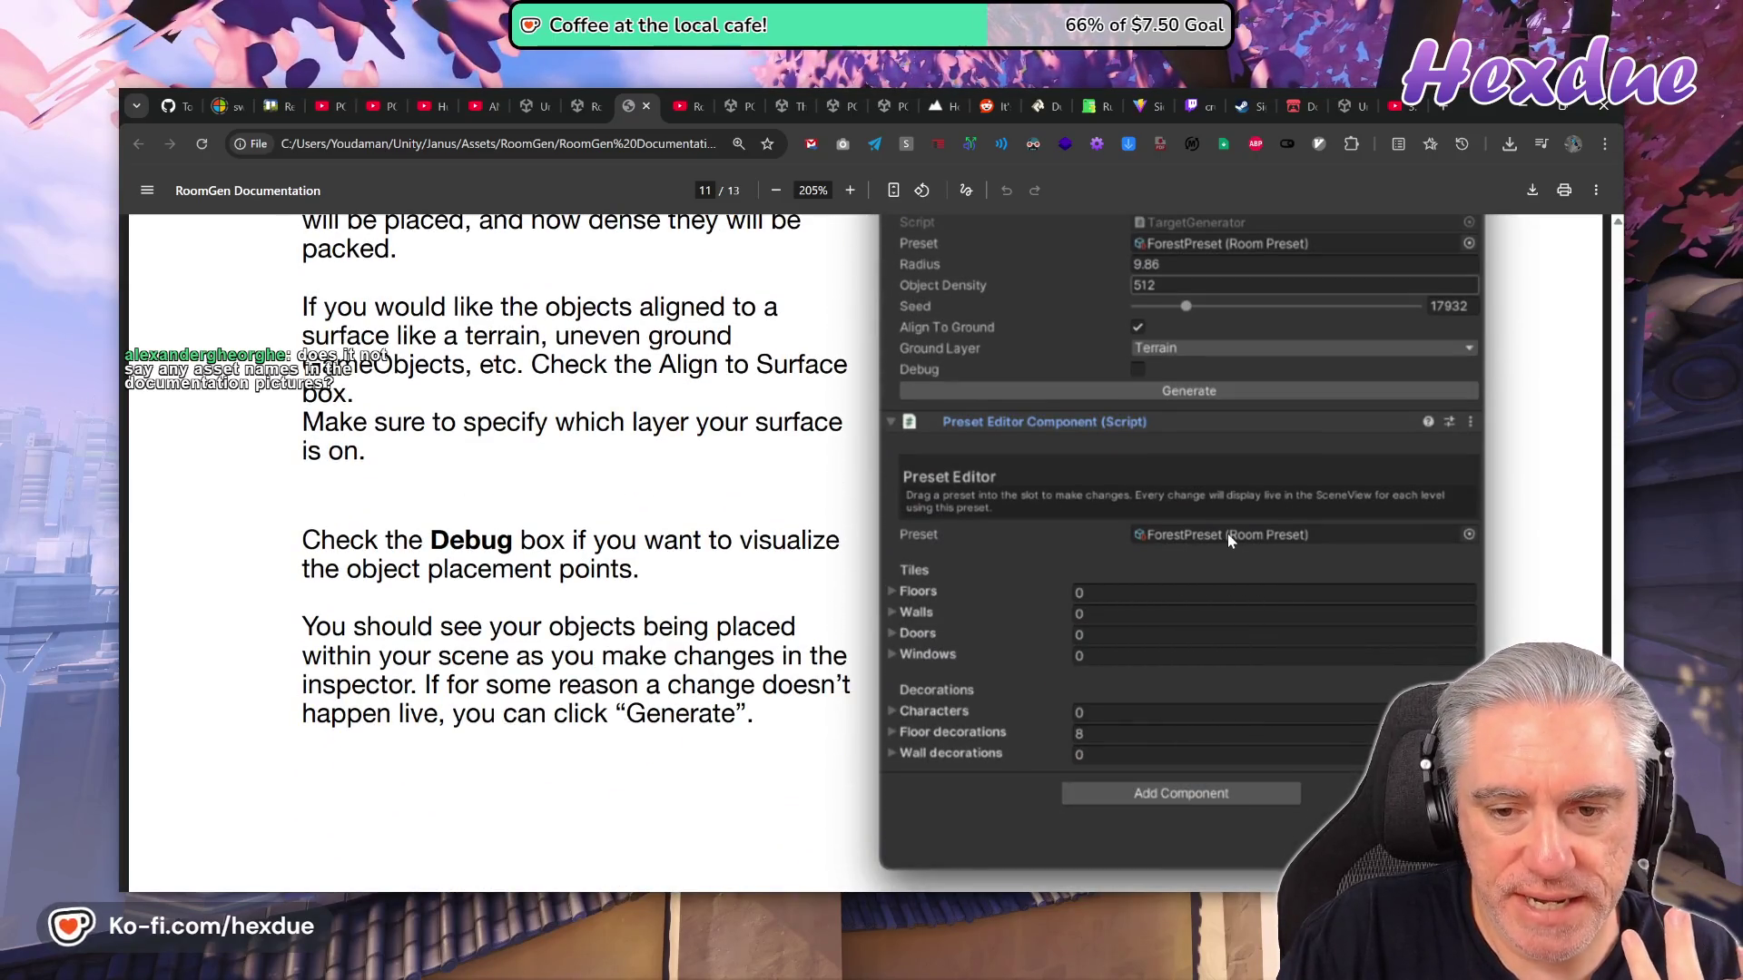
{"action": "scroll", "coordinate": [1229, 545], "scroll_direction": "down", "scroll_amount": 8}
Fit whole pages on screen and scroll back through the Runtime Generation and API section.
{"action": "left_click", "coordinate": [894, 191]}
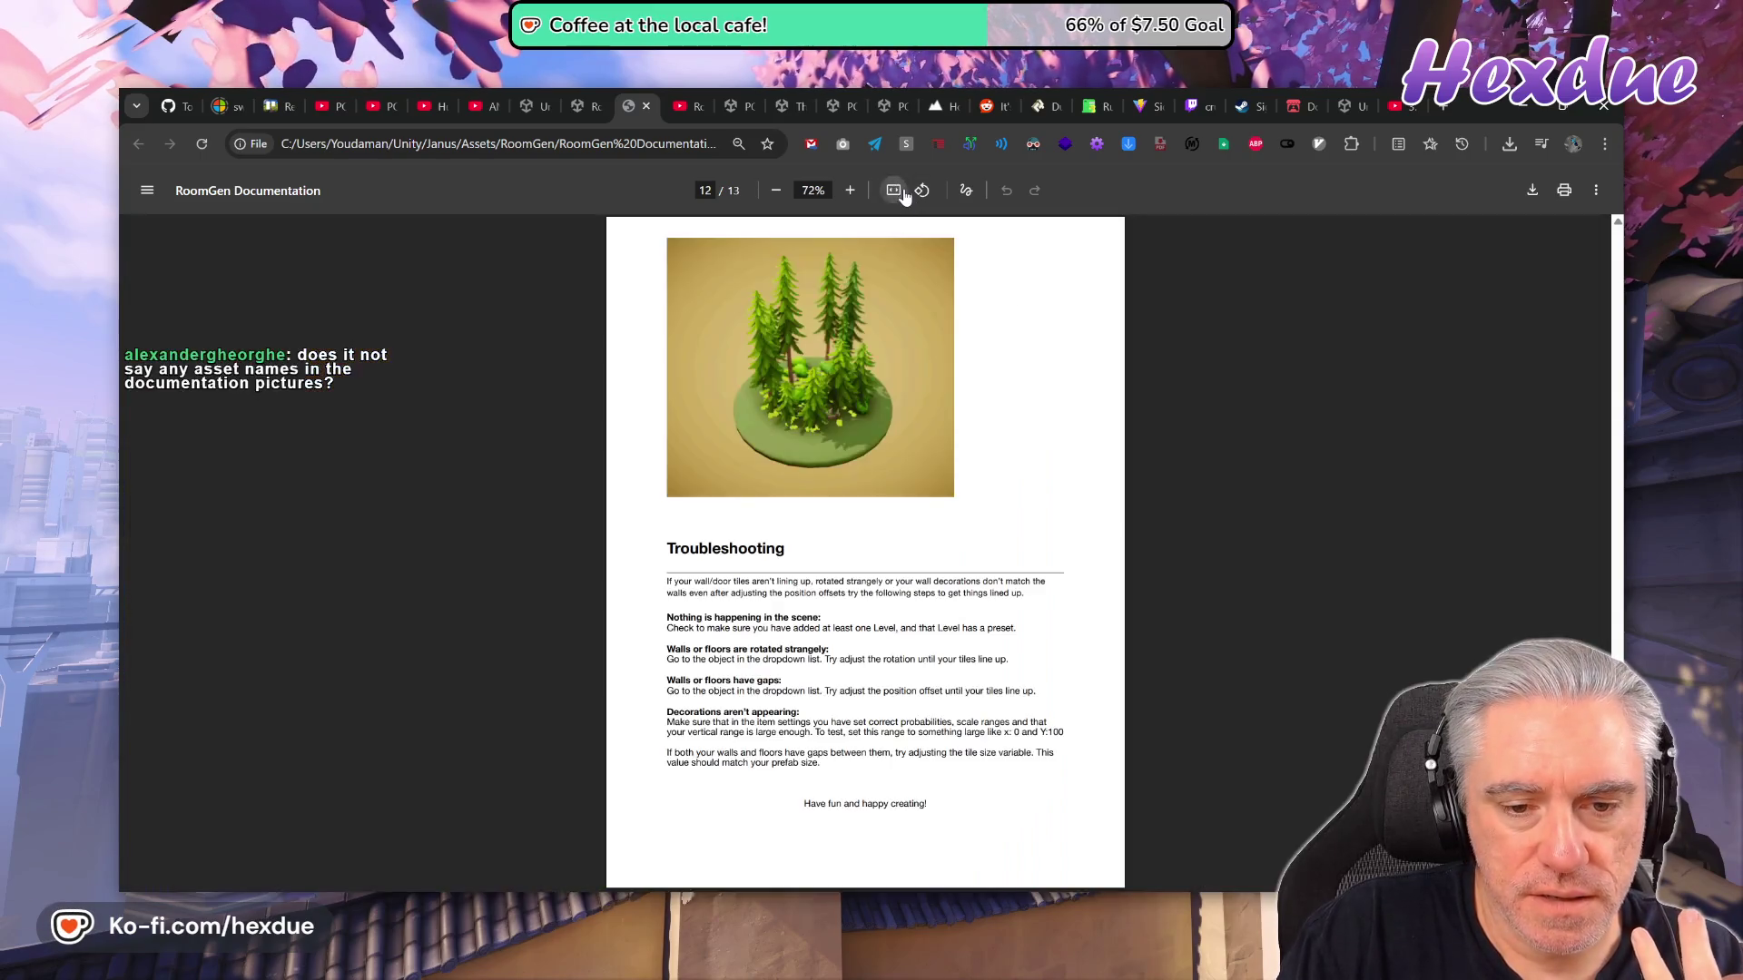
{"action": "scroll", "coordinate": [1003, 522], "scroll_direction": "down", "scroll_amount": 7}
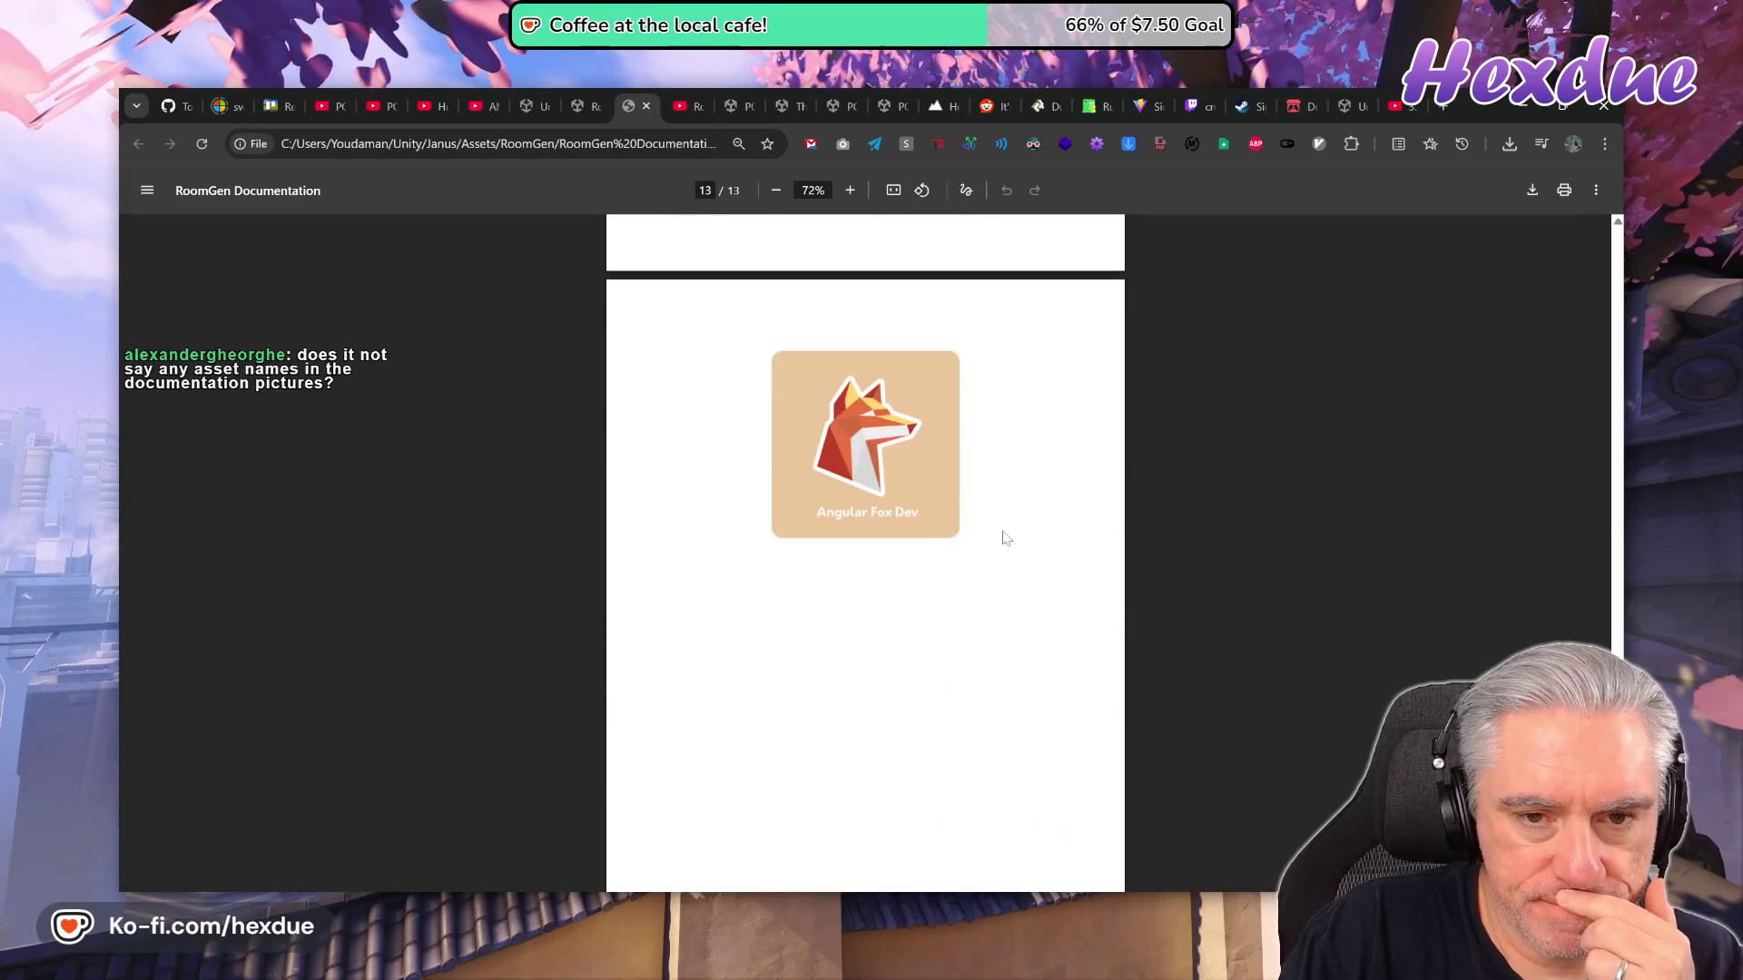
{"action": "scroll", "coordinate": [1006, 536], "scroll_direction": "up", "scroll_amount": 4}
{"action": "scroll", "coordinate": [1005, 538], "scroll_direction": "up", "scroll_amount": 10}
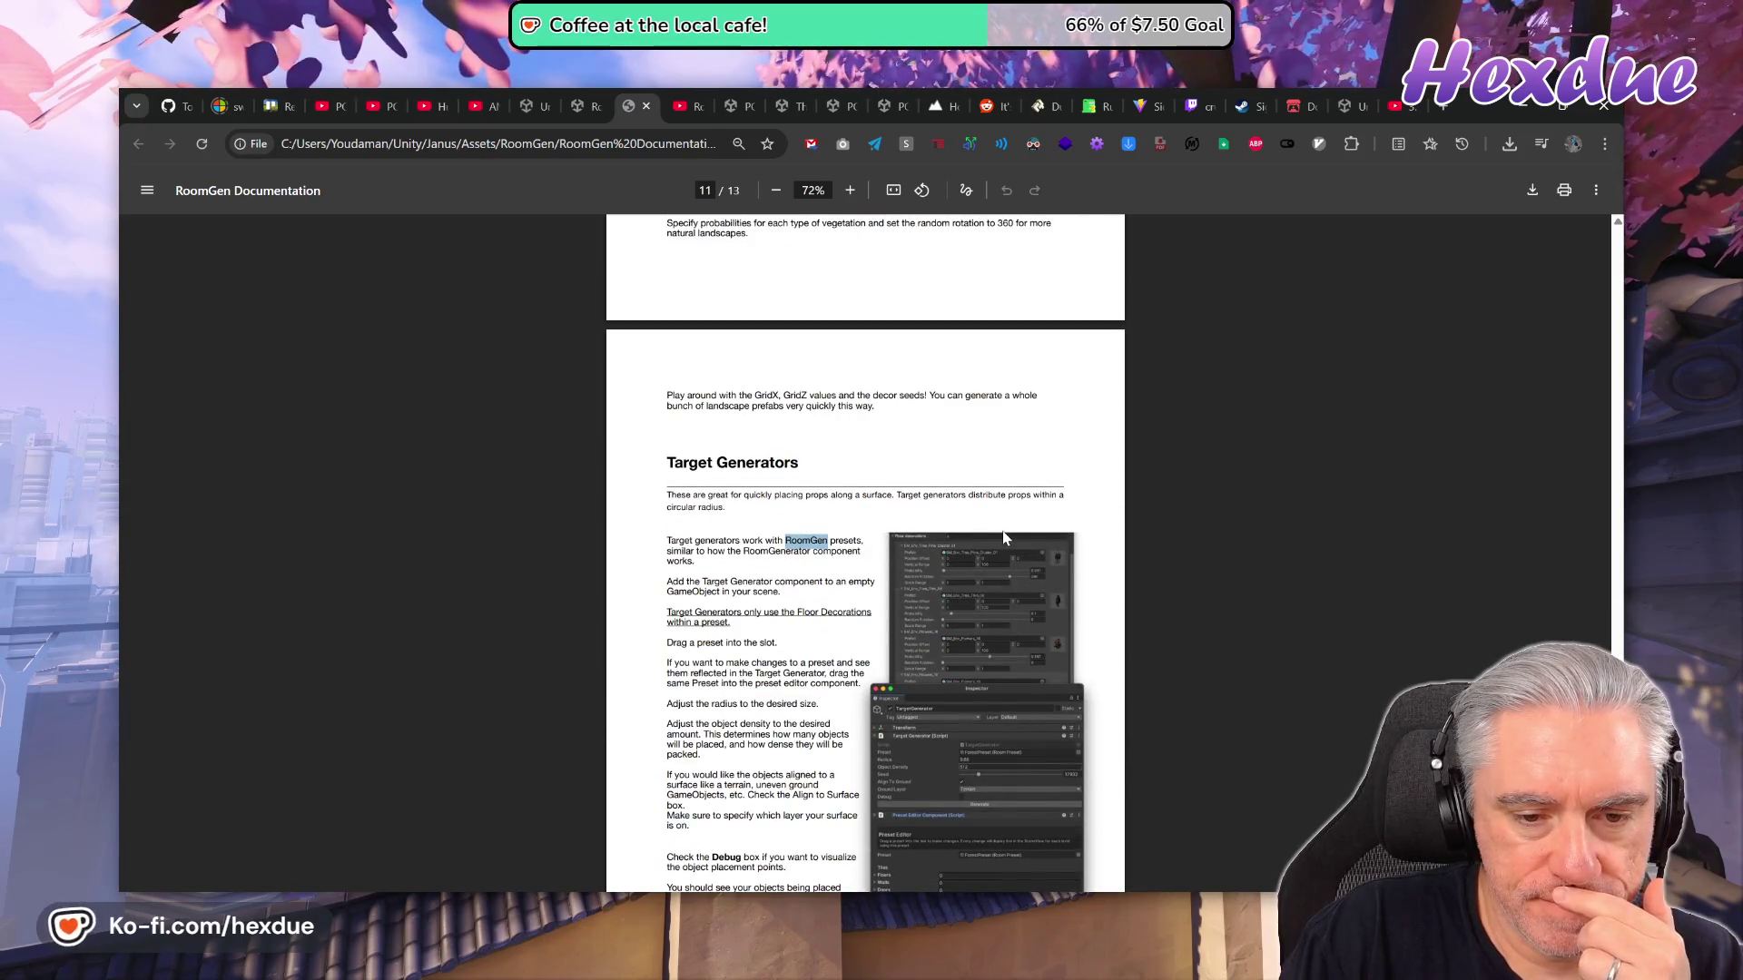
{"action": "scroll", "coordinate": [1005, 539], "scroll_direction": "up", "scroll_amount": 5}
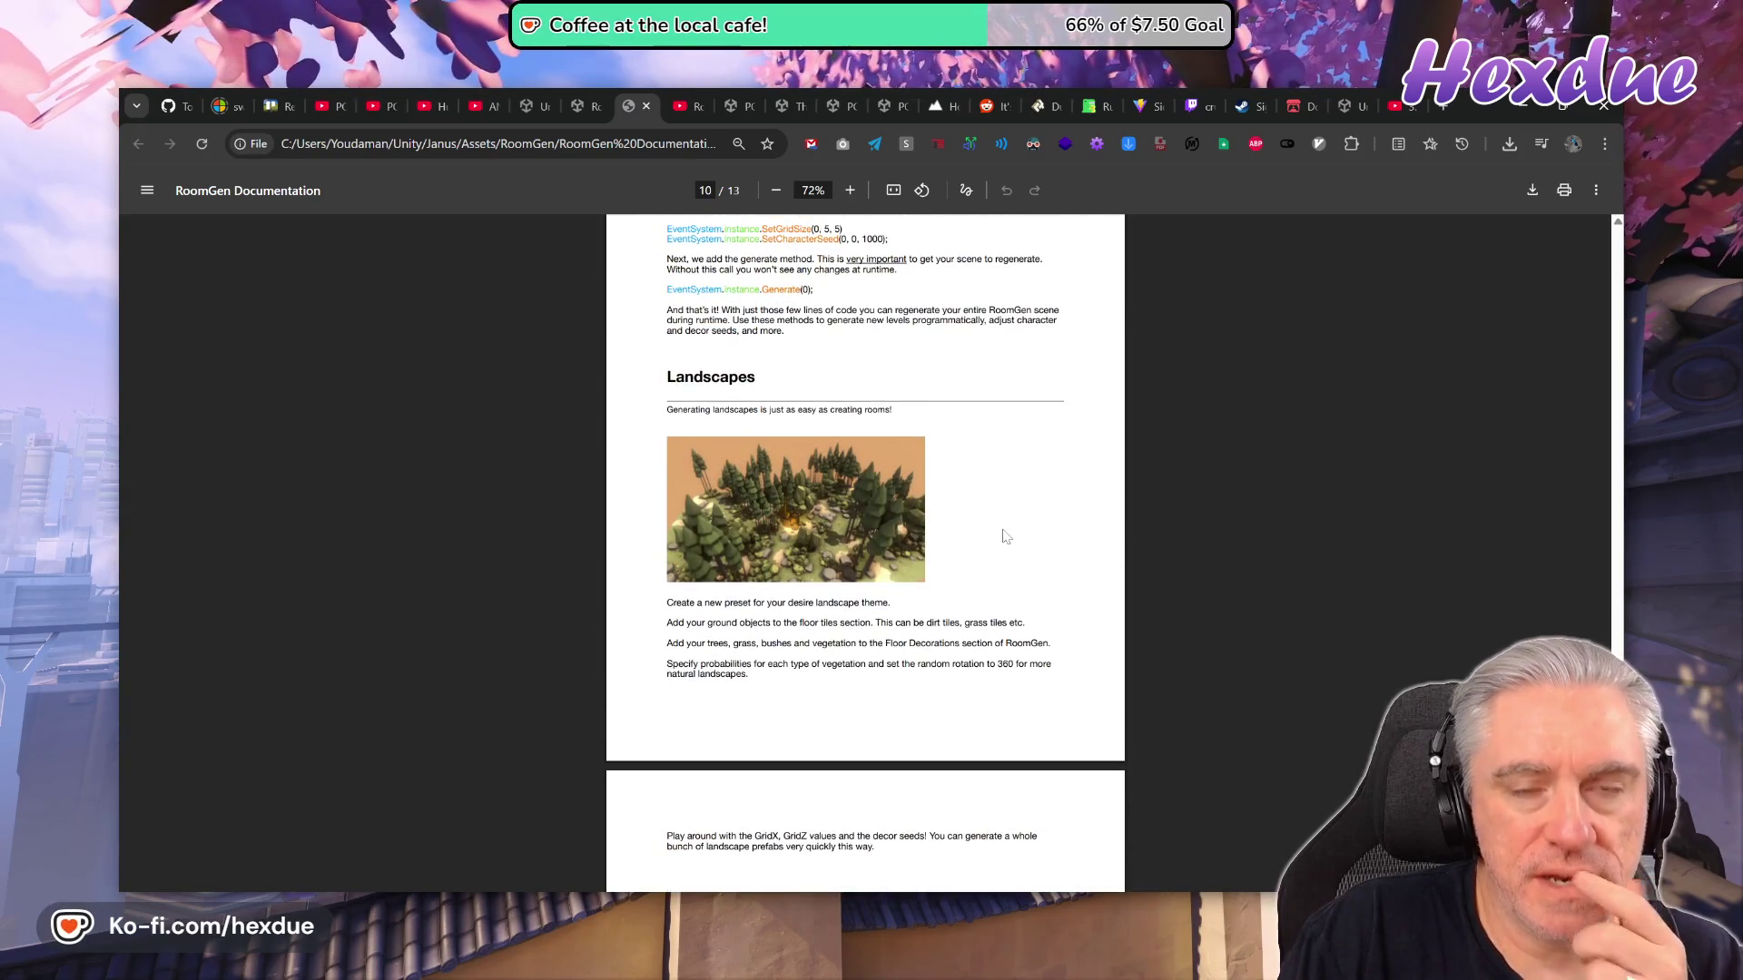
{"action": "scroll", "coordinate": [1005, 537], "scroll_direction": "up", "scroll_amount": 6}
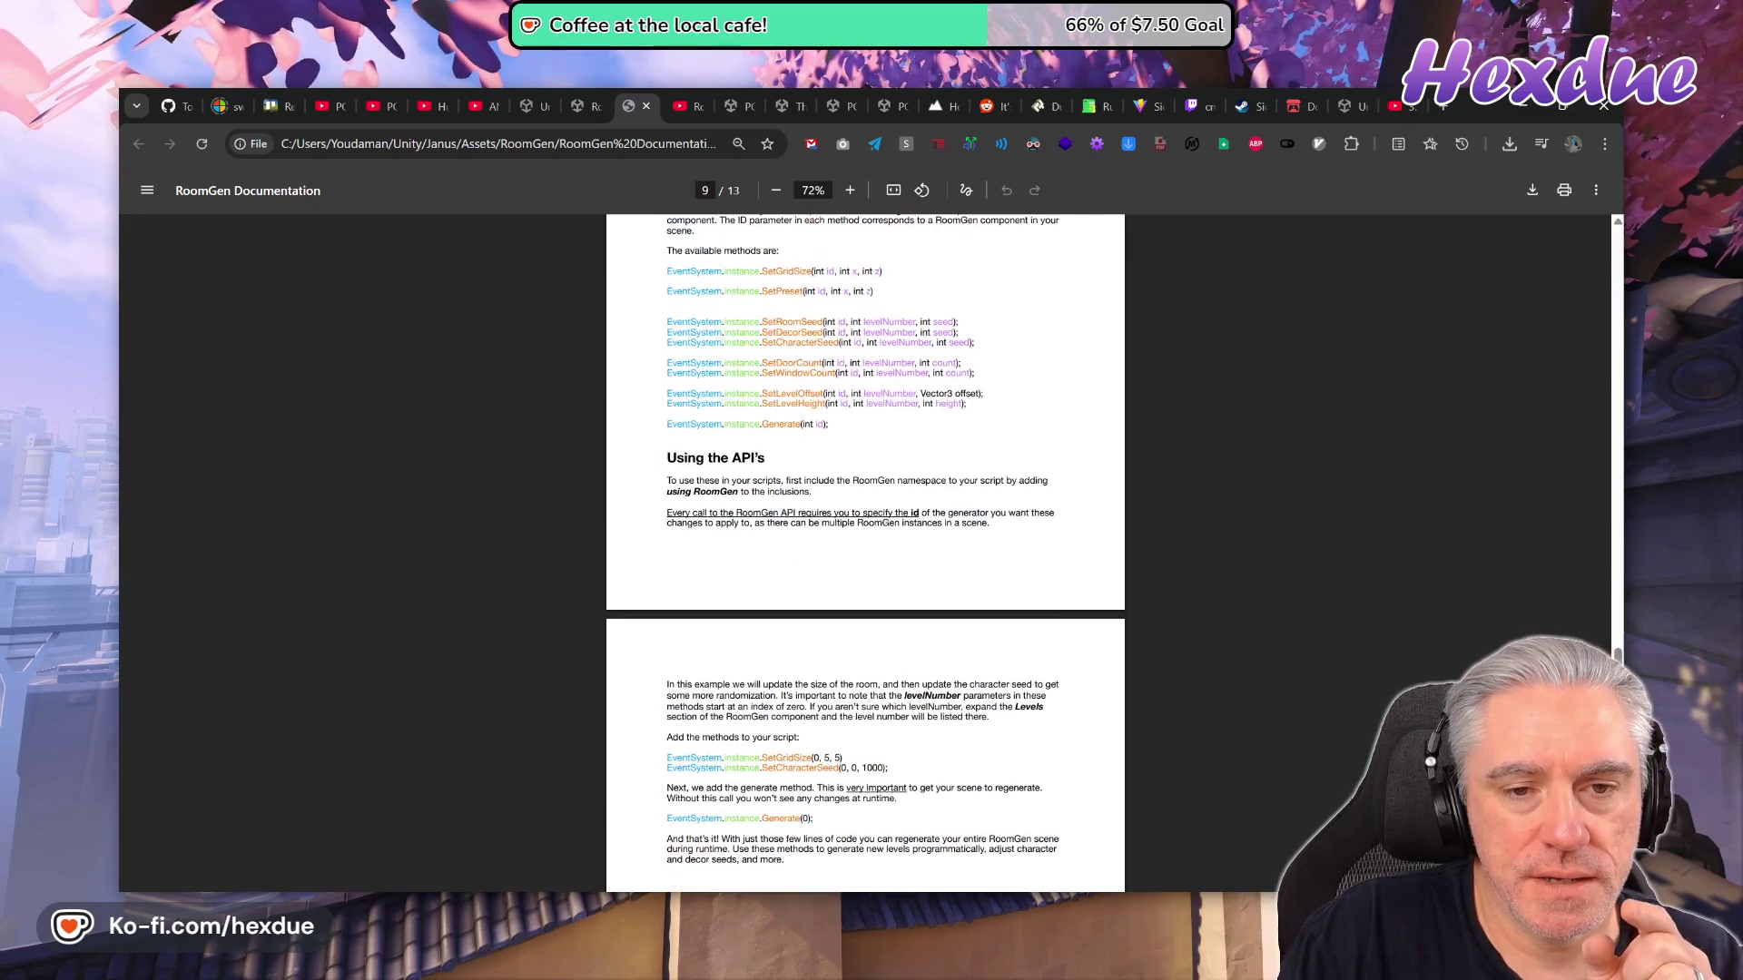
{"action": "scroll", "coordinate": [999, 539], "scroll_direction": "up", "scroll_amount": 2}
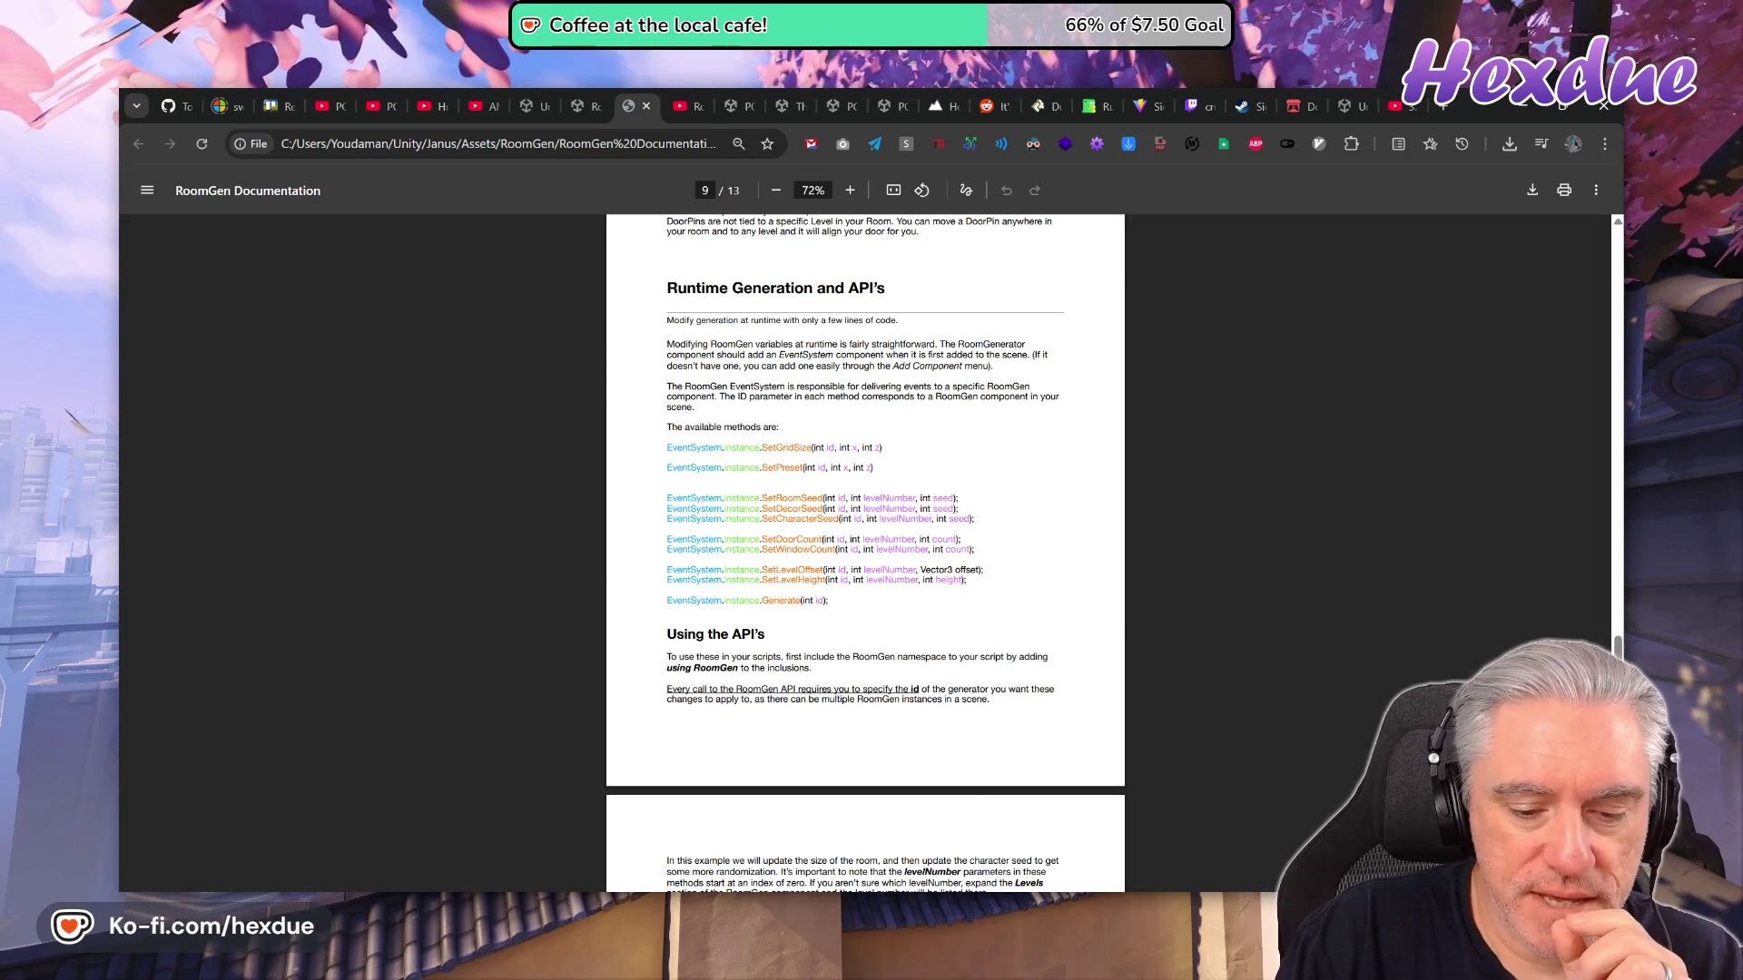
Check the Janus project's file tree in VS Code, then return to Unity.
{"action": "key", "text": "alt+Tab"}
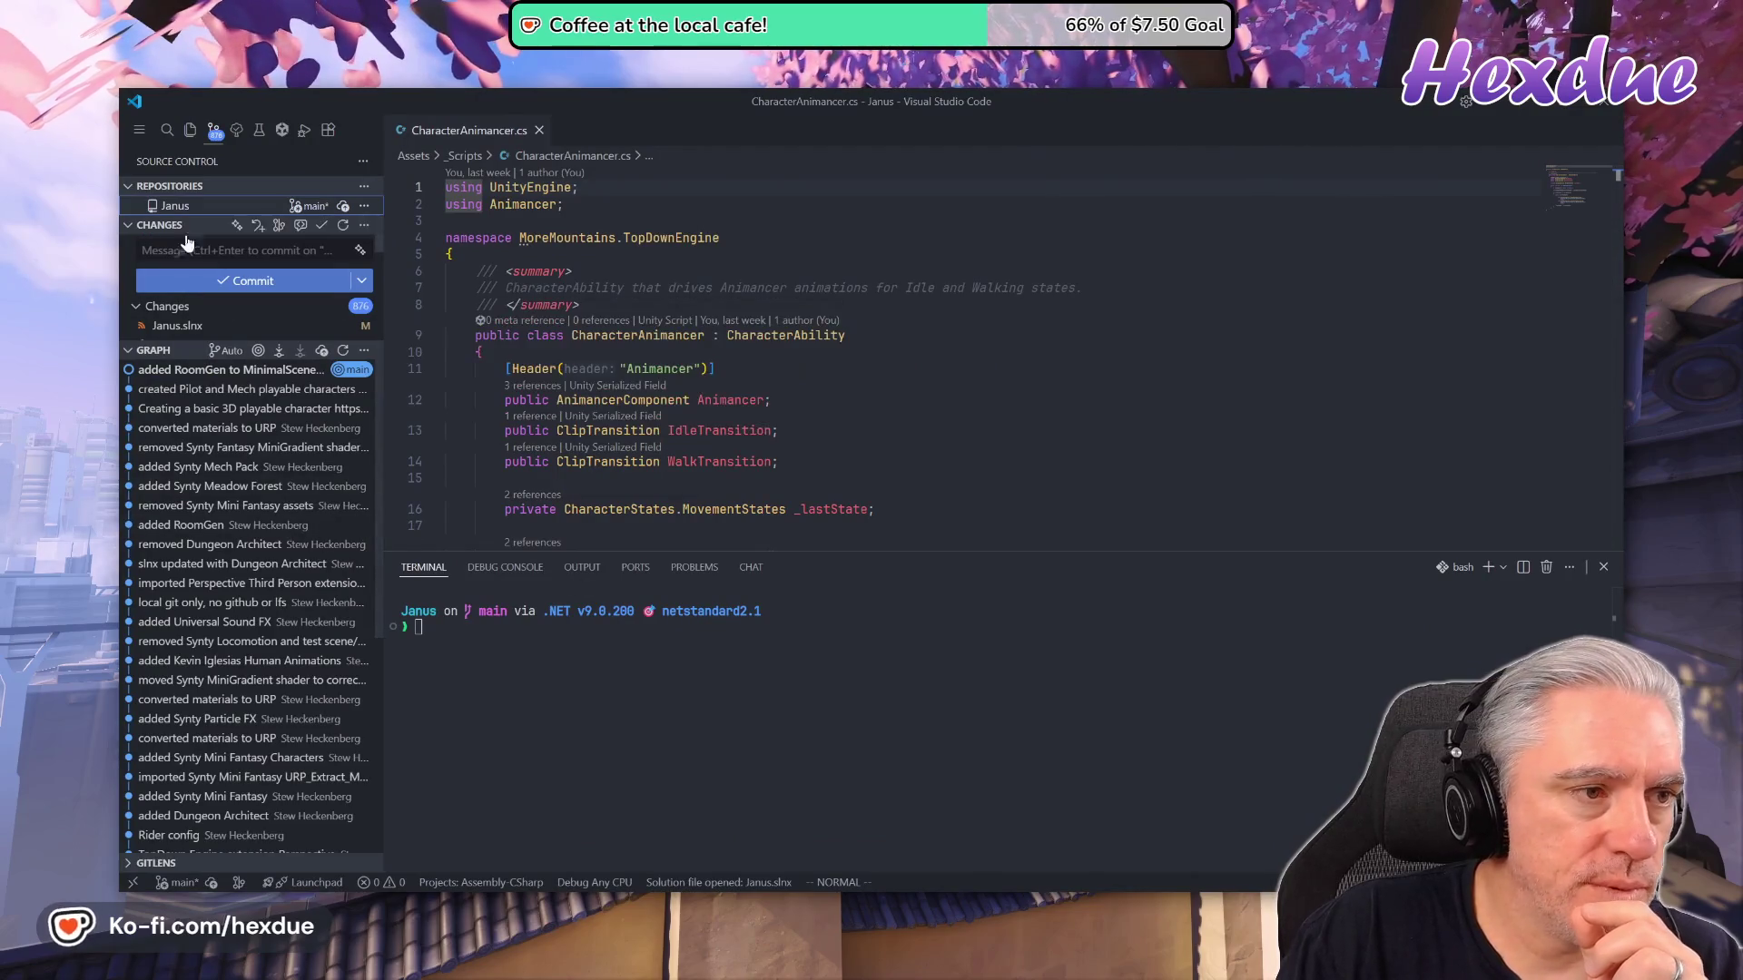
{"action": "left_click", "coordinate": [190, 129]}
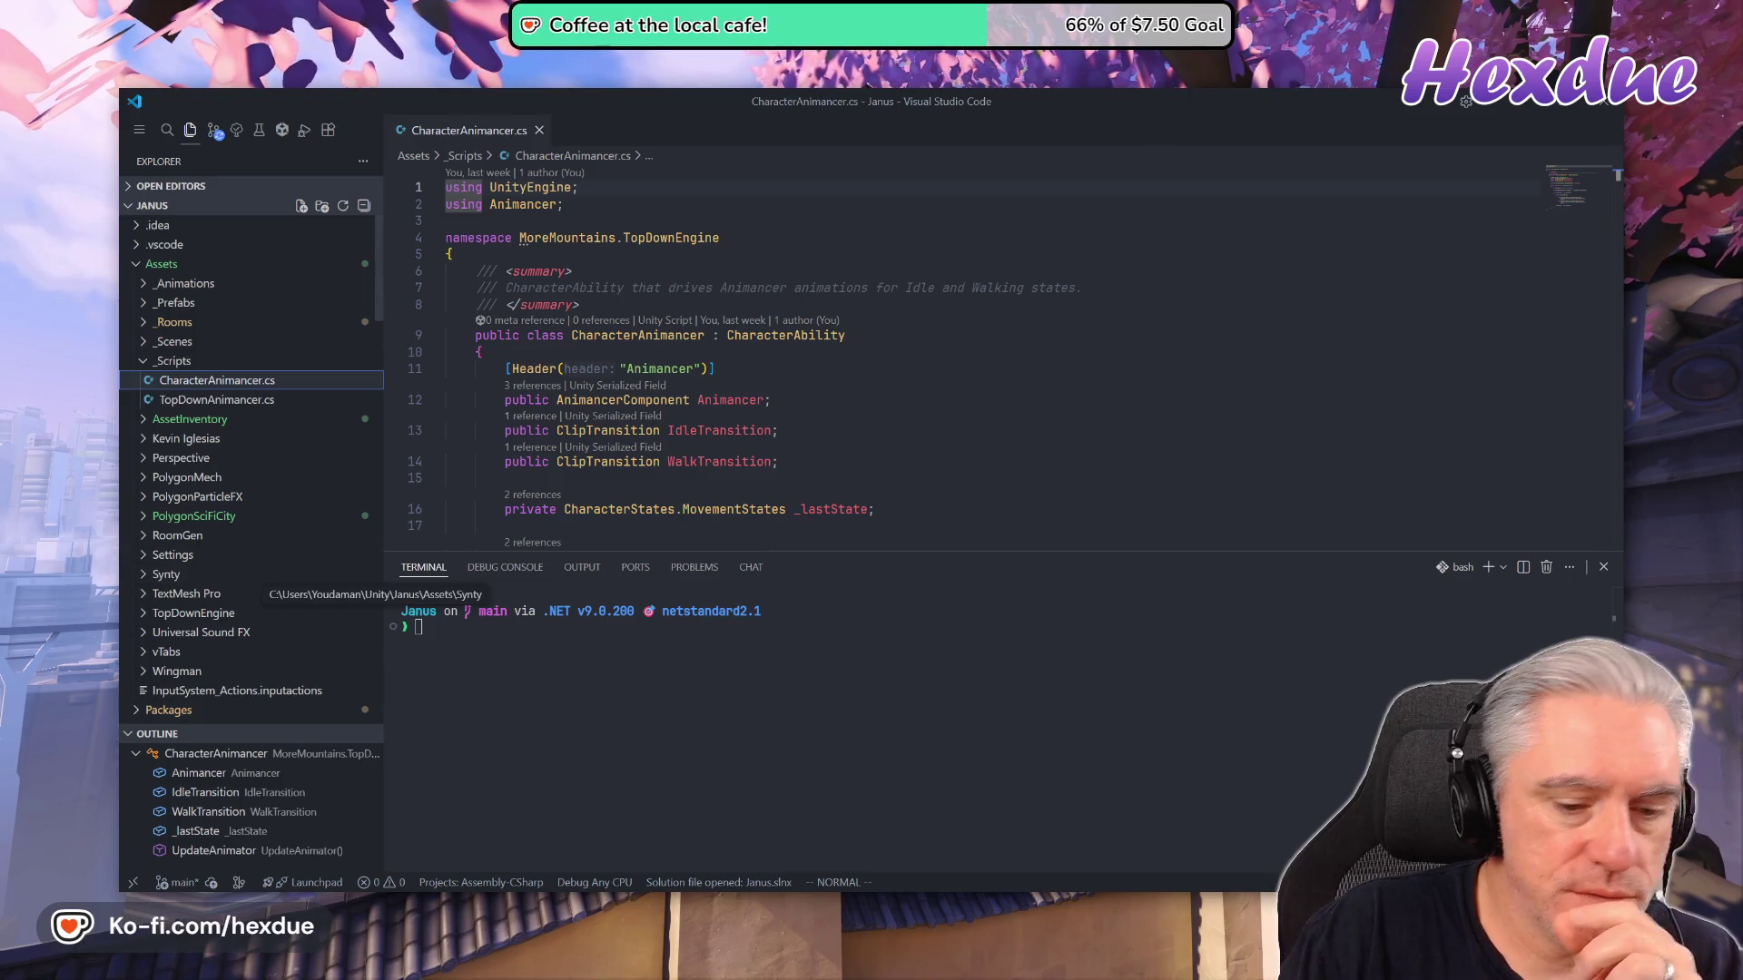
{"action": "key", "text": "alt+Tab"}
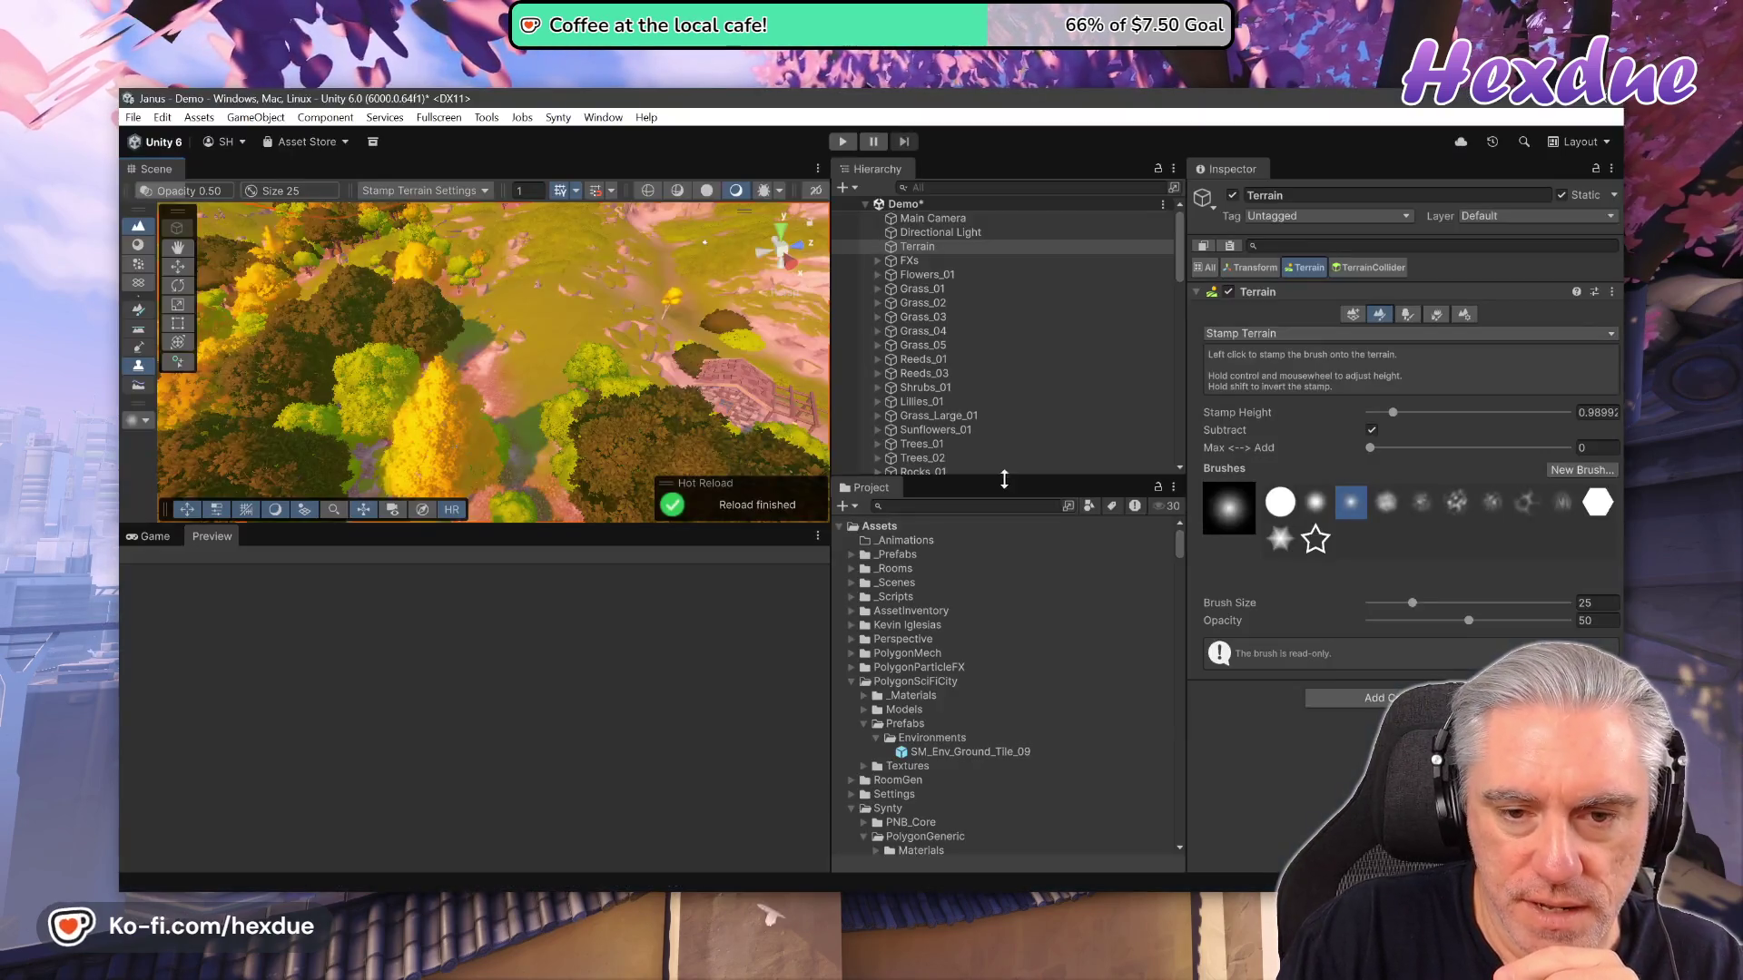
Reopen the Demo scene asset and discard its unsaved changes with Don't Save.
{"action": "scroll", "coordinate": [938, 761], "scroll_direction": "down", "scroll_amount": 5}
{"action": "left_click_drag", "start_coordinate": [1181, 575], "coordinate": [1193, 832]}
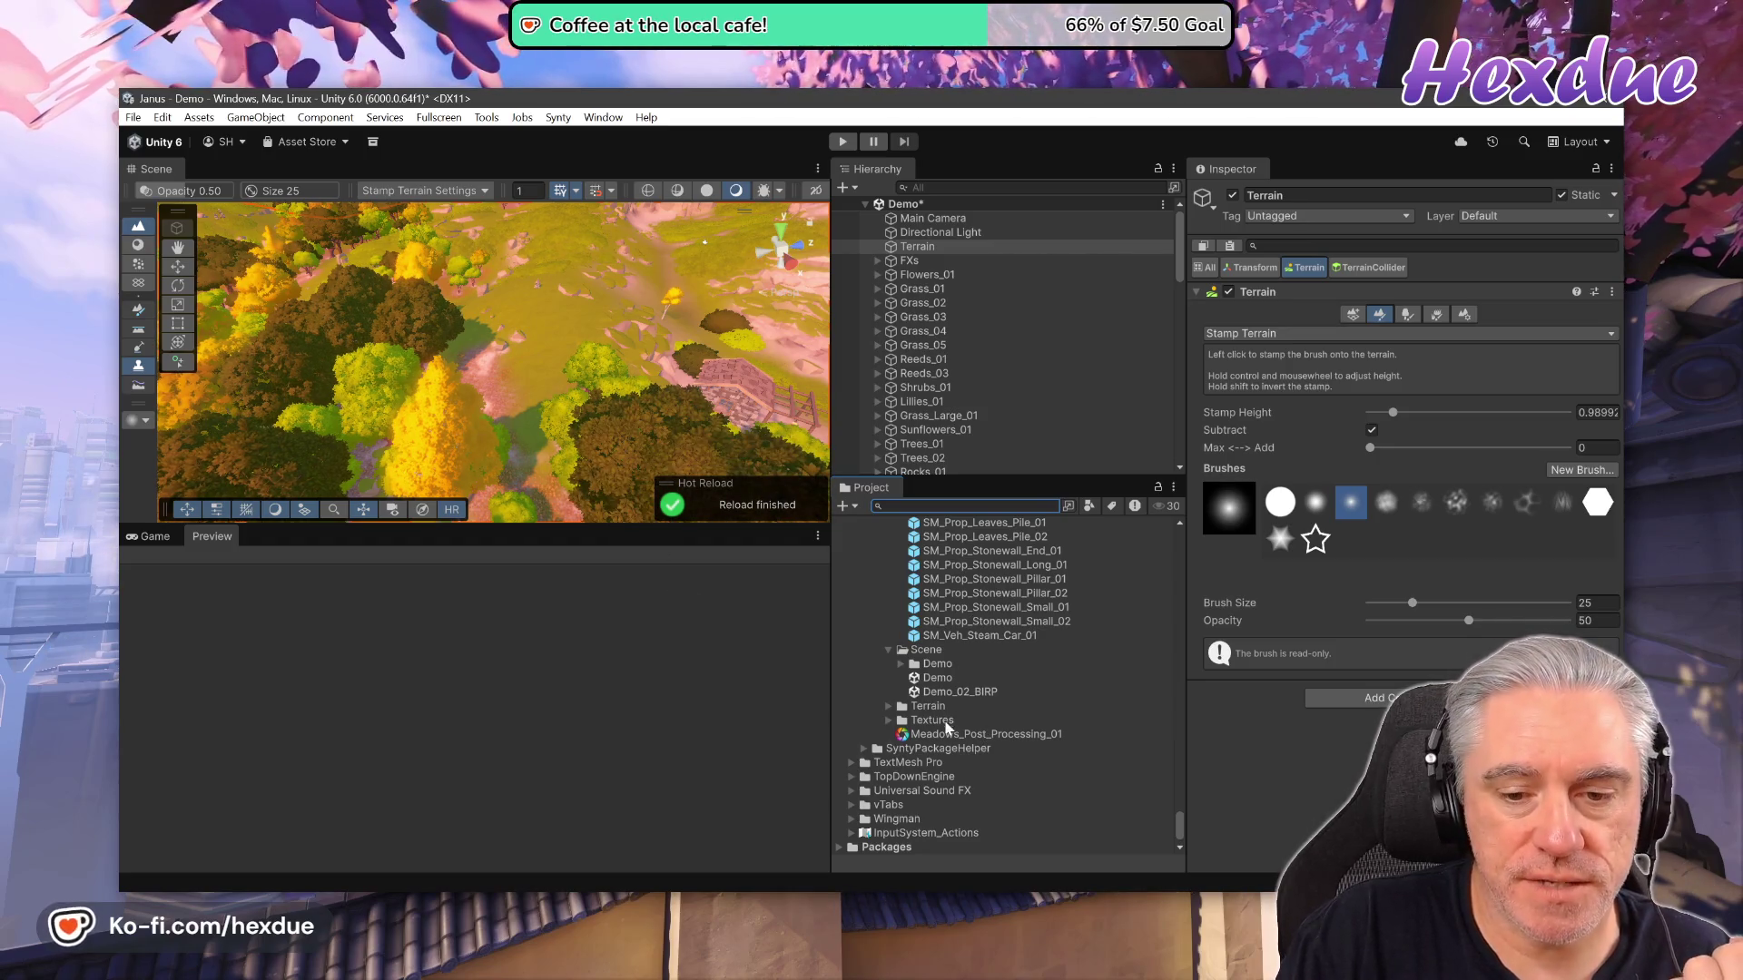
{"action": "scroll", "coordinate": [947, 726], "scroll_direction": "up", "scroll_amount": 3}
{"action": "scroll", "coordinate": [951, 723], "scroll_direction": "up", "scroll_amount": 2}
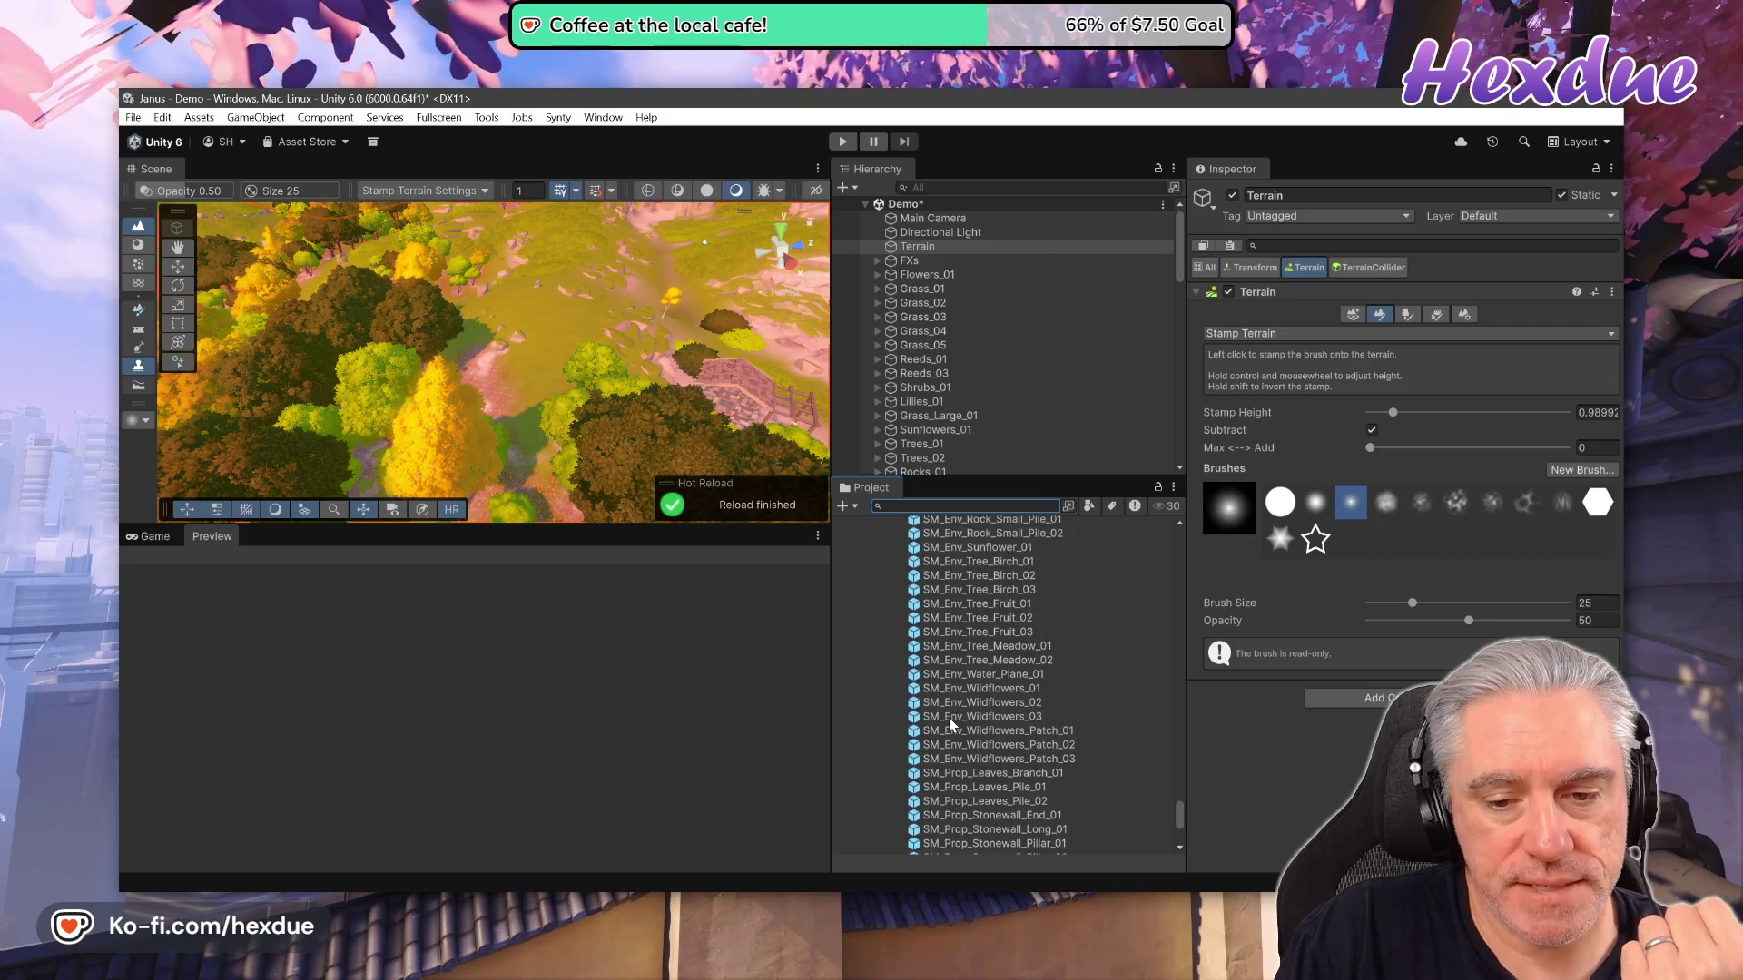
{"action": "scroll", "coordinate": [1076, 750], "scroll_direction": "down", "scroll_amount": 5}
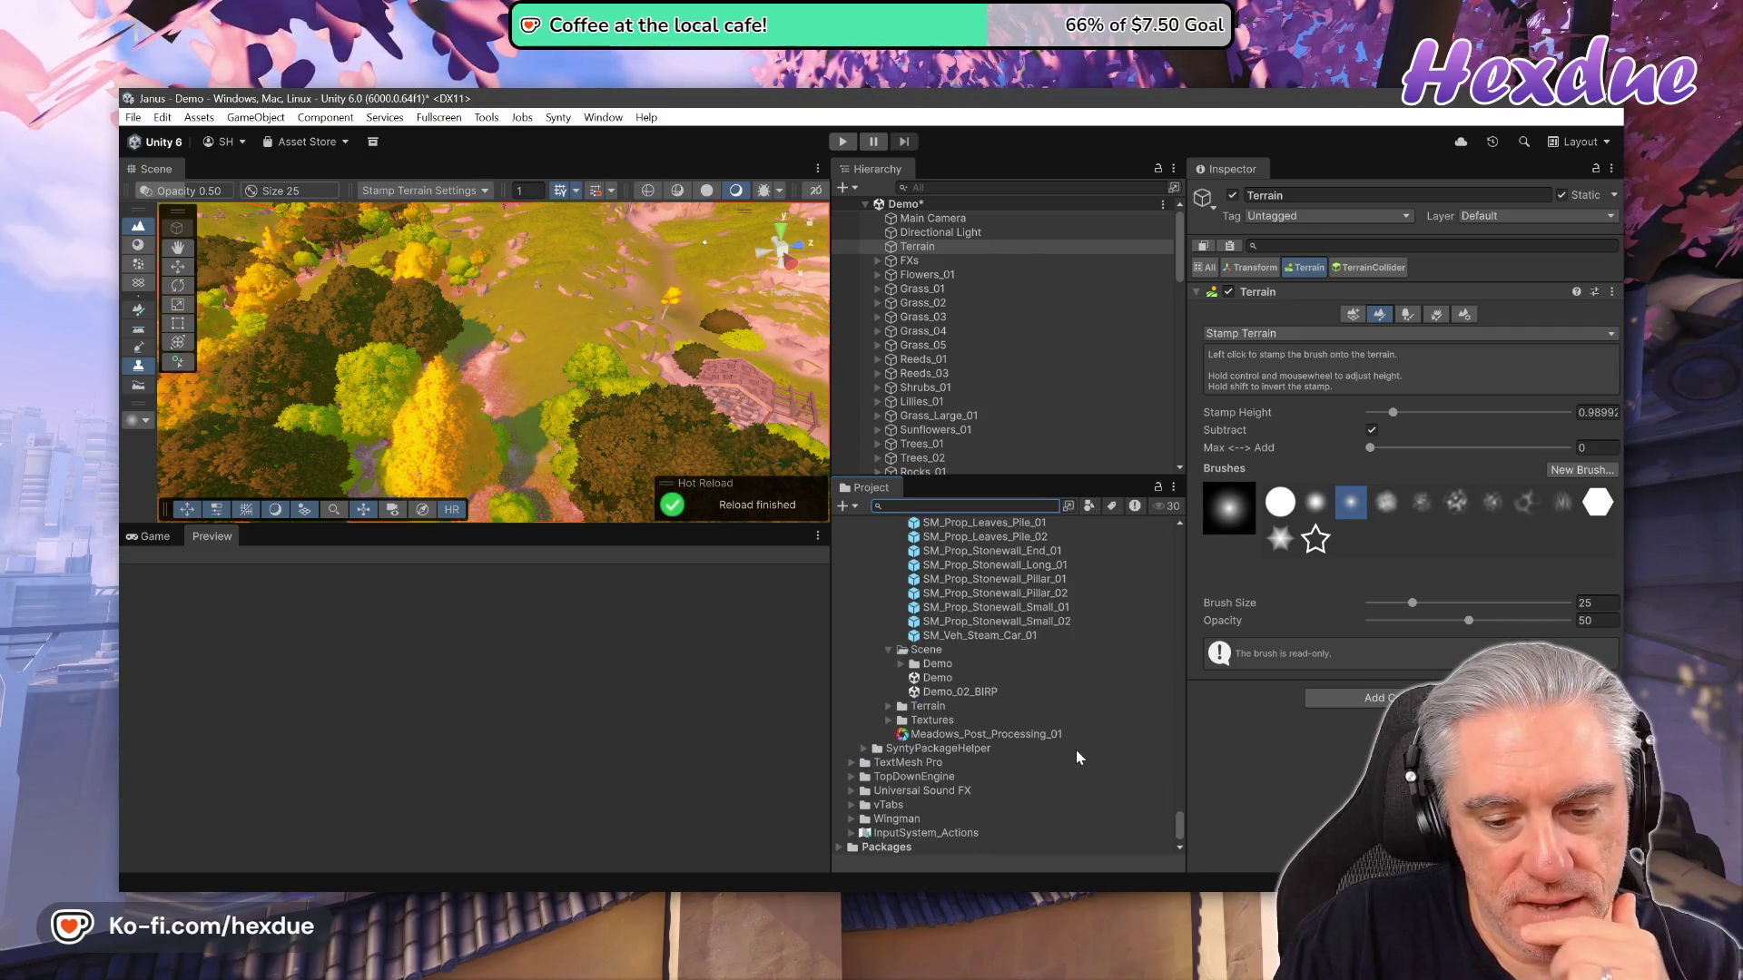
{"action": "left_click", "coordinate": [934, 680]}
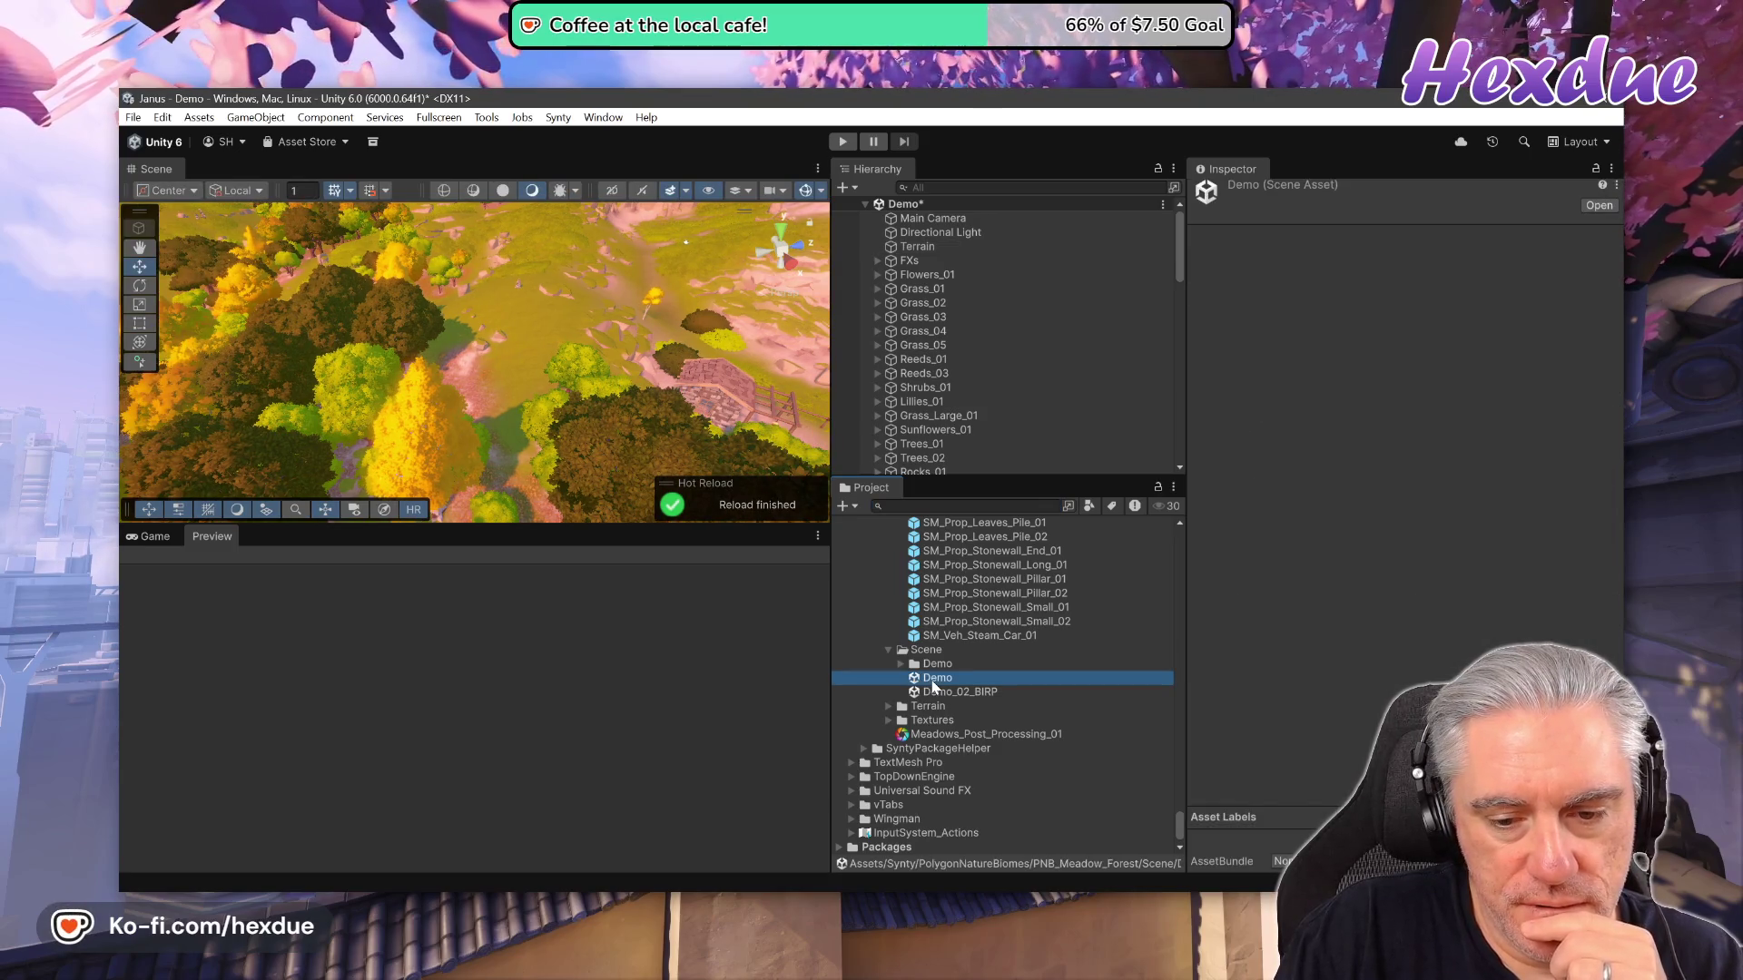
{"action": "double_click", "coordinate": [935, 680]}
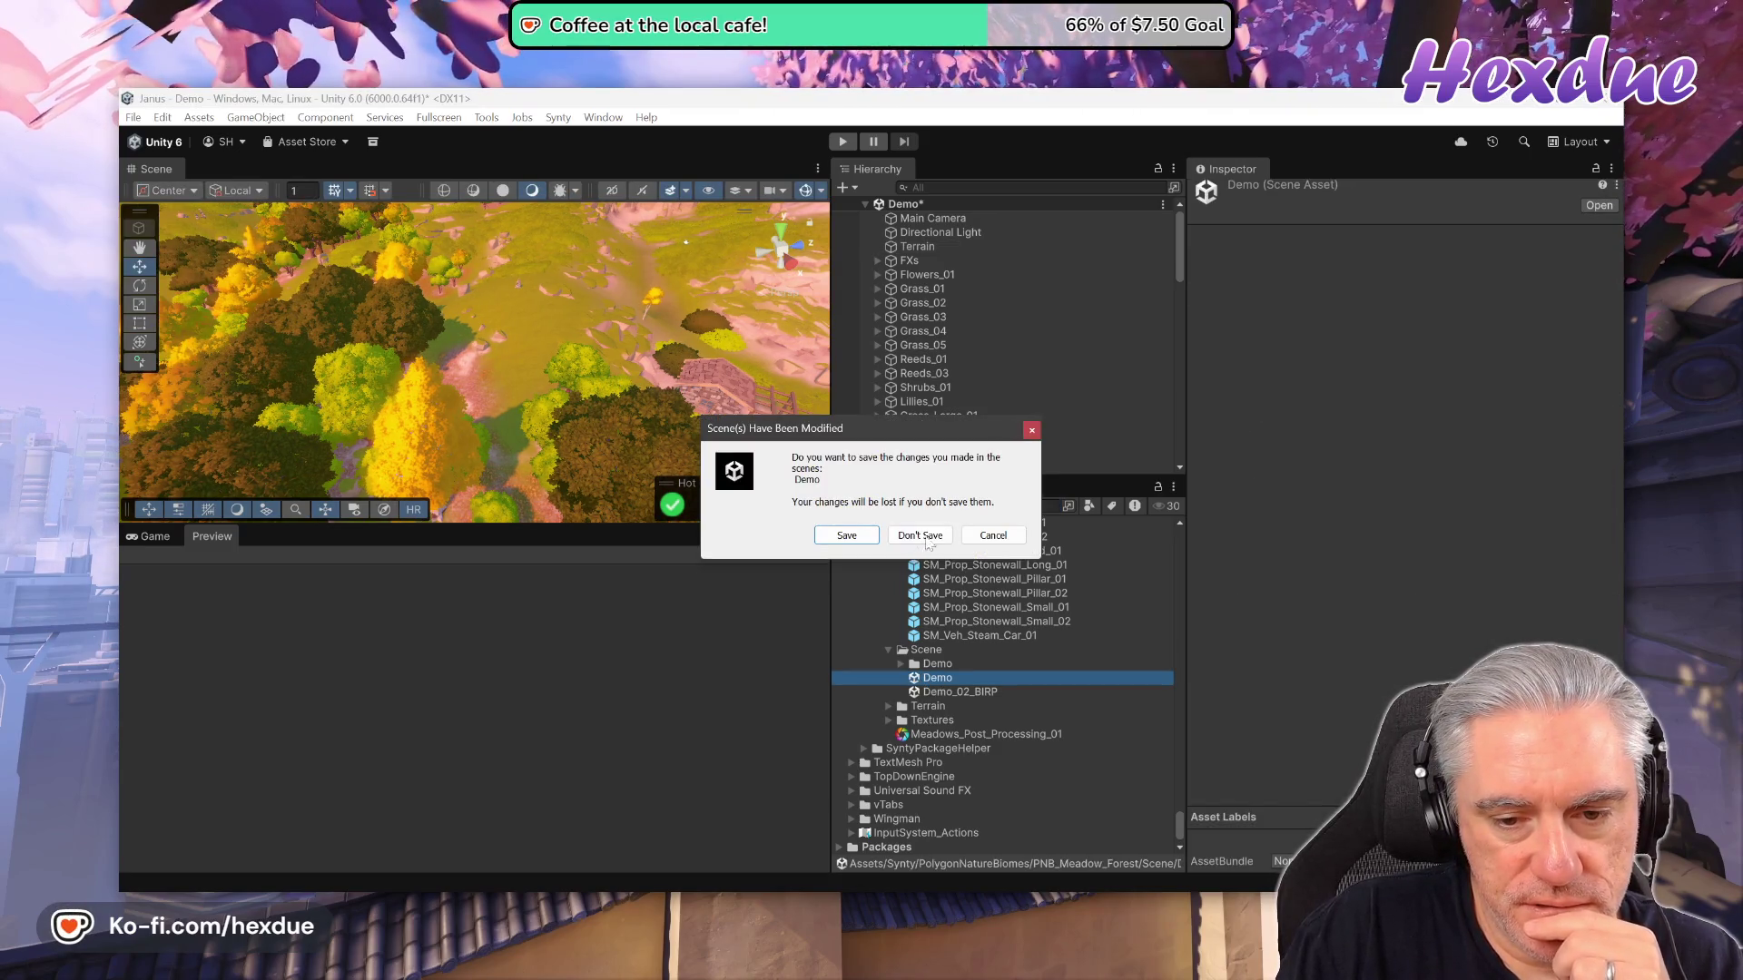
{"action": "left_click", "coordinate": [922, 536]}
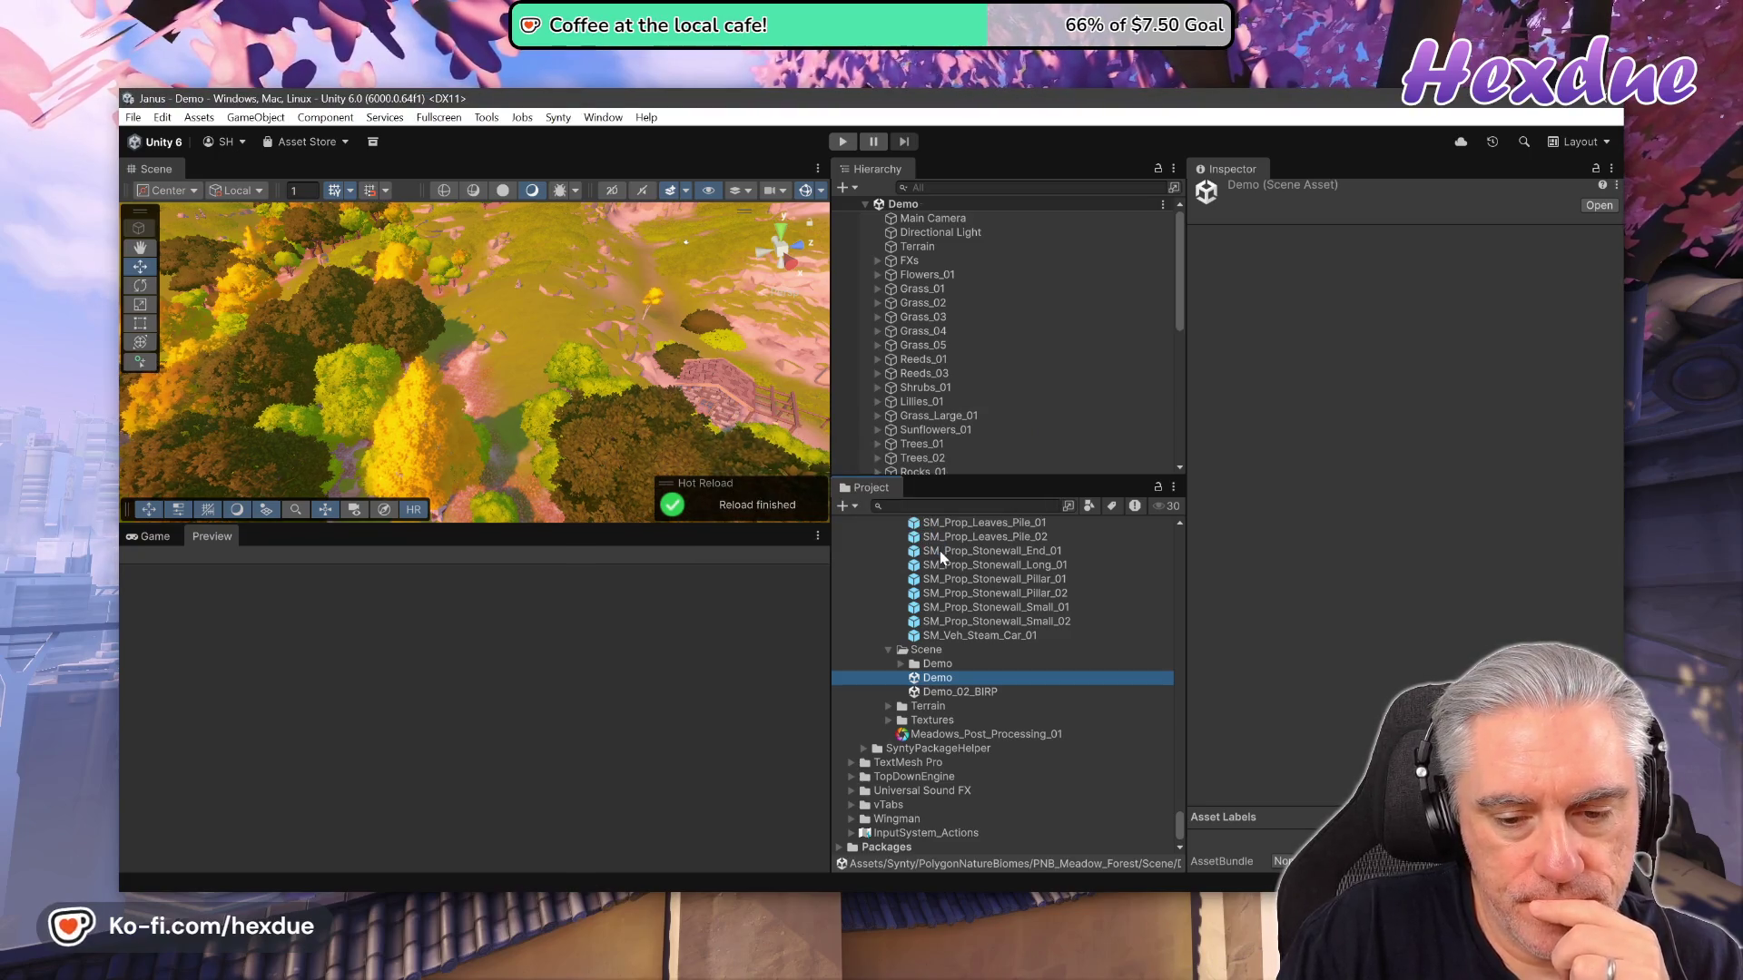
Collapse the Synty folder, expand RoomGen and open its DemoScene.
{"action": "scroll", "coordinate": [971, 641], "scroll_direction": "up", "scroll_amount": 3}
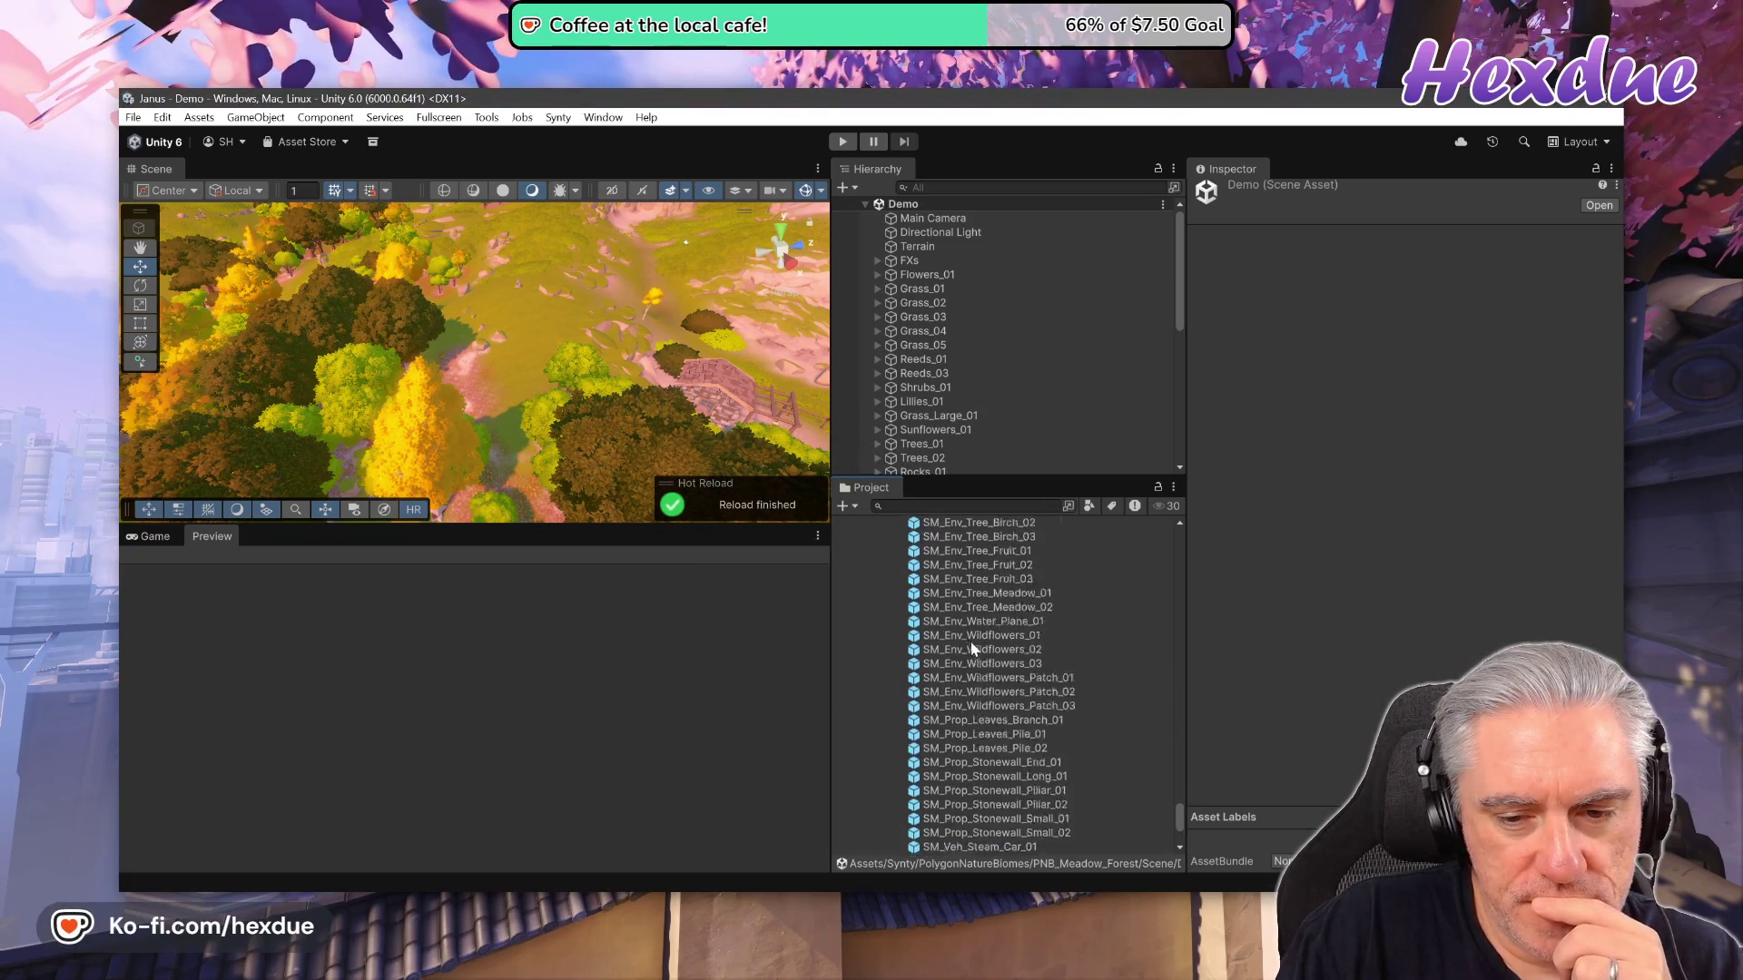
{"action": "scroll", "coordinate": [991, 676], "scroll_direction": "down", "scroll_amount": 3}
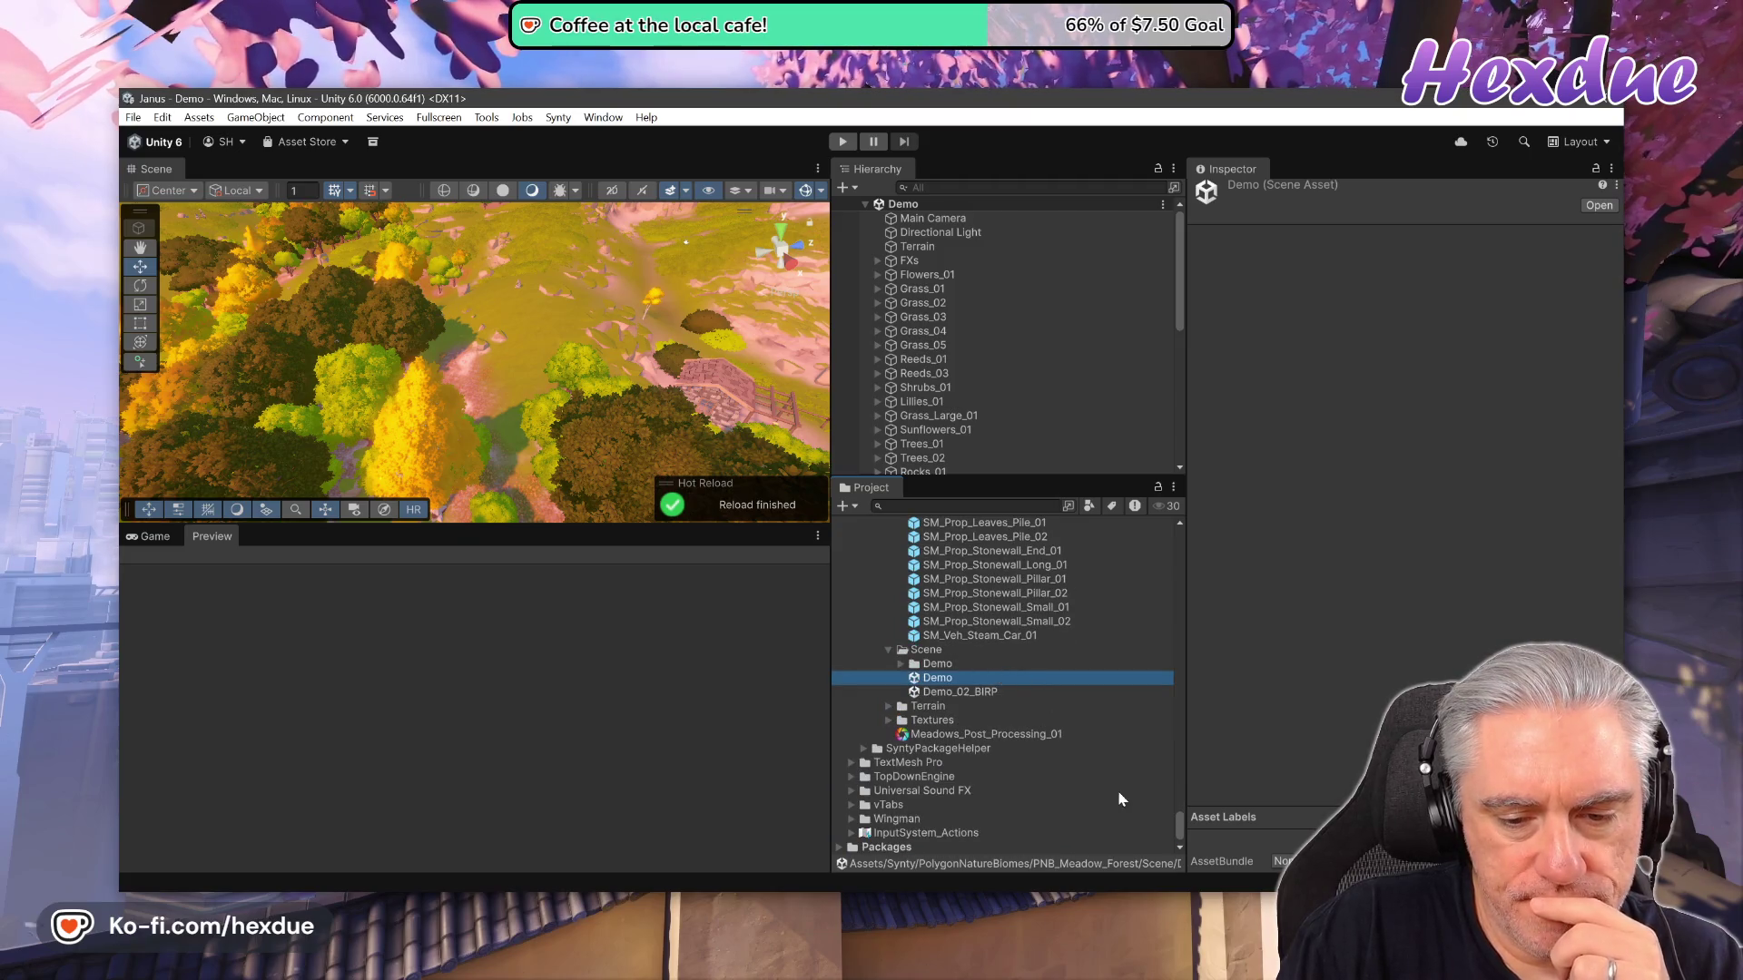
{"action": "mouse_move", "coordinate": [1180, 819]}
{"action": "left_mouse_down"}
{"action": "mouse_move", "coordinate": [1202, 534]}
{"action": "mouse_move", "coordinate": [1206, 547]}
{"action": "left_mouse_up"}
{"action": "scroll", "coordinate": [980, 629], "scroll_direction": "up", "scroll_amount": 2}
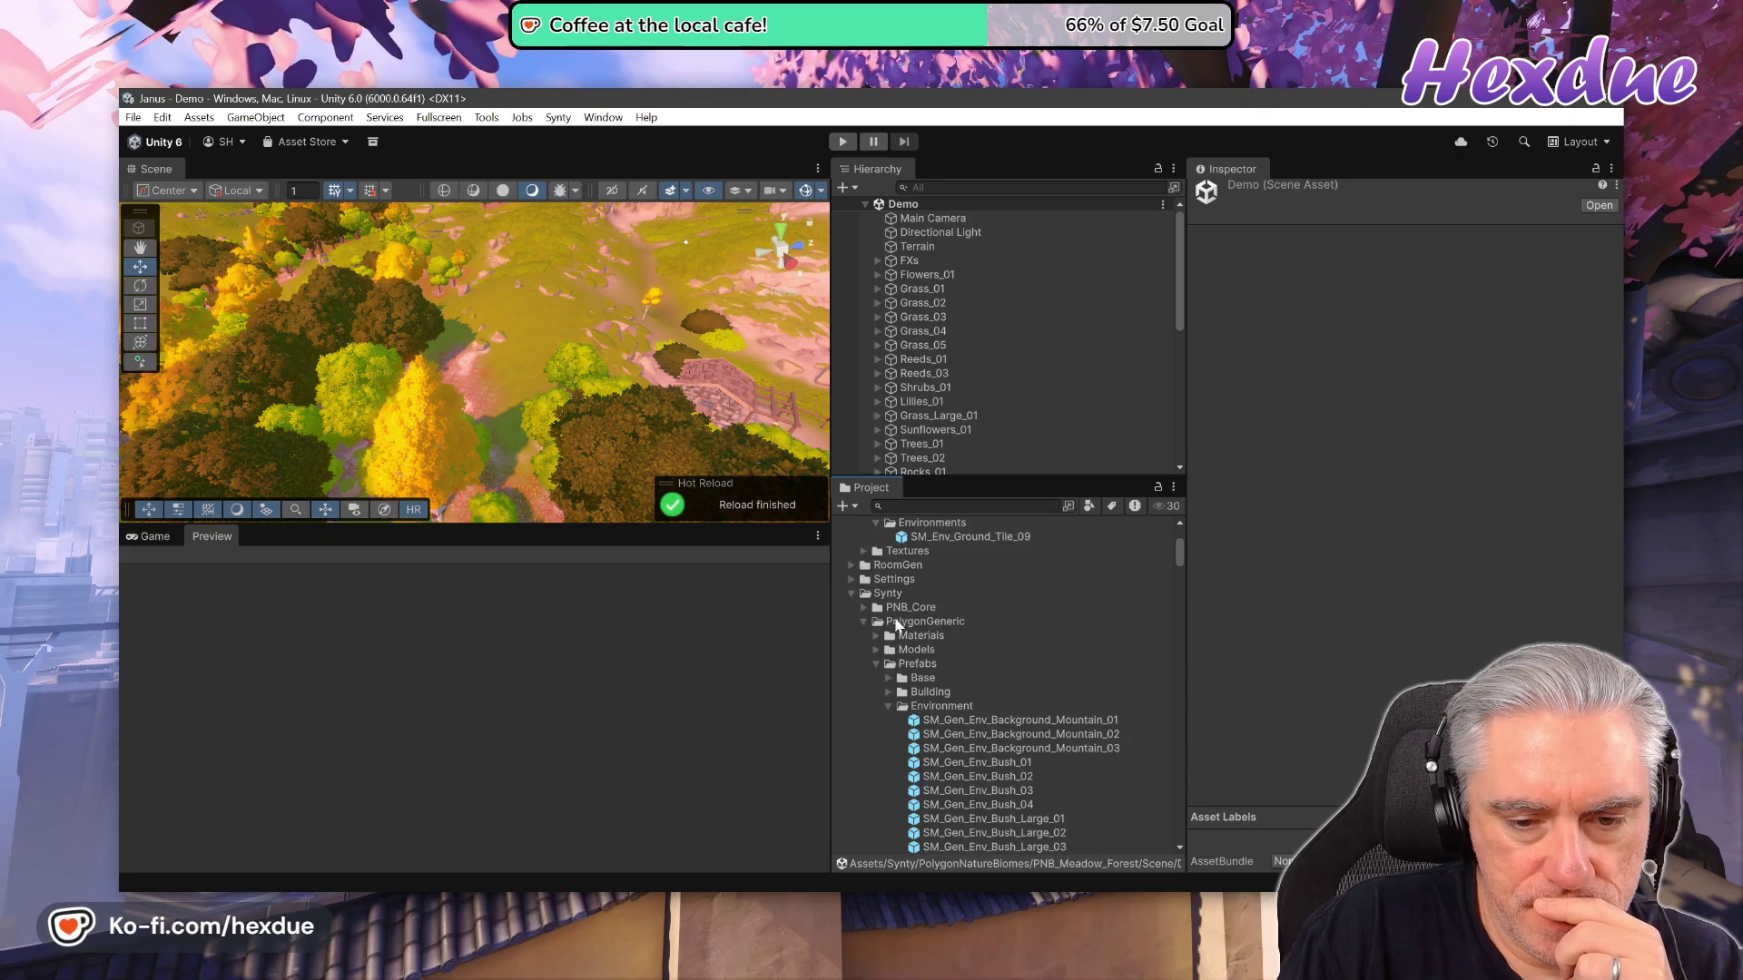
{"action": "left_click", "coordinate": [852, 593]}
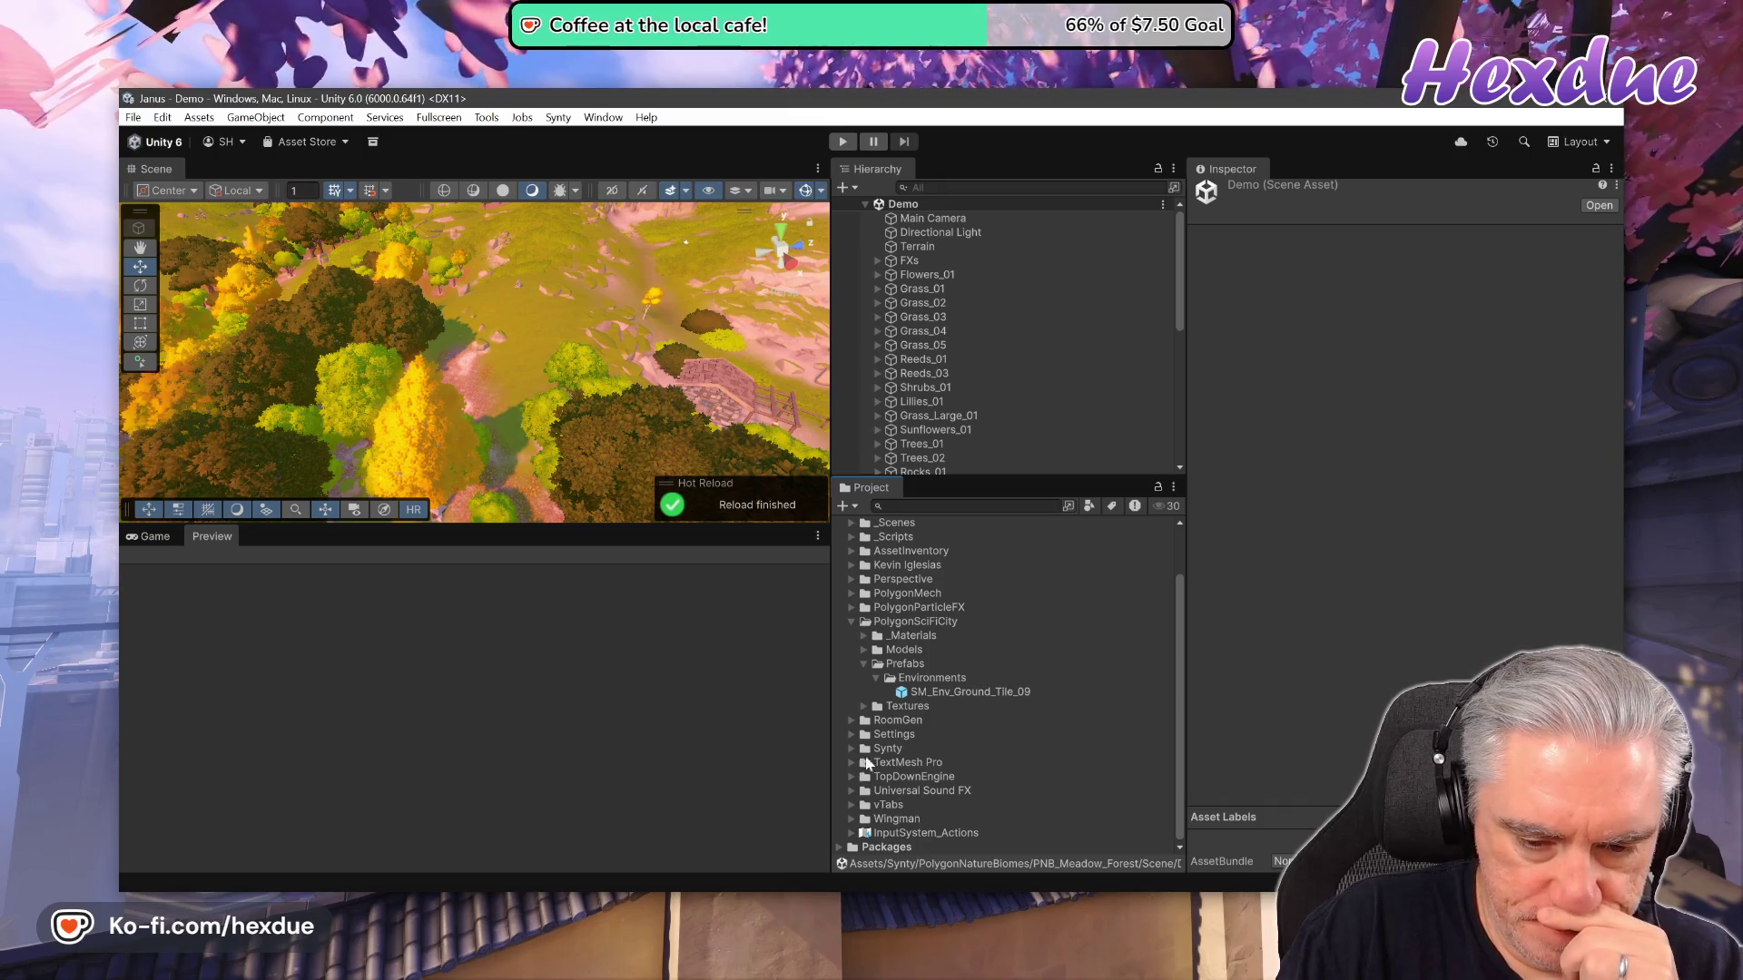
{"action": "left_click", "coordinate": [851, 721]}
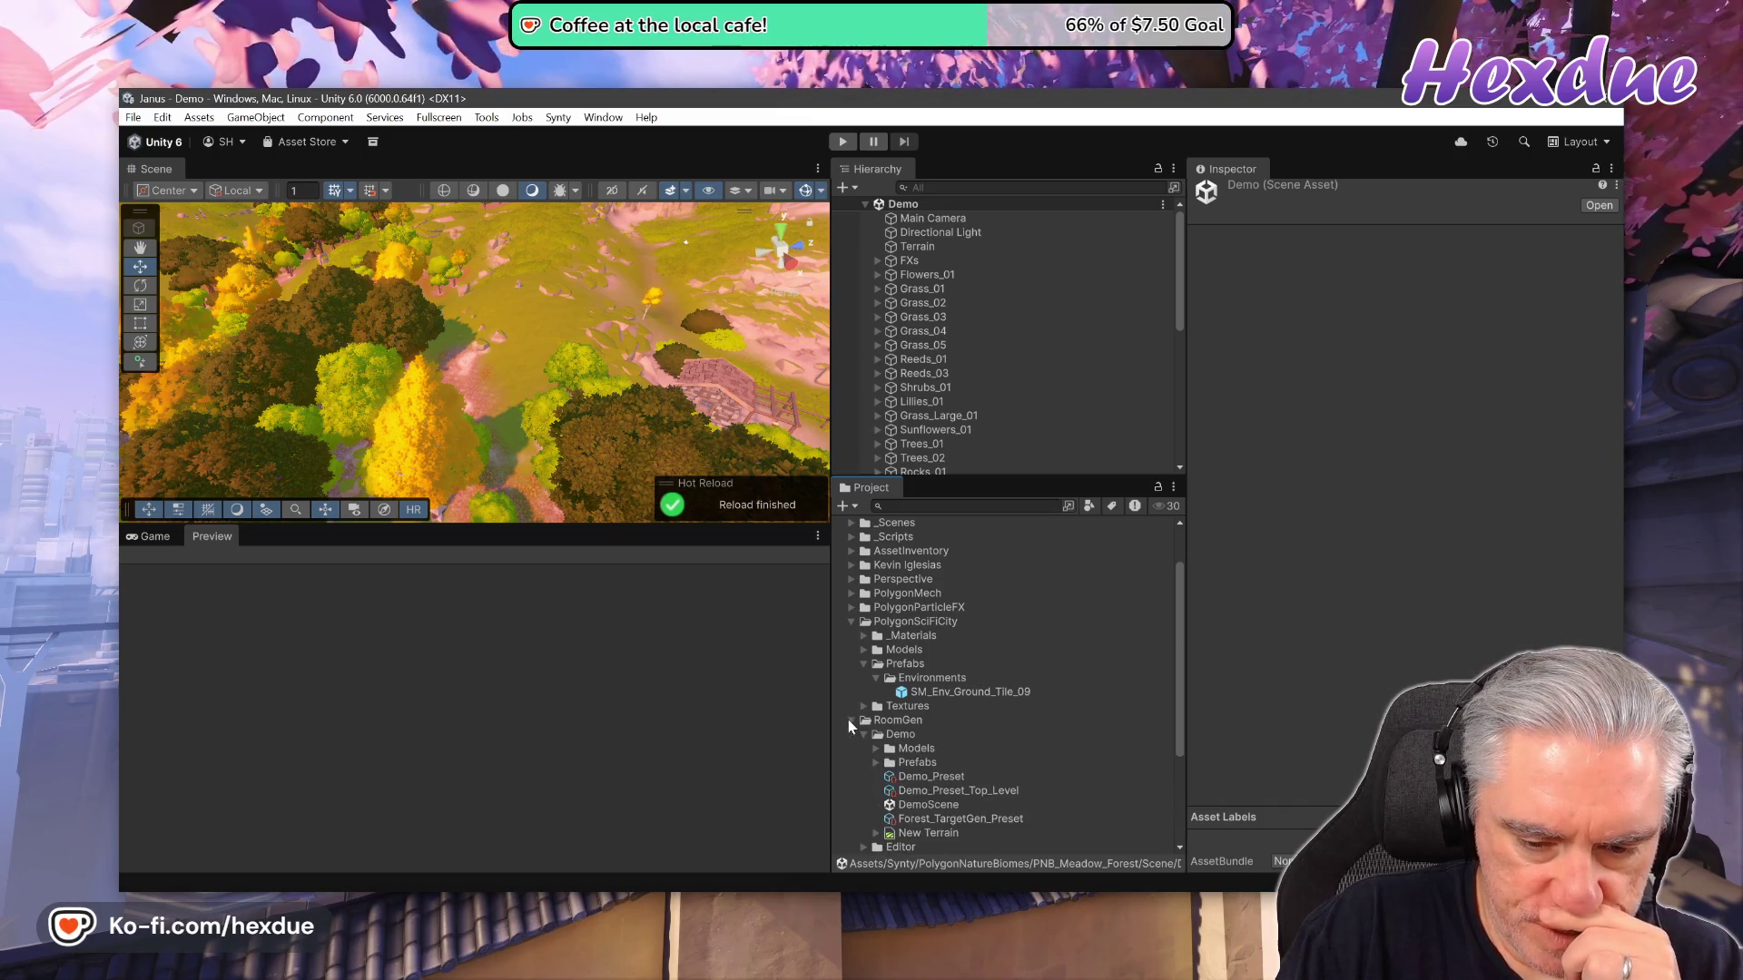
{"action": "double_click", "coordinate": [917, 806]}
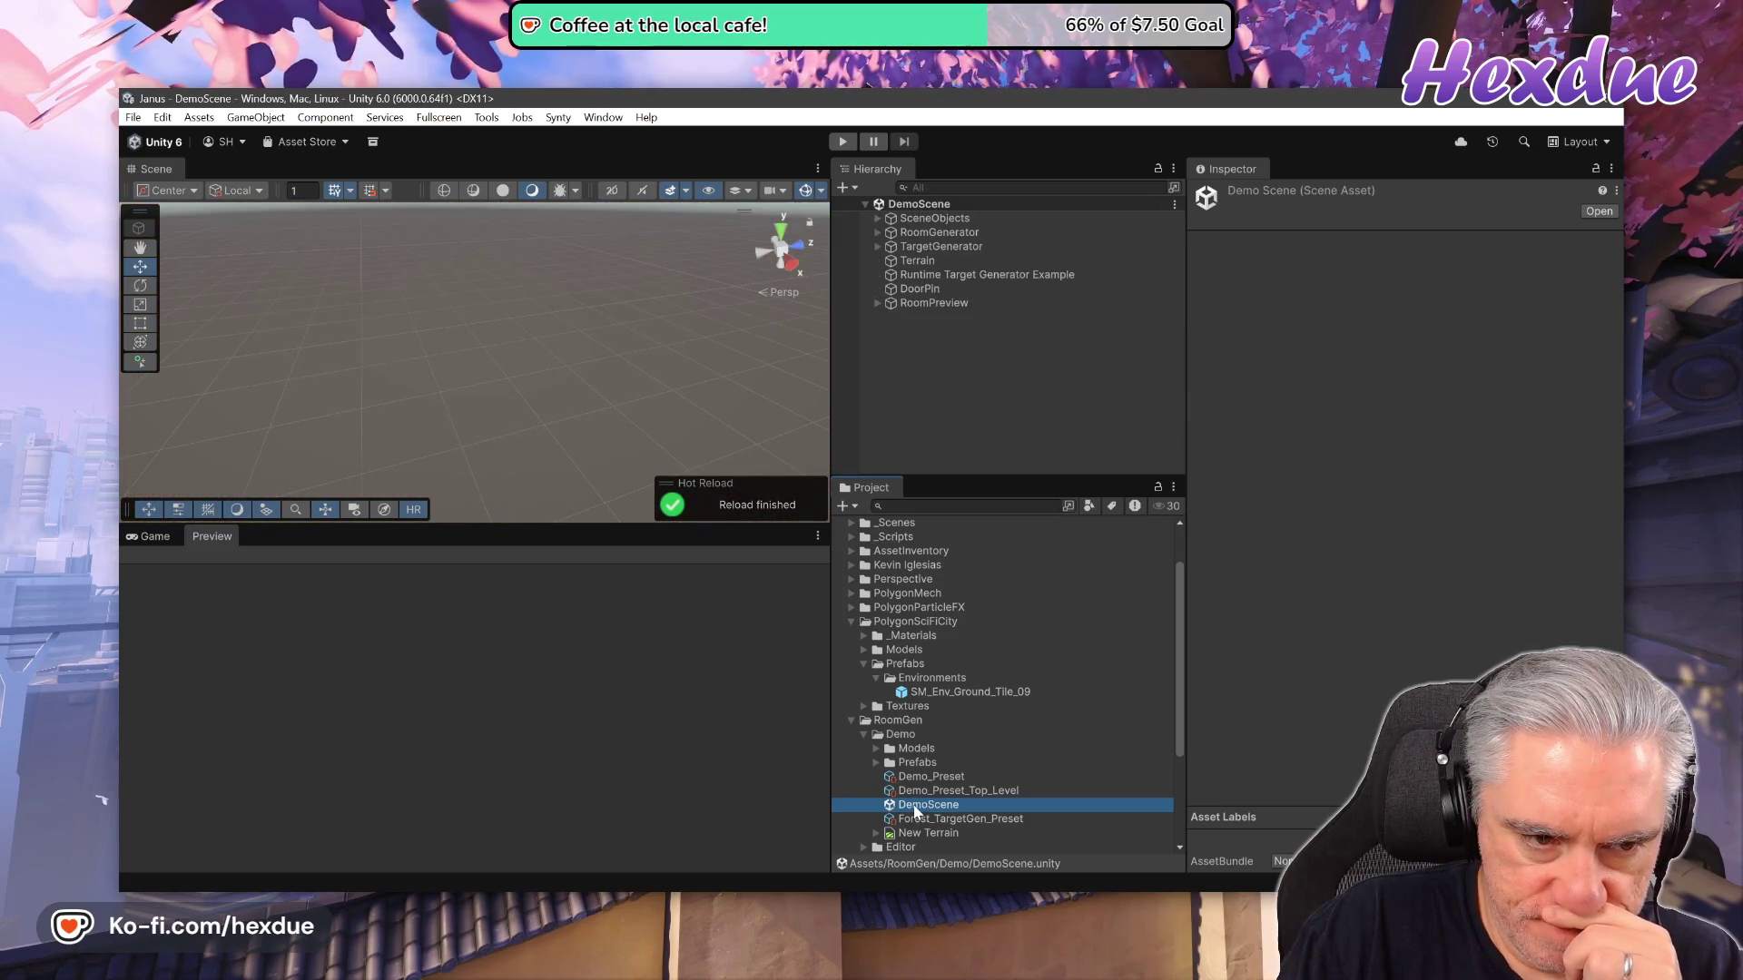
Select the Terrain object and orbit the view around it.
{"action": "left_click", "coordinate": [915, 262]}
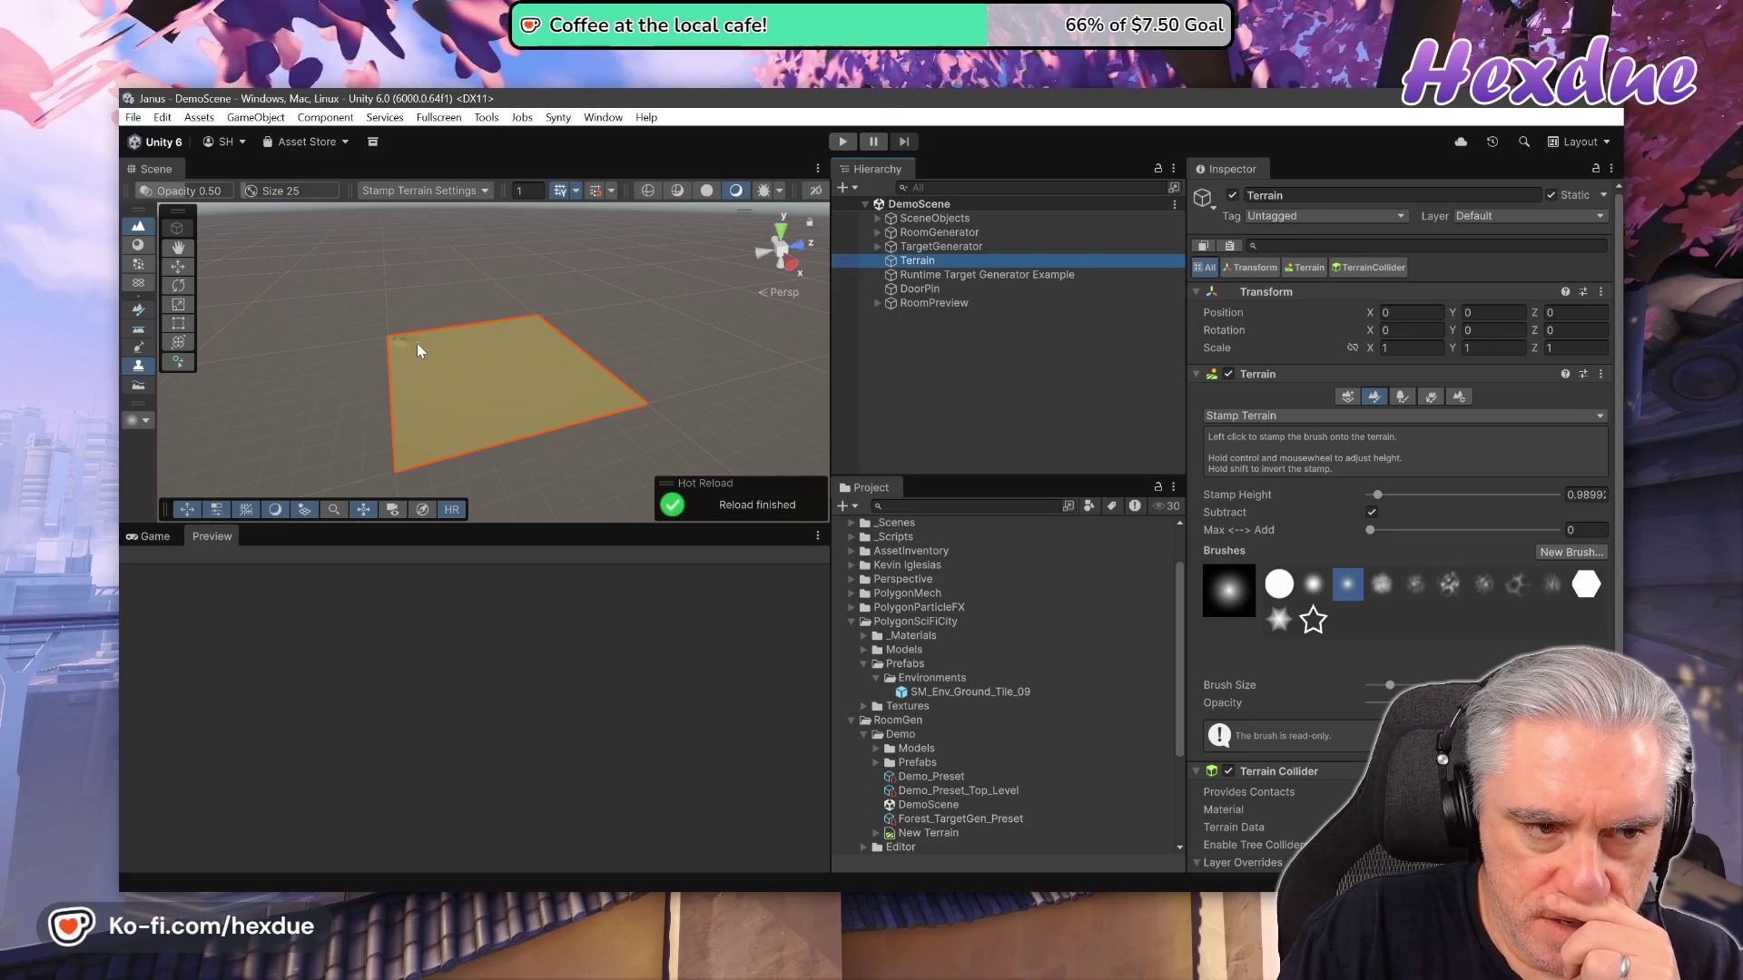
{"action": "scroll", "coordinate": [423, 330], "scroll_direction": "up", "scroll_amount": 3}
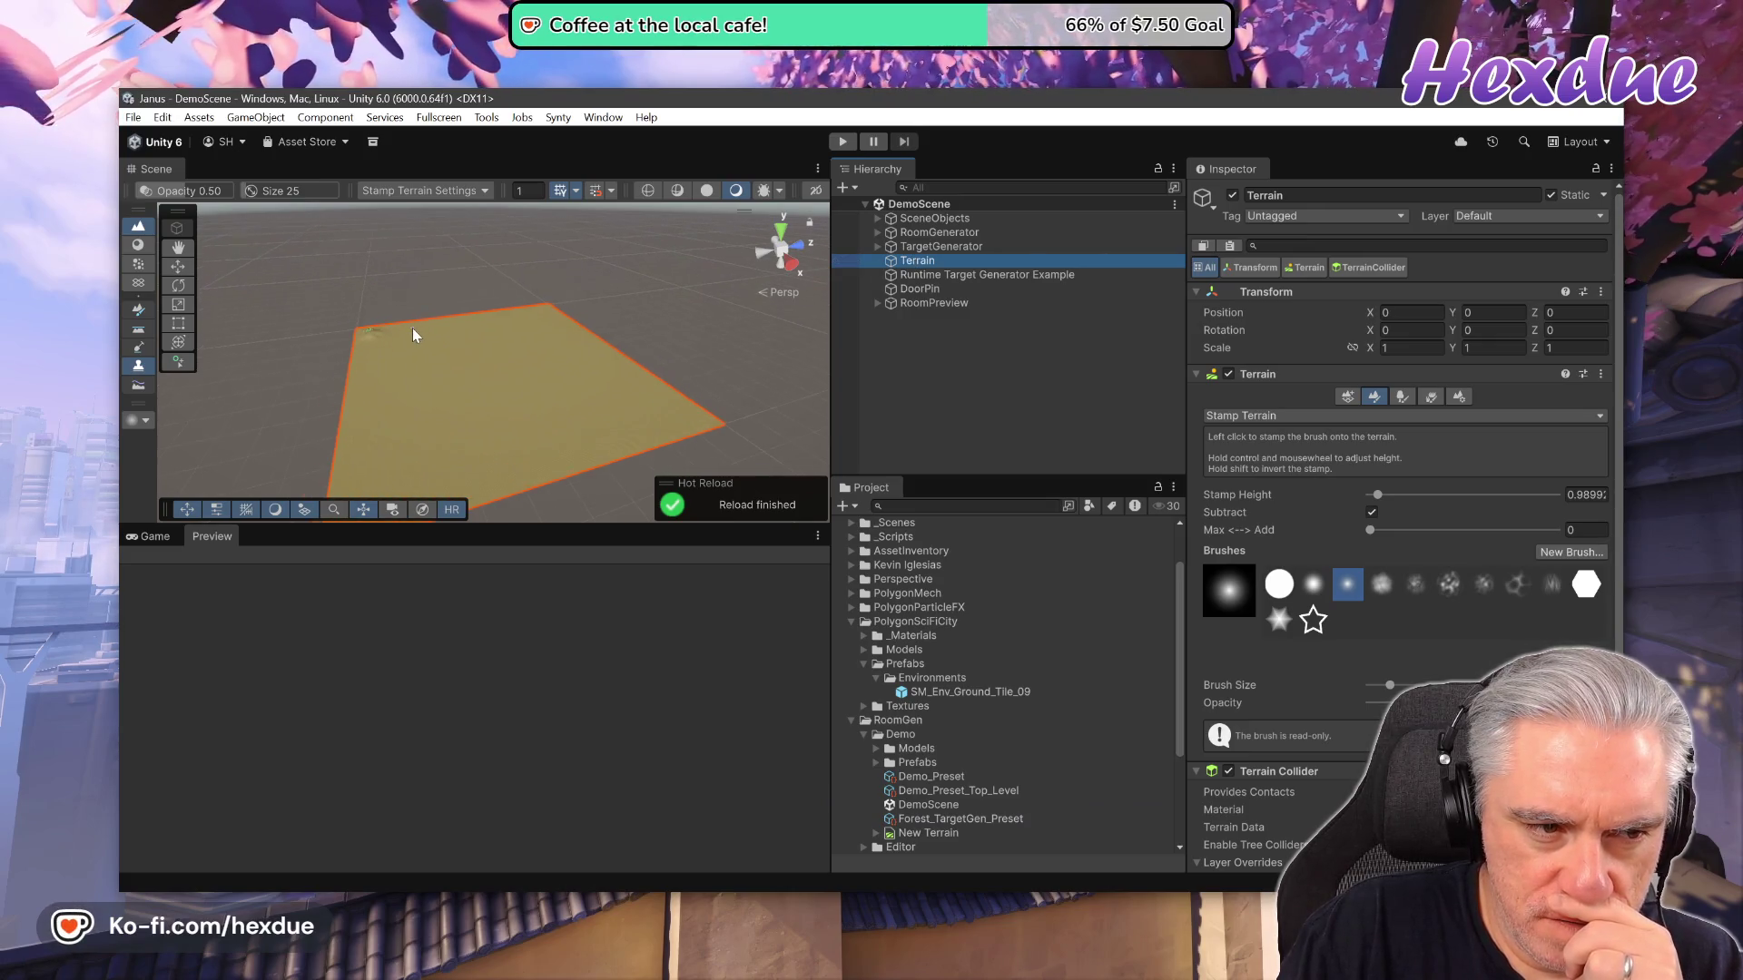
{"action": "scroll", "coordinate": [412, 328], "scroll_direction": "up", "scroll_amount": 3}
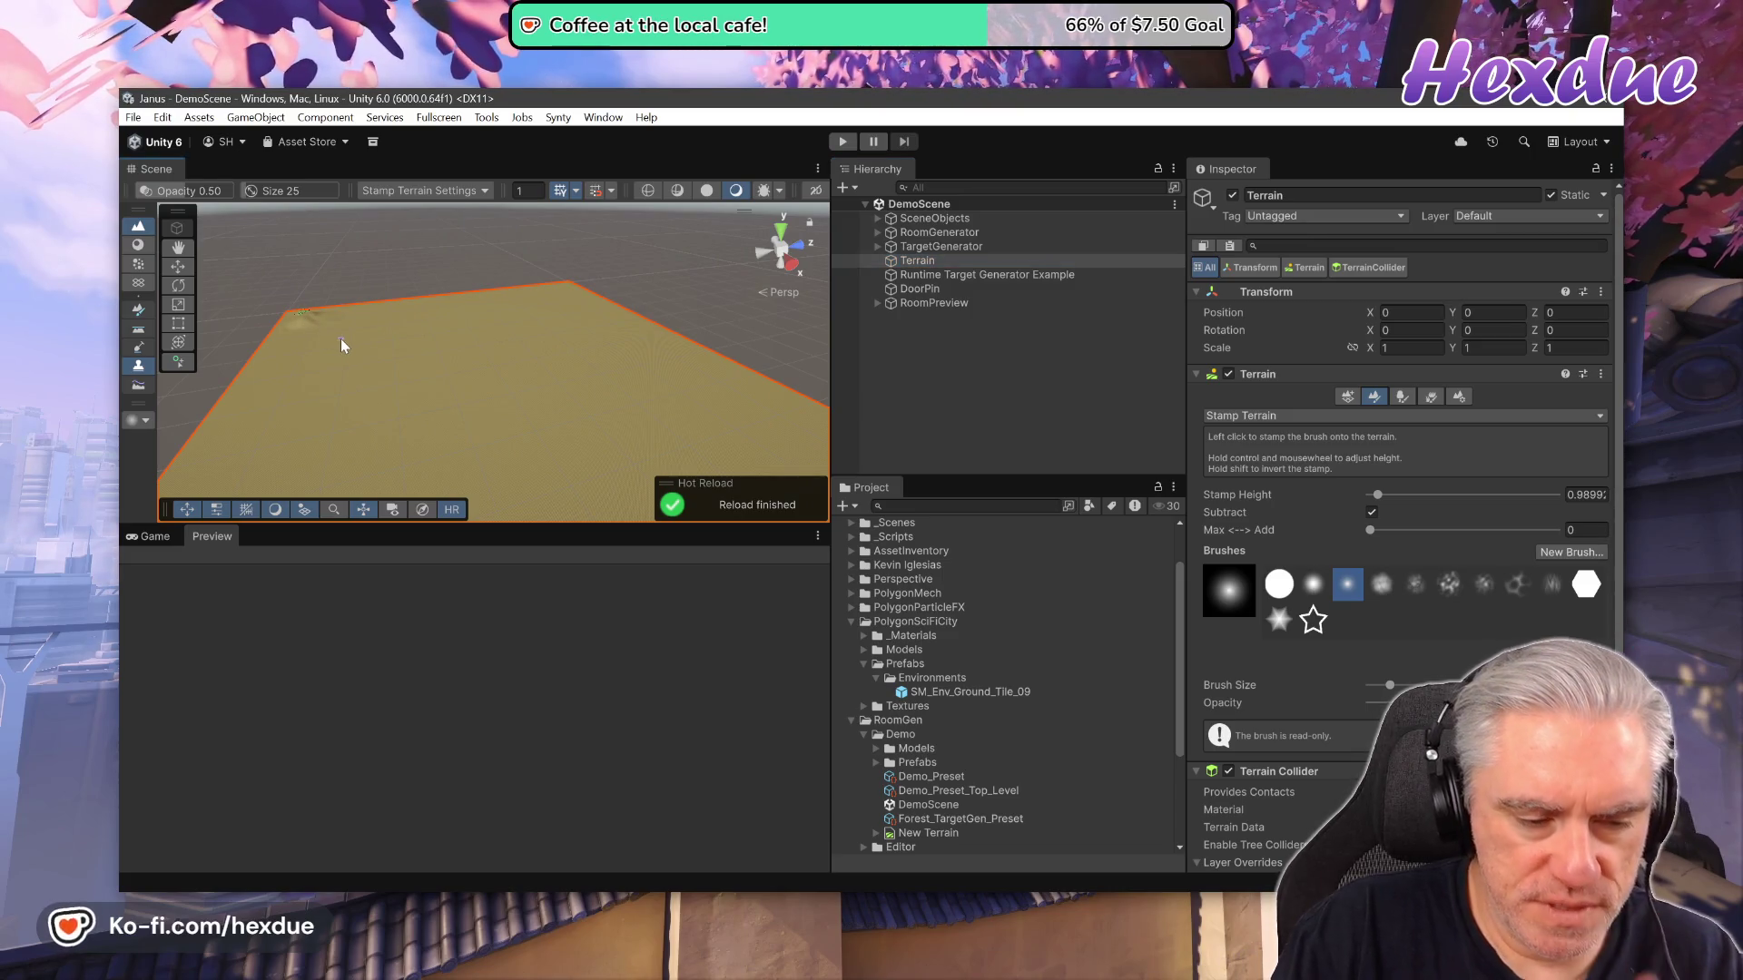
{"action": "left_click_drag", "start_coordinate": [338, 339], "coordinate": [314, 329], "text": "alt"}
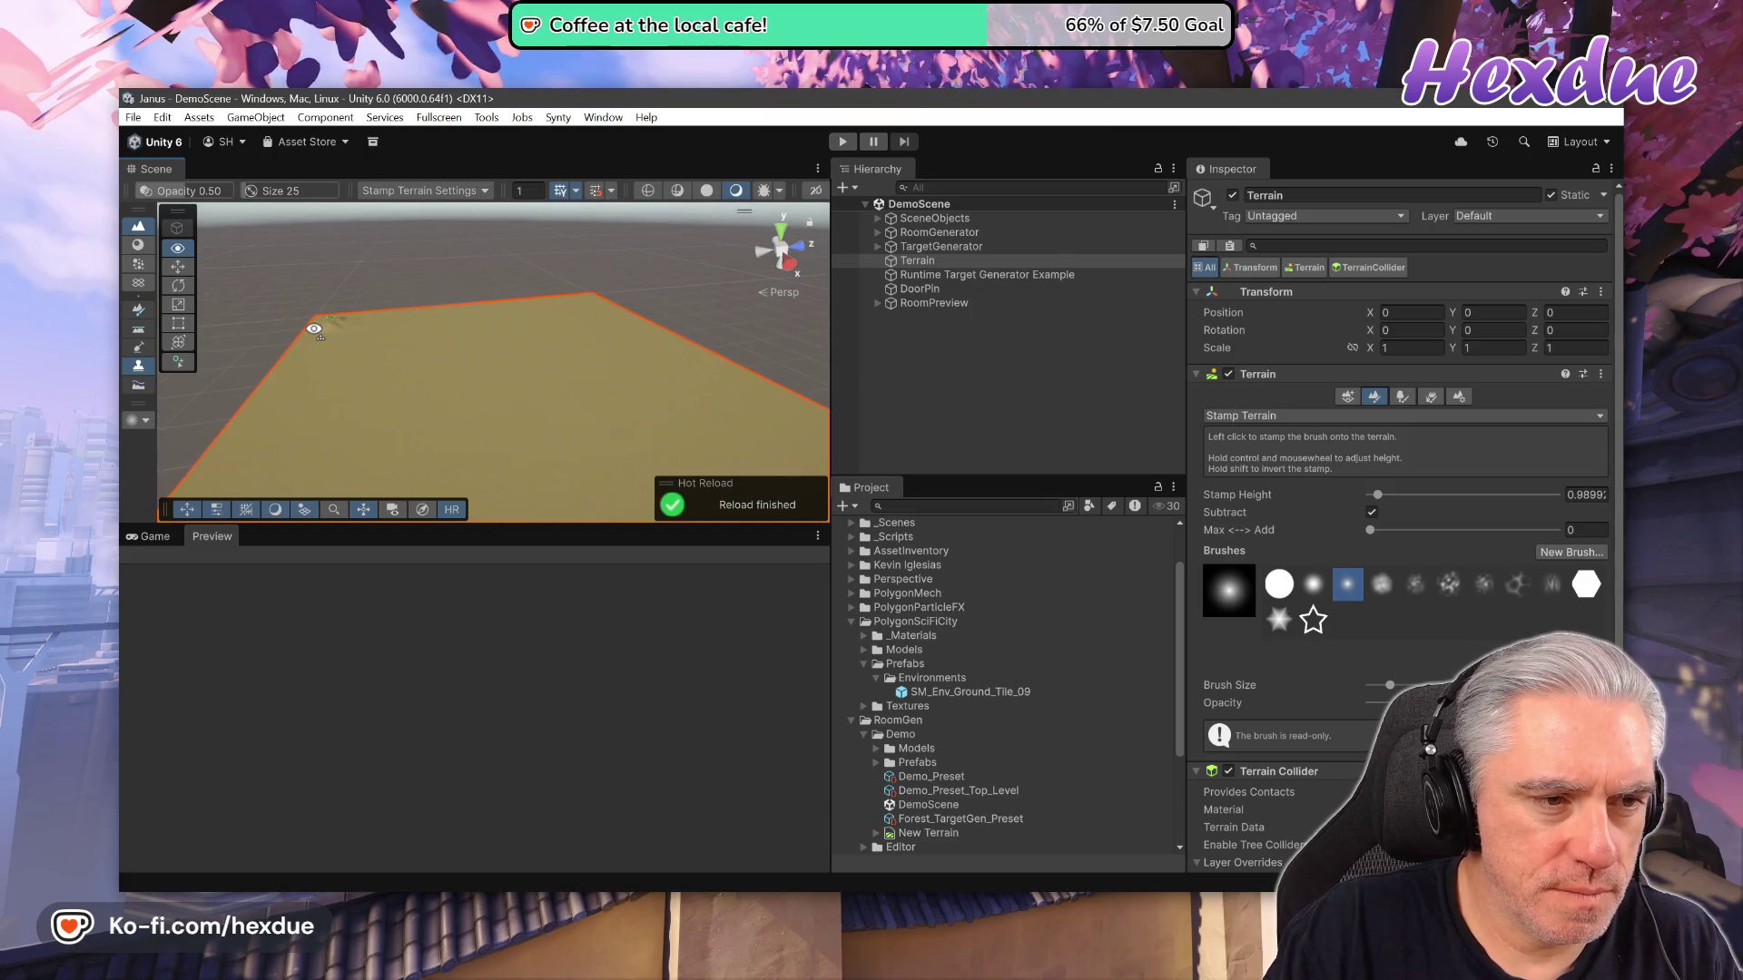
Frame the TargetGenerator trees, inspect its Forest_TargetGen_Preset, then select RoomGenerator.
{"action": "double_click", "coordinate": [935, 248]}
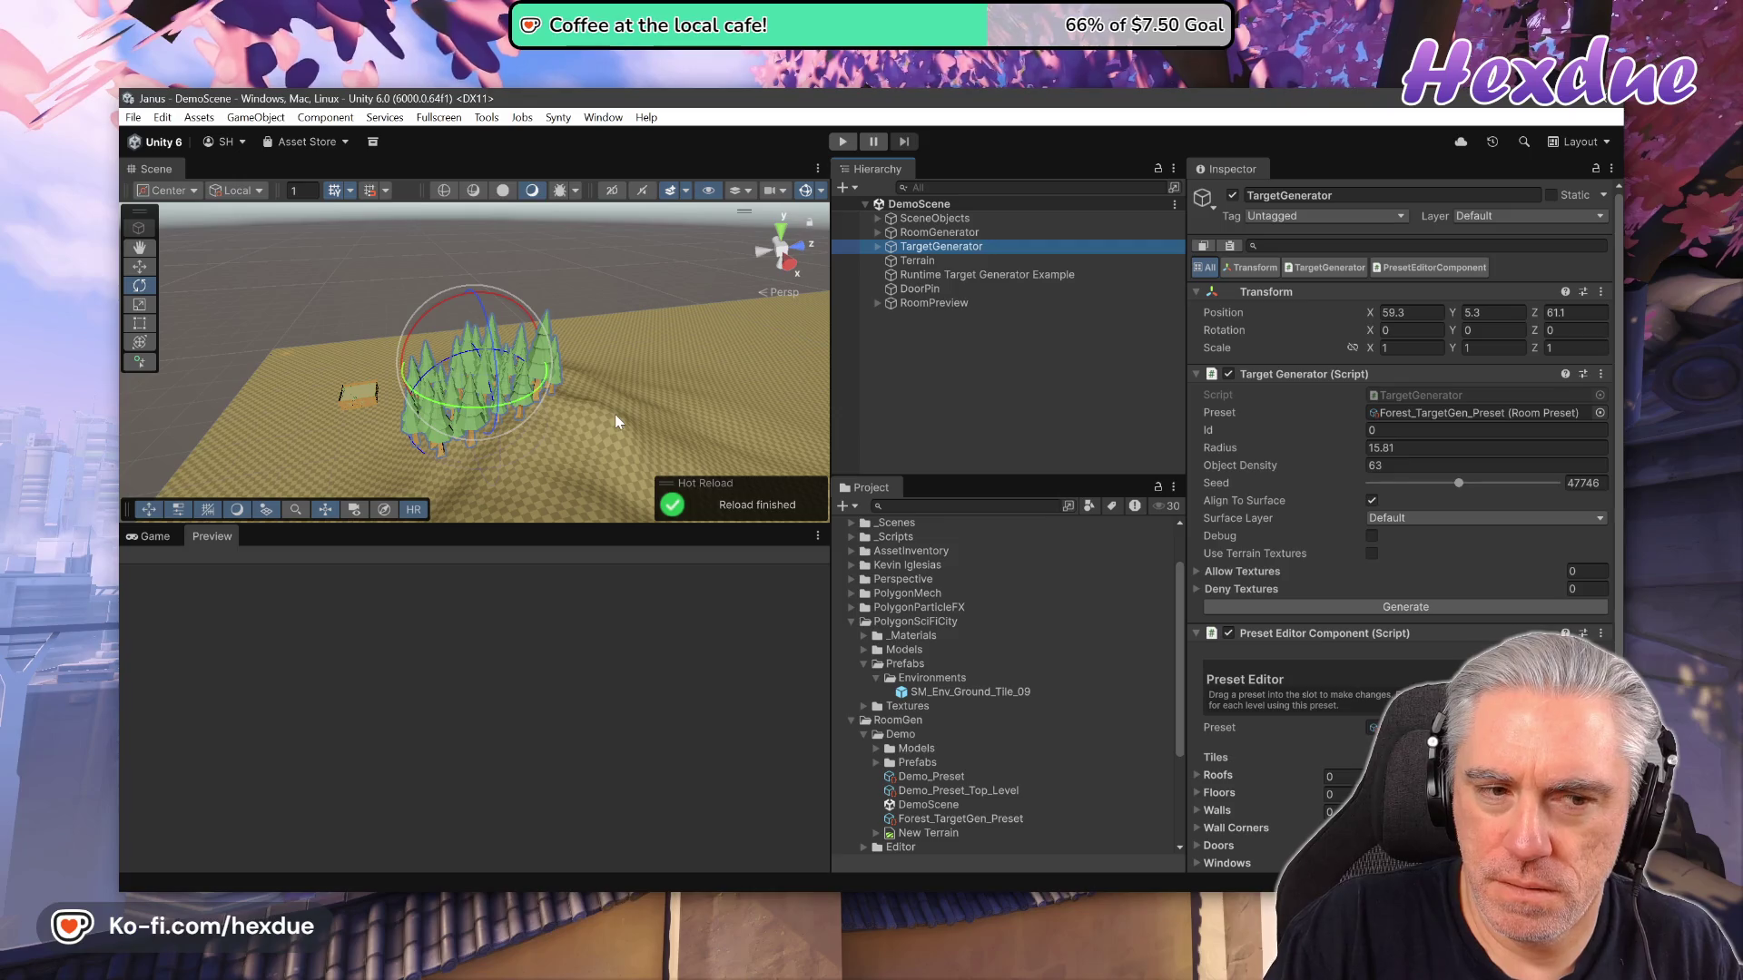
{"action": "mouse_move", "coordinate": [501, 423]}
{"action": "left_mouse_down", "text": "alt"}
{"action": "mouse_move", "coordinate": [378, 426]}
{"action": "mouse_move", "coordinate": [515, 469]}
{"action": "mouse_move", "coordinate": [933, 303]}
{"action": "left_mouse_up", "text": "alt"}
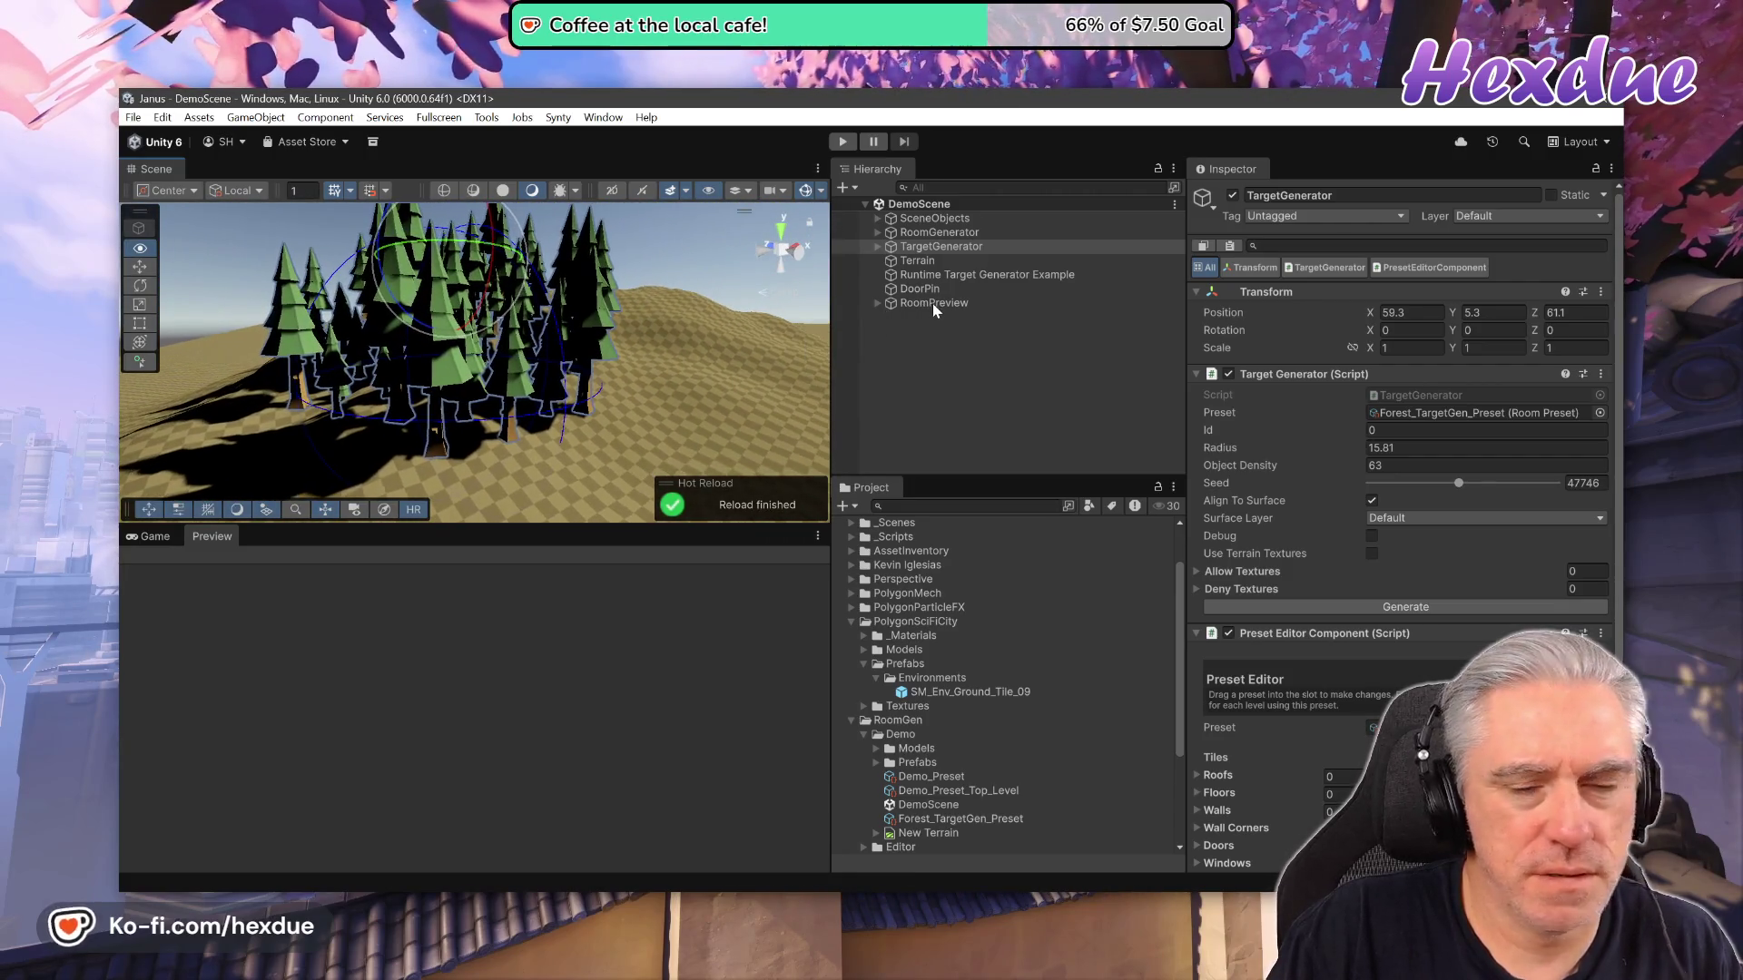
{"action": "left_click", "coordinate": [1430, 417]}
{"action": "double_click", "coordinate": [1430, 417]}
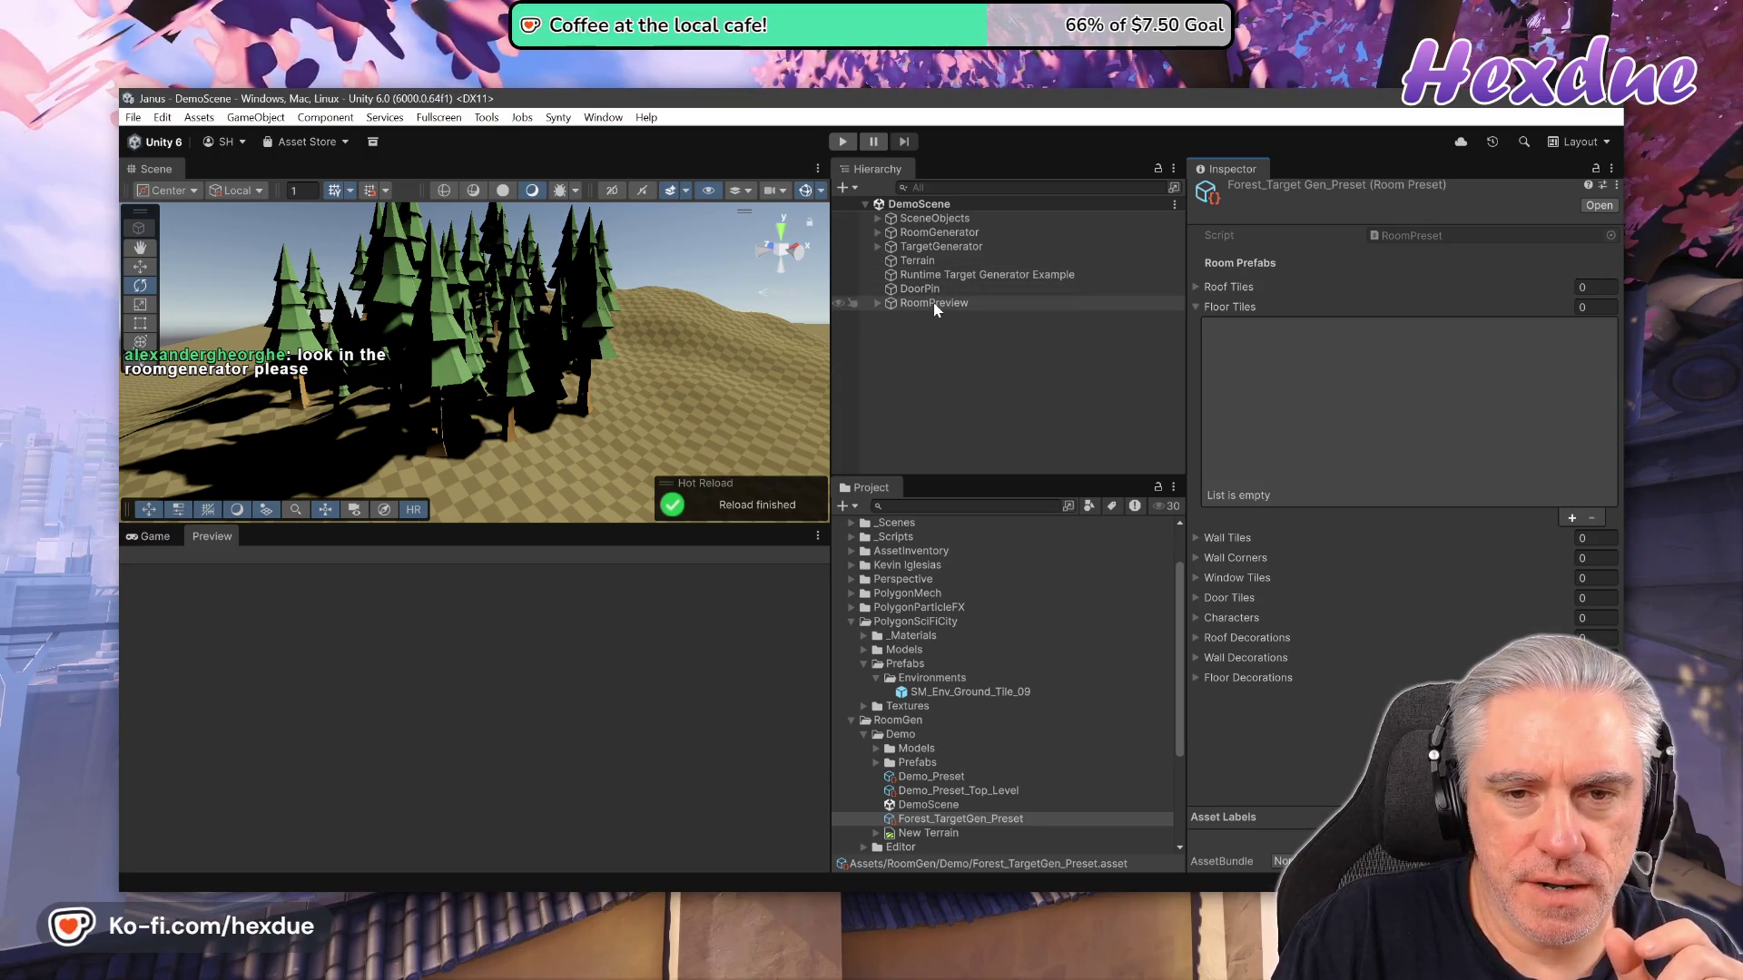
{"action": "left_click", "coordinate": [915, 234]}
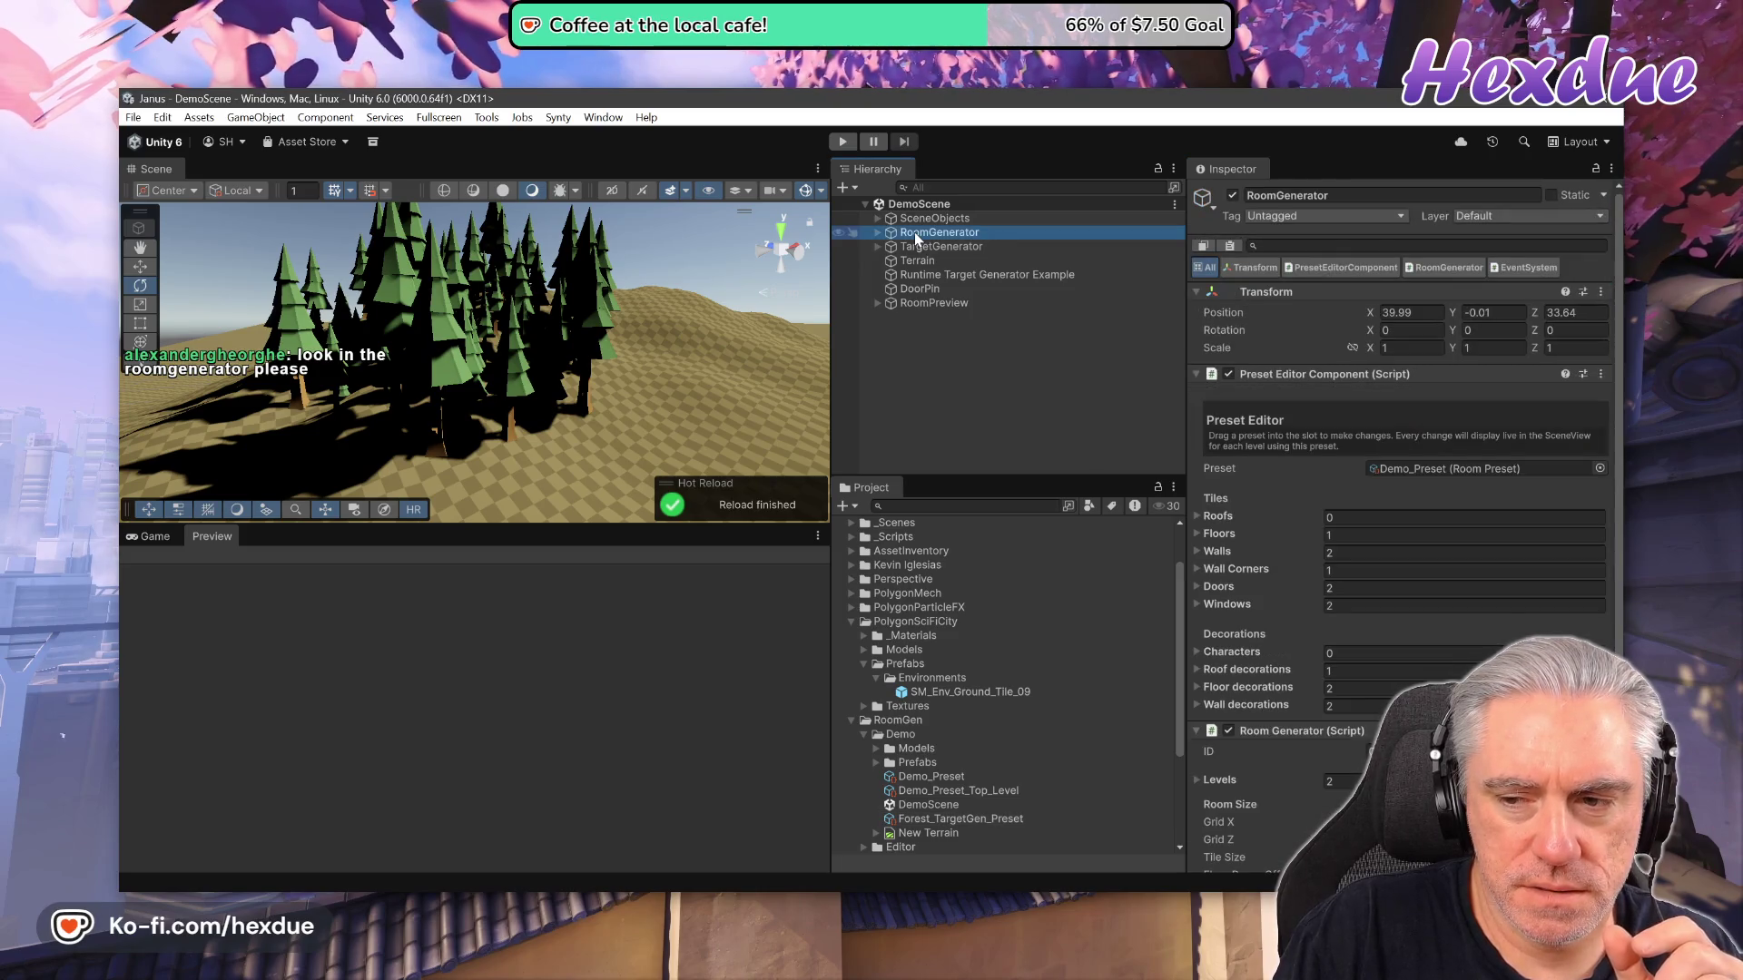
Expand the RoomGenerator's Floors and inspect the Floor_1 prefab asset, viewing the walled room.
{"action": "left_click", "coordinate": [1198, 536]}
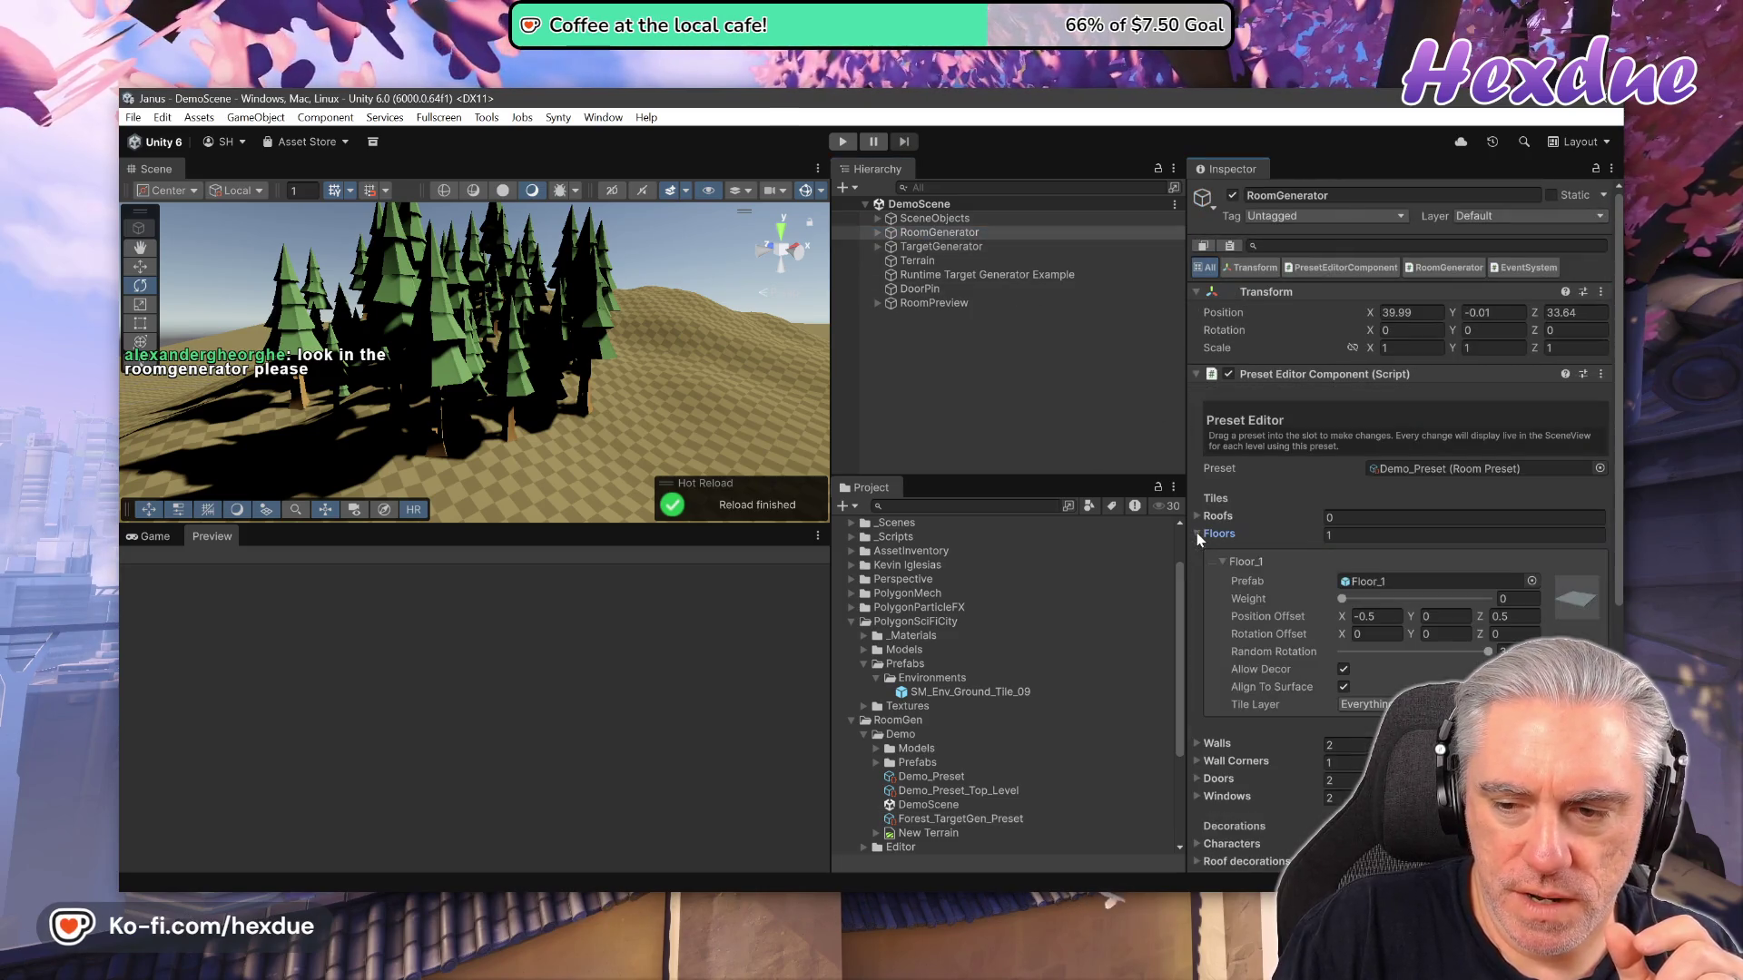
{"action": "left_click", "coordinate": [1354, 581]}
{"action": "left_click", "coordinate": [945, 787]}
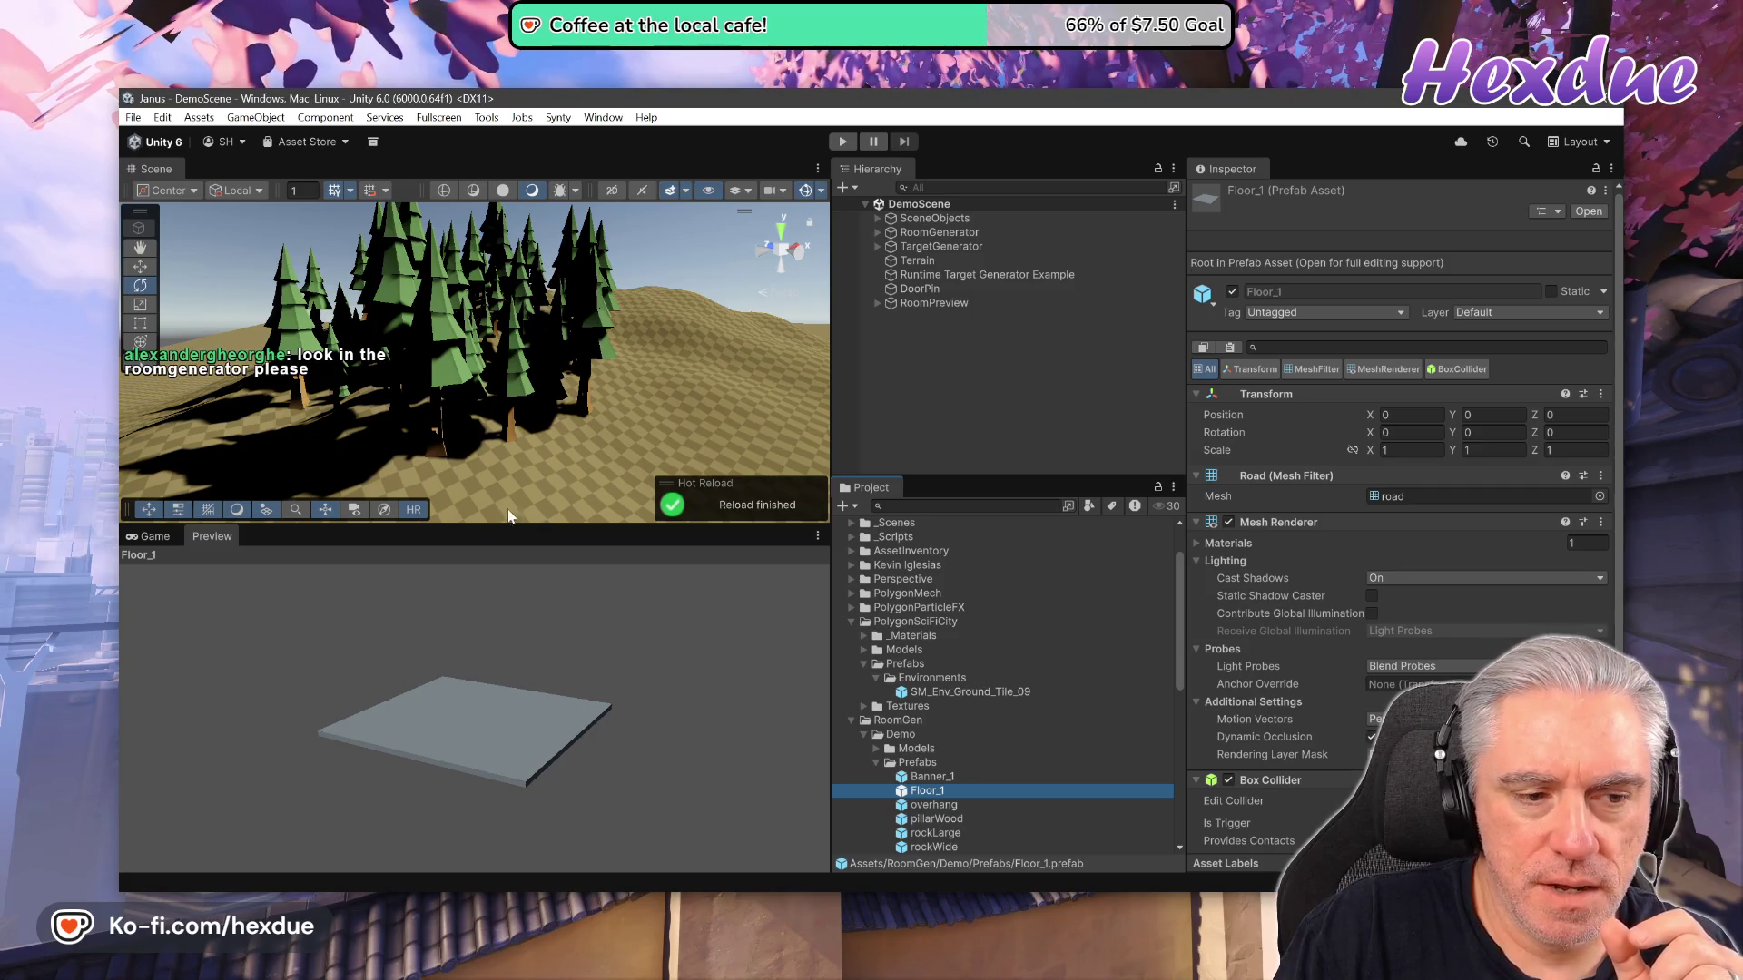
{"action": "scroll", "coordinate": [503, 459], "scroll_direction": "down", "scroll_amount": 5}
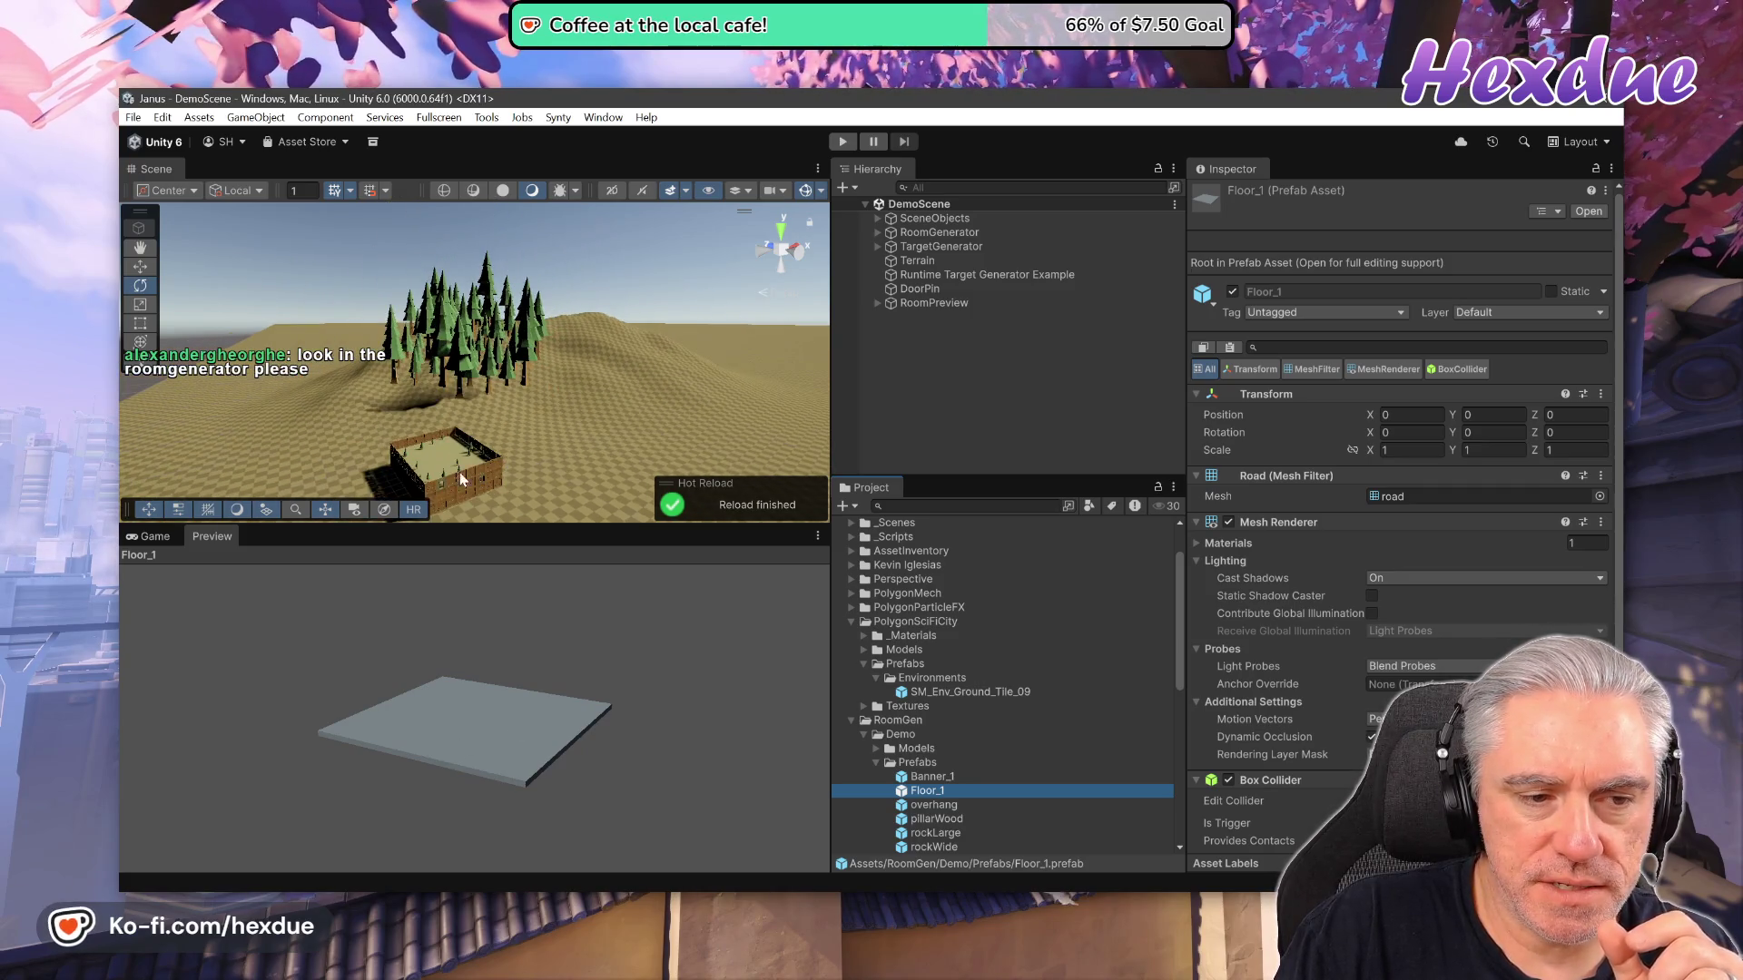
{"action": "left_click_drag", "start_coordinate": [460, 480], "coordinate": [799, 397]}
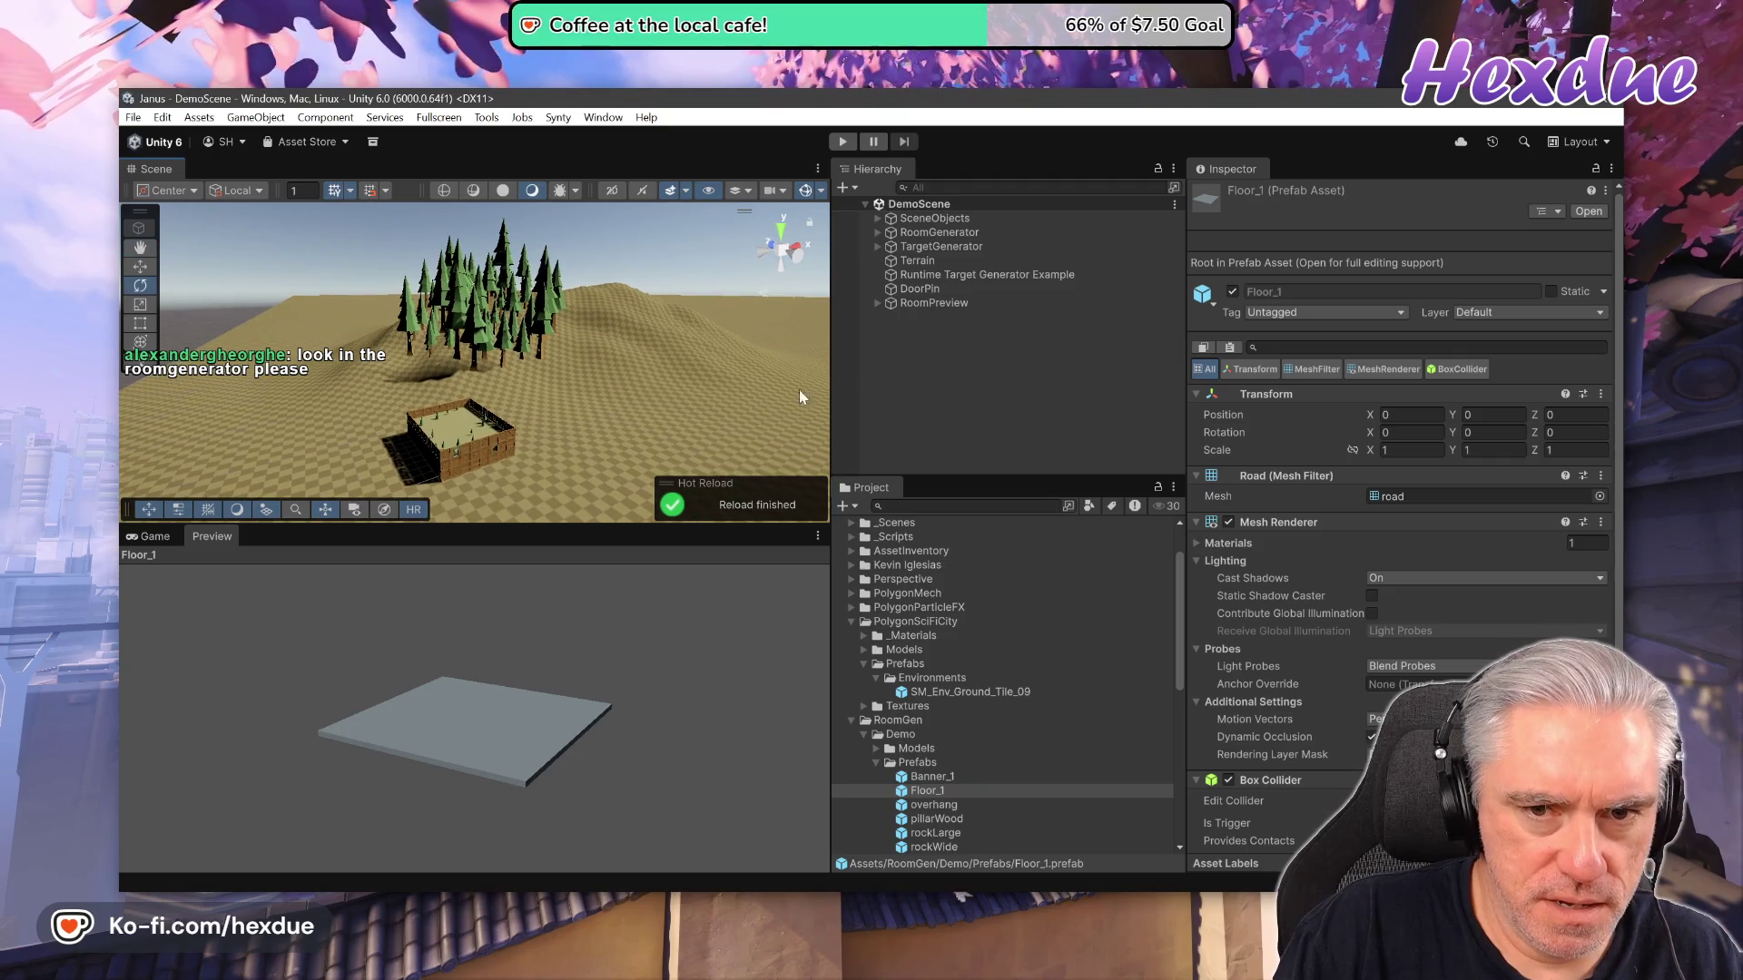
Compare the RoomGenerator's two LevelBounds children in the Hierarchy, then select TargetGenerator.
{"action": "left_click", "coordinate": [878, 233]}
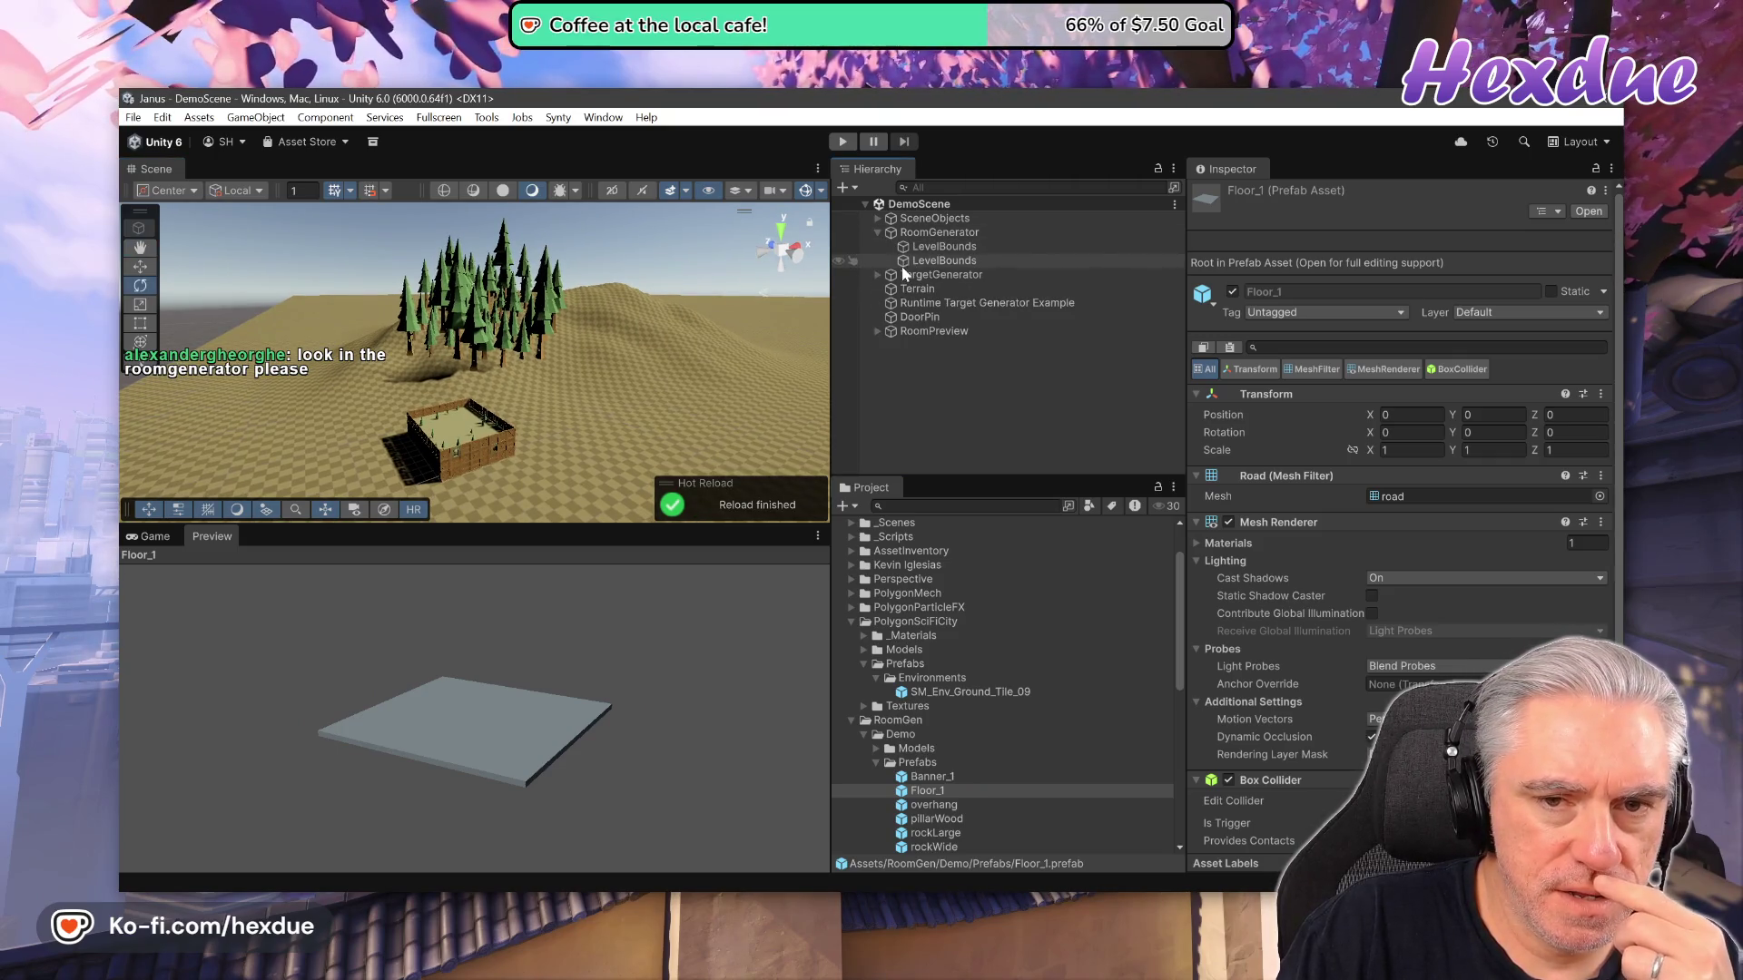
{"action": "left_click", "coordinate": [926, 248]}
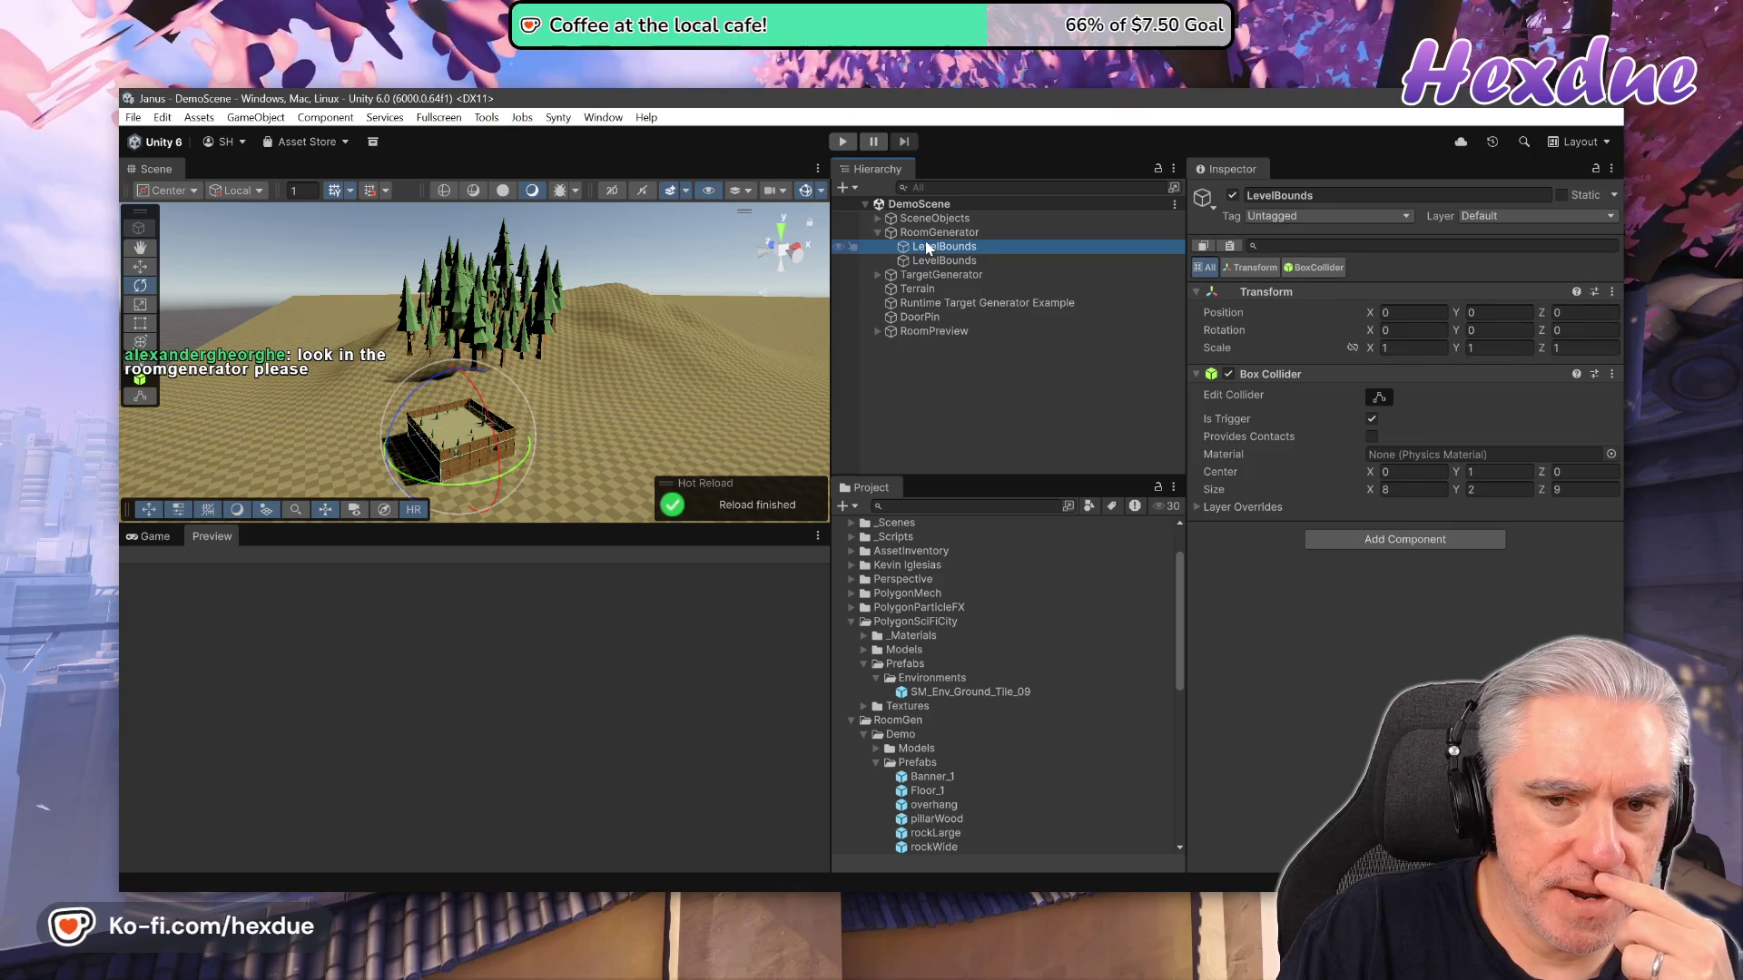
{"action": "left_click", "coordinate": [923, 263]}
{"action": "left_click", "coordinate": [922, 250]}
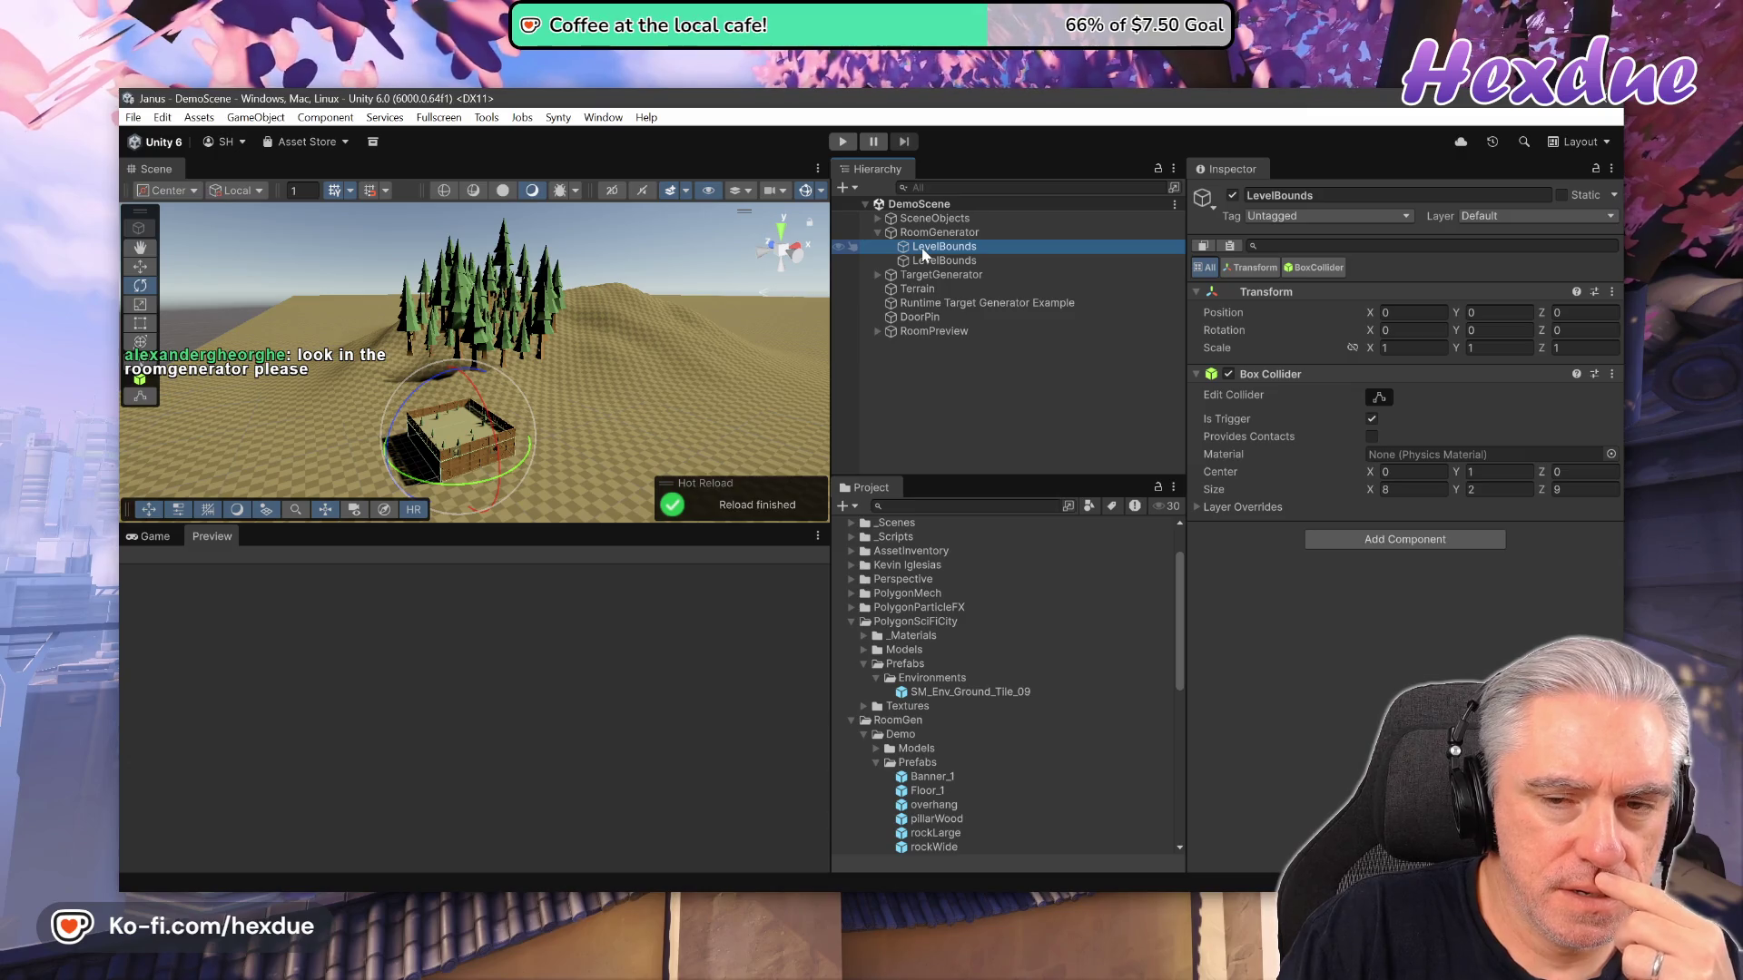
{"action": "left_click", "coordinate": [935, 232]}
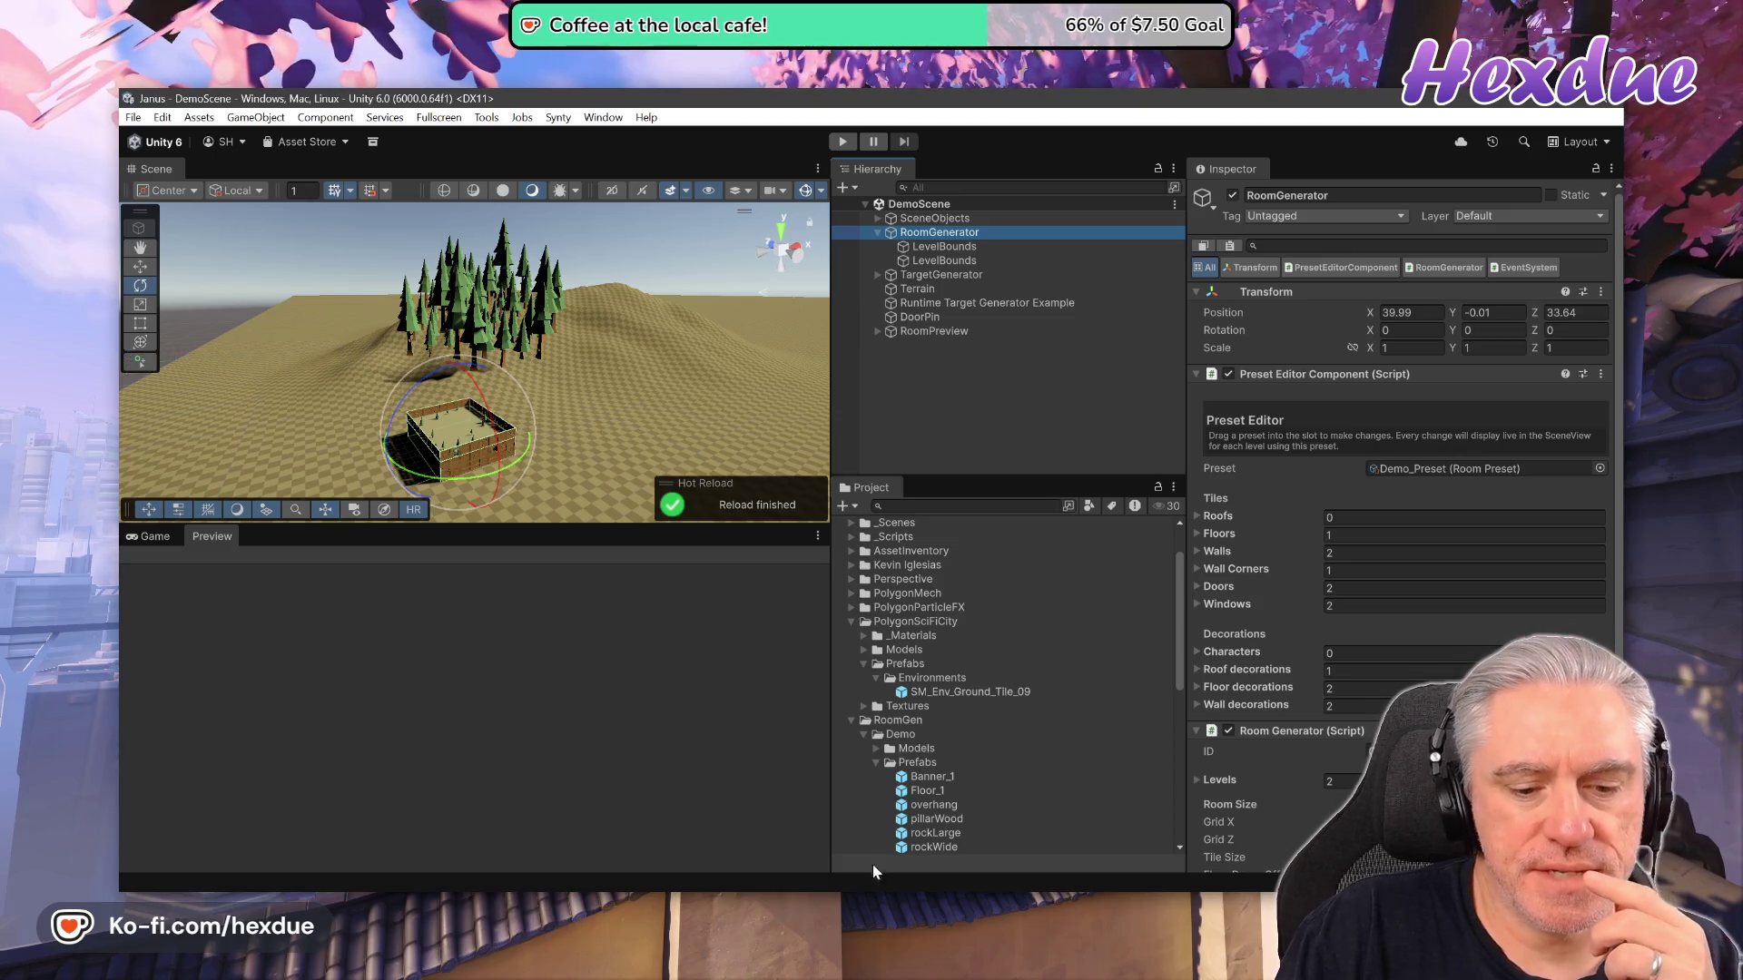
{"action": "key", "text": "alt+Tab"}
{"action": "key", "text": "alt+Tab"}
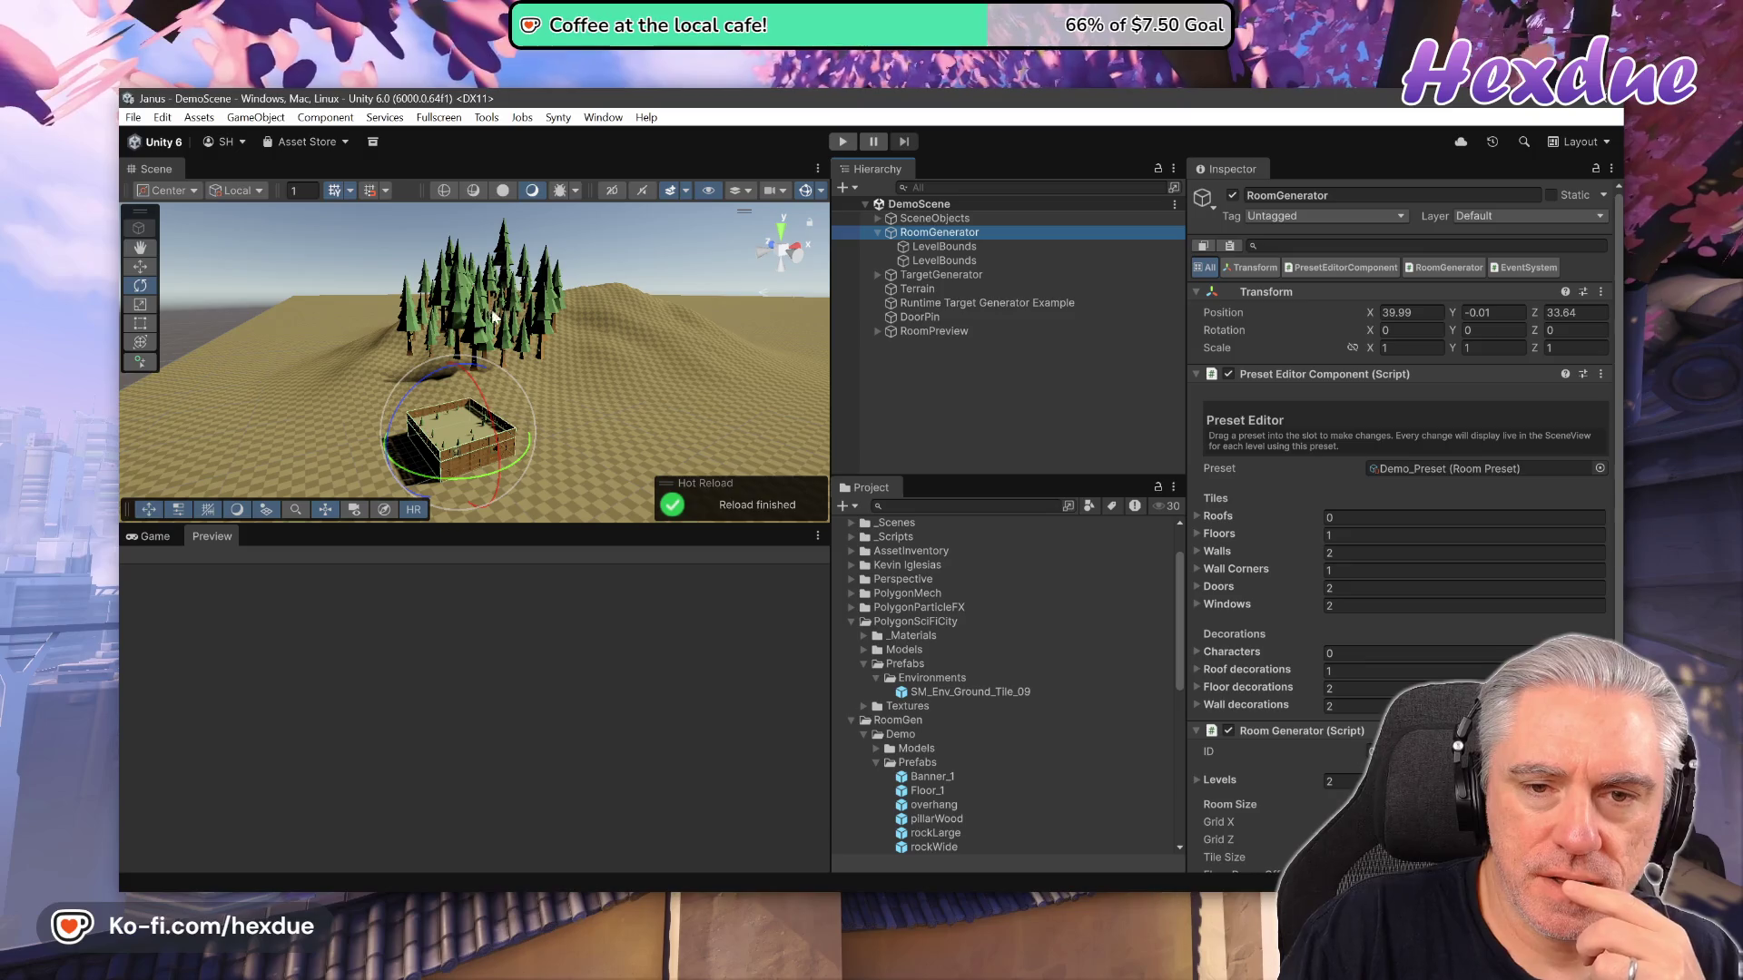
{"action": "left_click", "coordinate": [911, 276]}
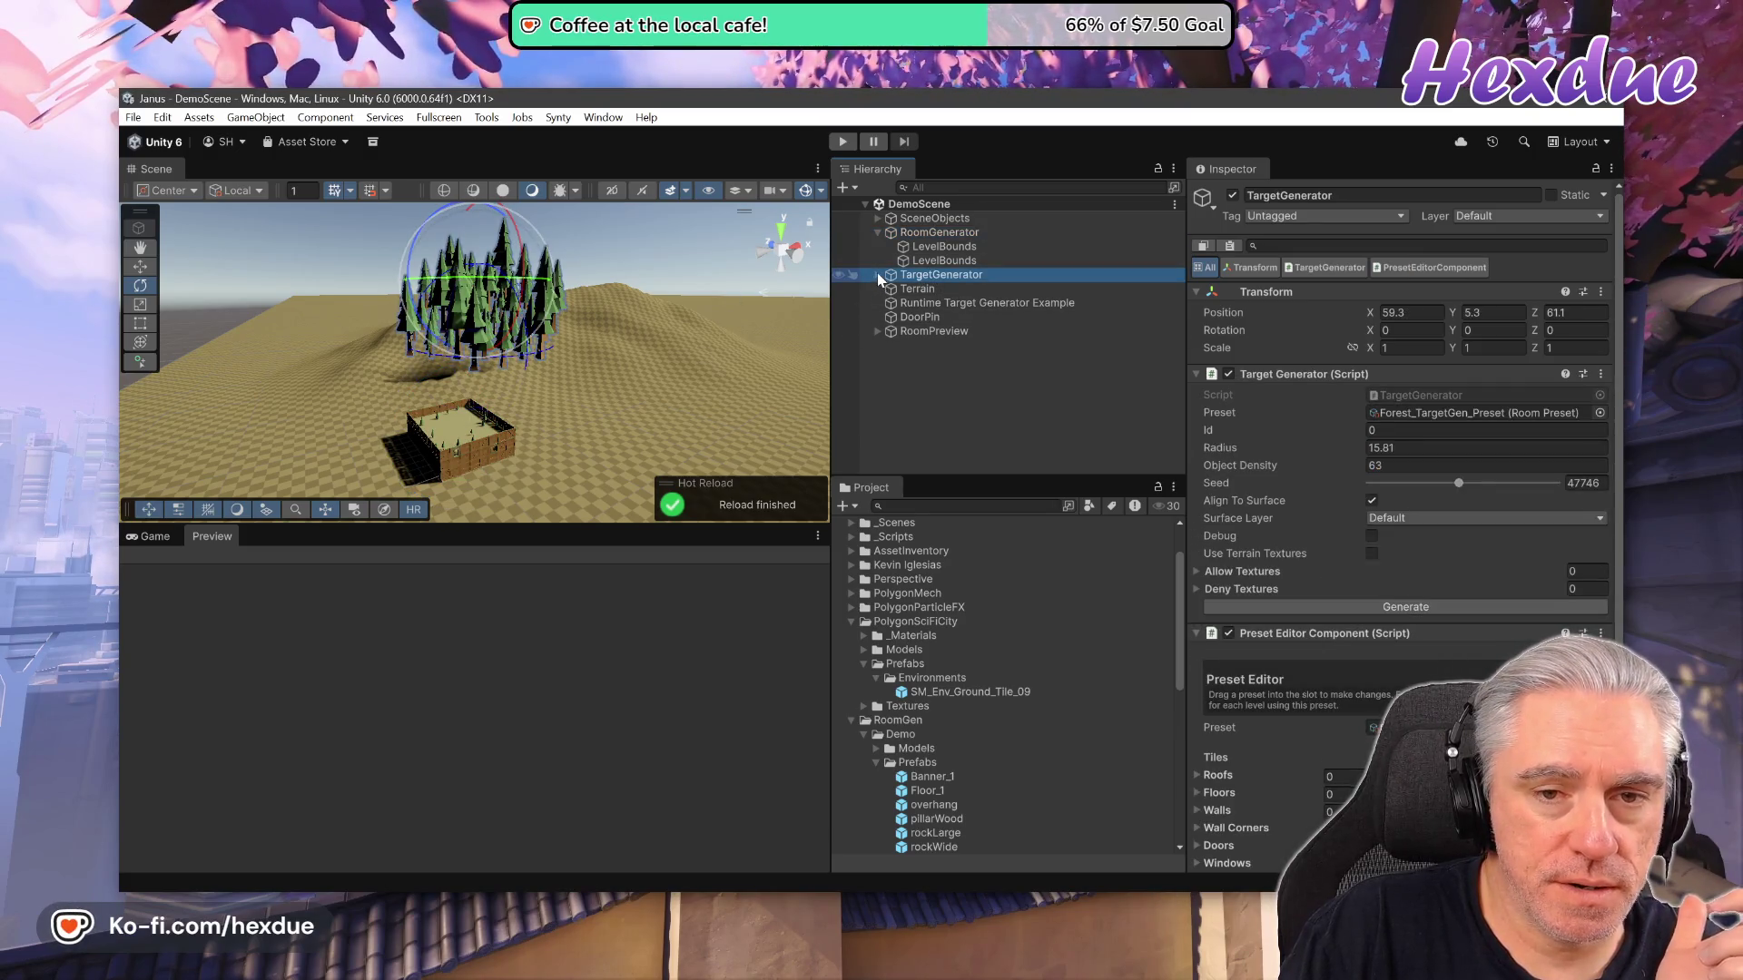
Expand TargetGenerator to list its tree(Clone) children and review the Forest_TargetGen_Preset settings.
{"action": "left_click", "coordinate": [877, 274]}
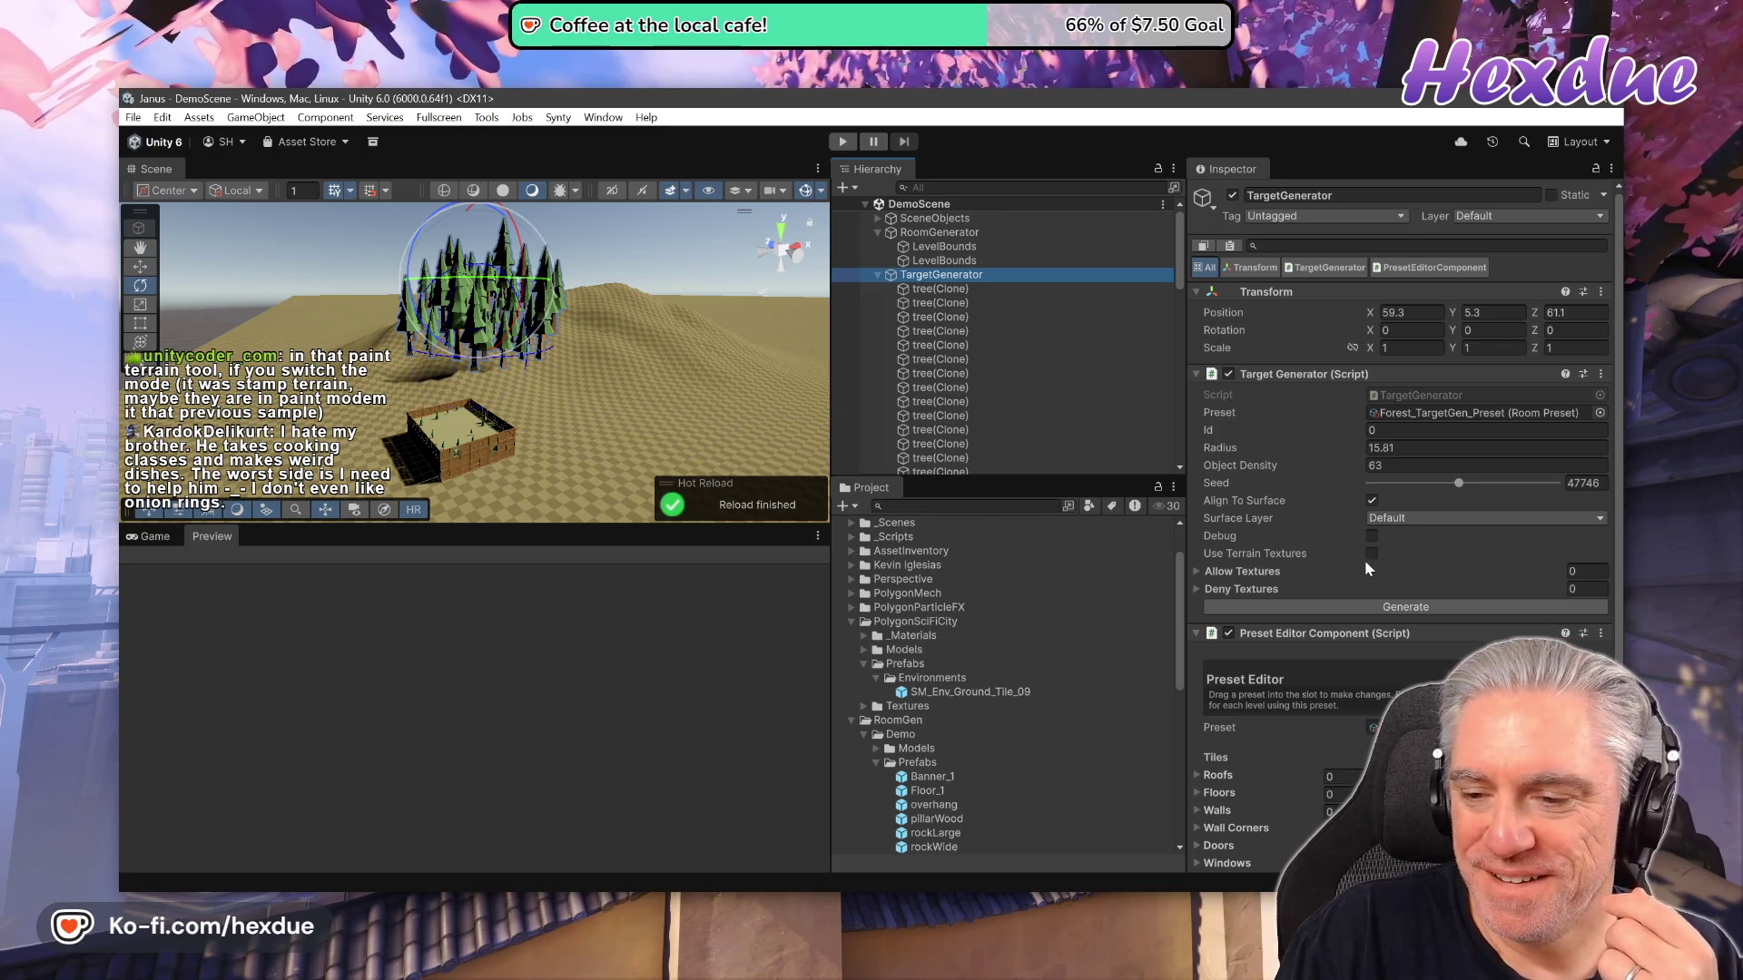
{"action": "scroll", "coordinate": [1372, 579], "scroll_direction": "down", "scroll_amount": 2}
{"action": "scroll", "coordinate": [1359, 636], "scroll_direction": "down", "scroll_amount": 2}
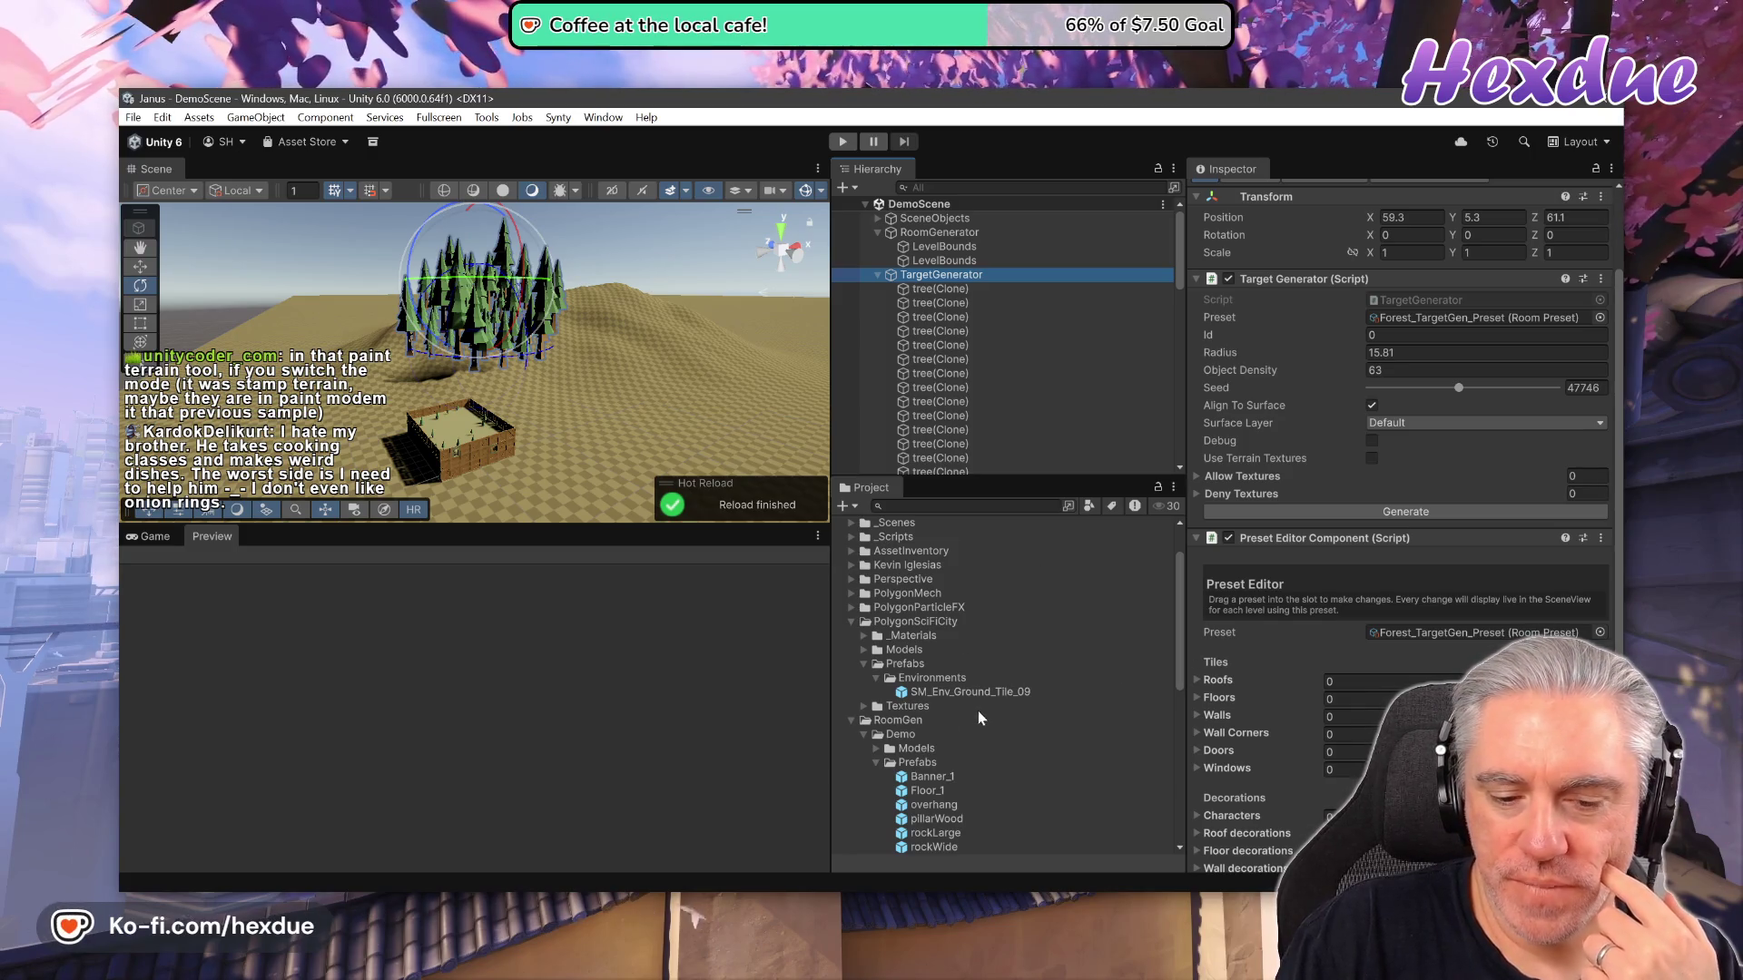
{"action": "mouse_move", "coordinate": [757, 916]}
{"action": "scroll", "coordinate": [1042, 363], "scroll_direction": "down", "scroll_amount": 3}
{"action": "scroll", "coordinate": [1042, 363], "scroll_direction": "up", "scroll_amount": 3}
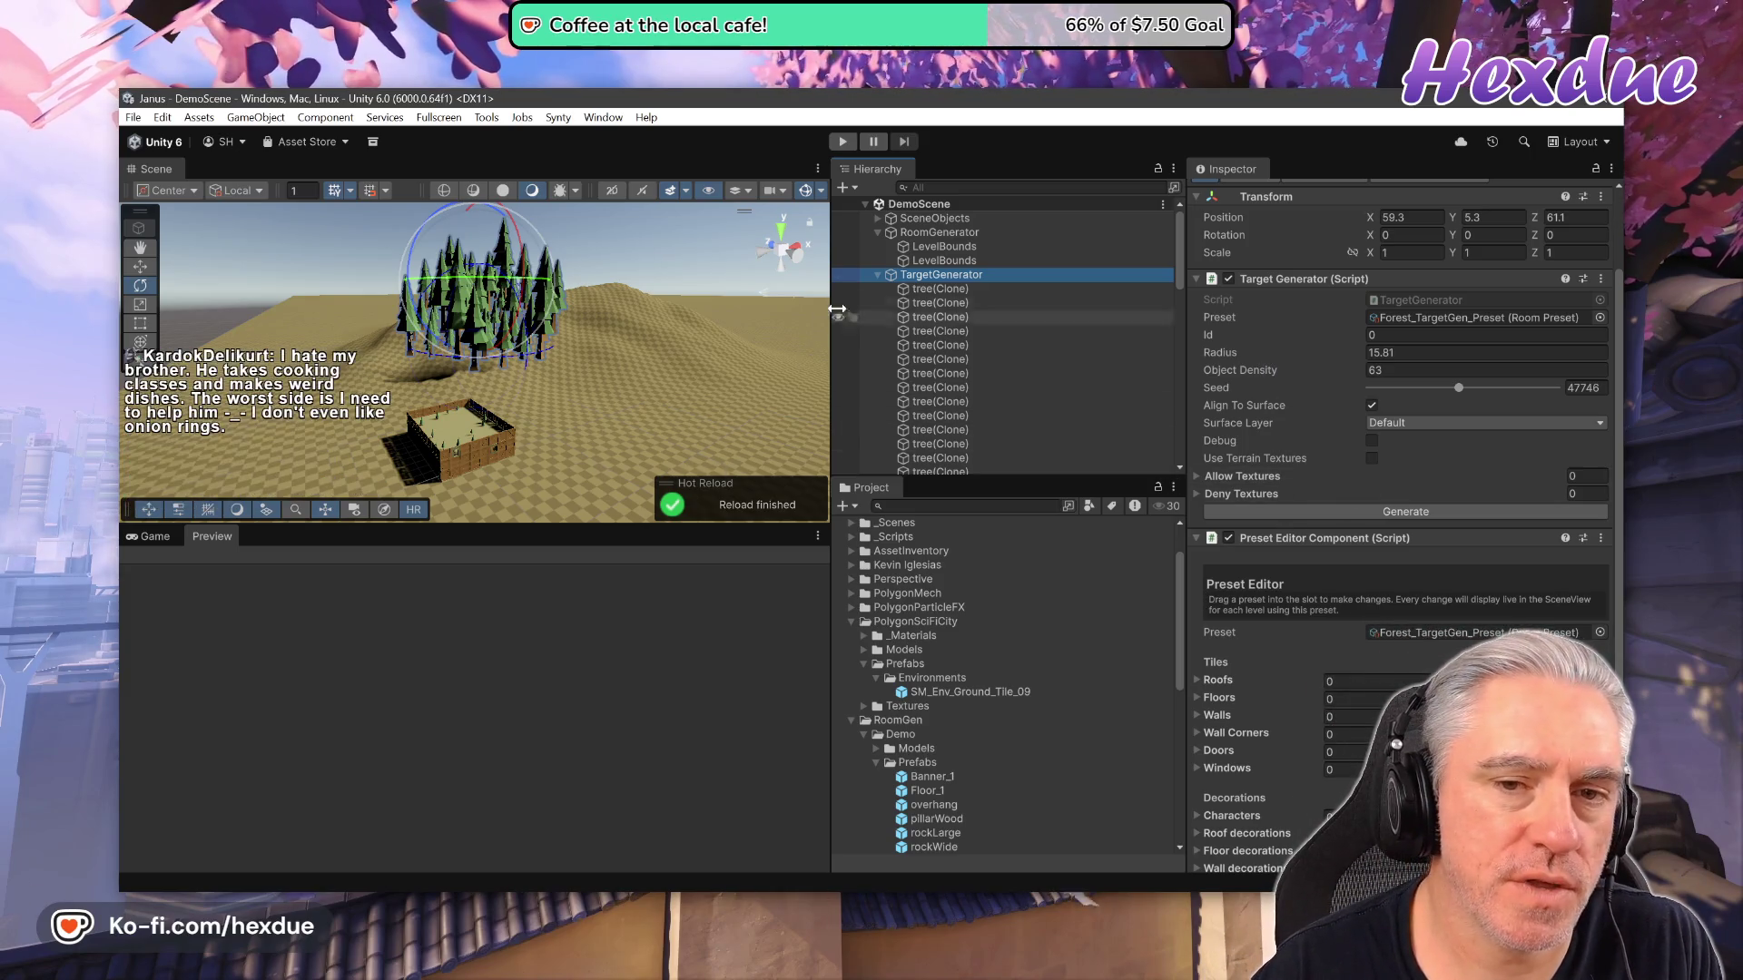
{"action": "left_click", "coordinate": [497, 445]}
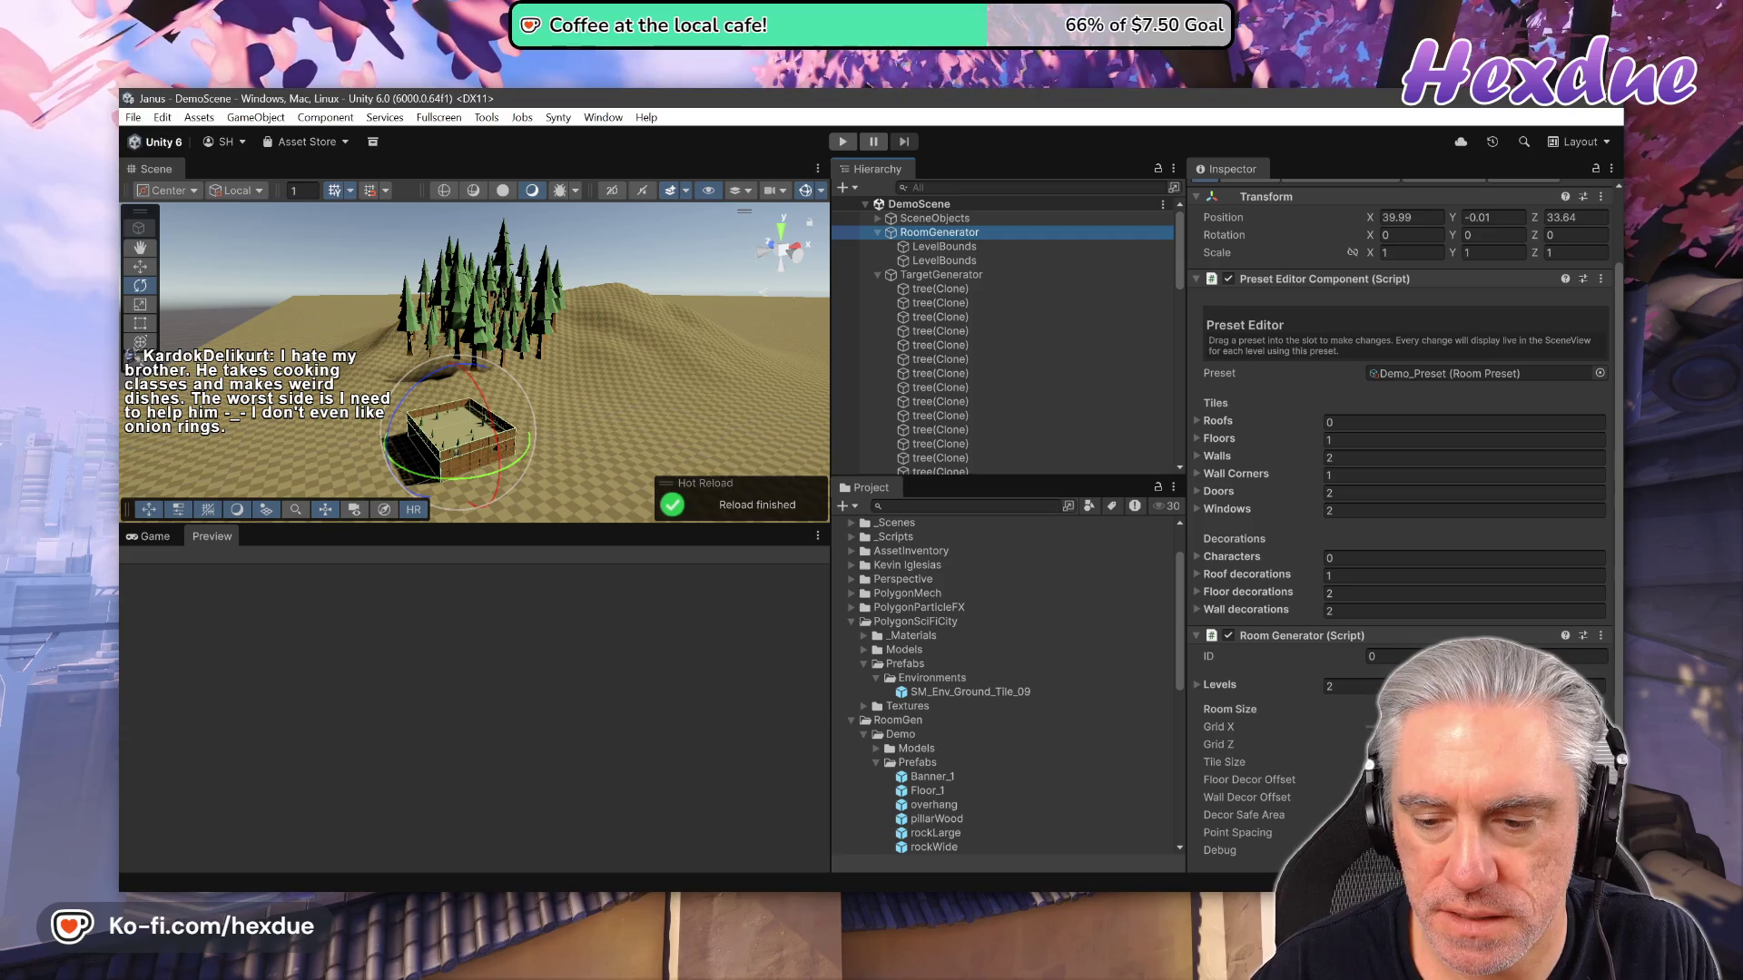
Increase the Room Generator's Grid X value to widen the room.
{"action": "left_click_drag", "start_coordinate": [1218, 726], "coordinate": [1307, 726]}
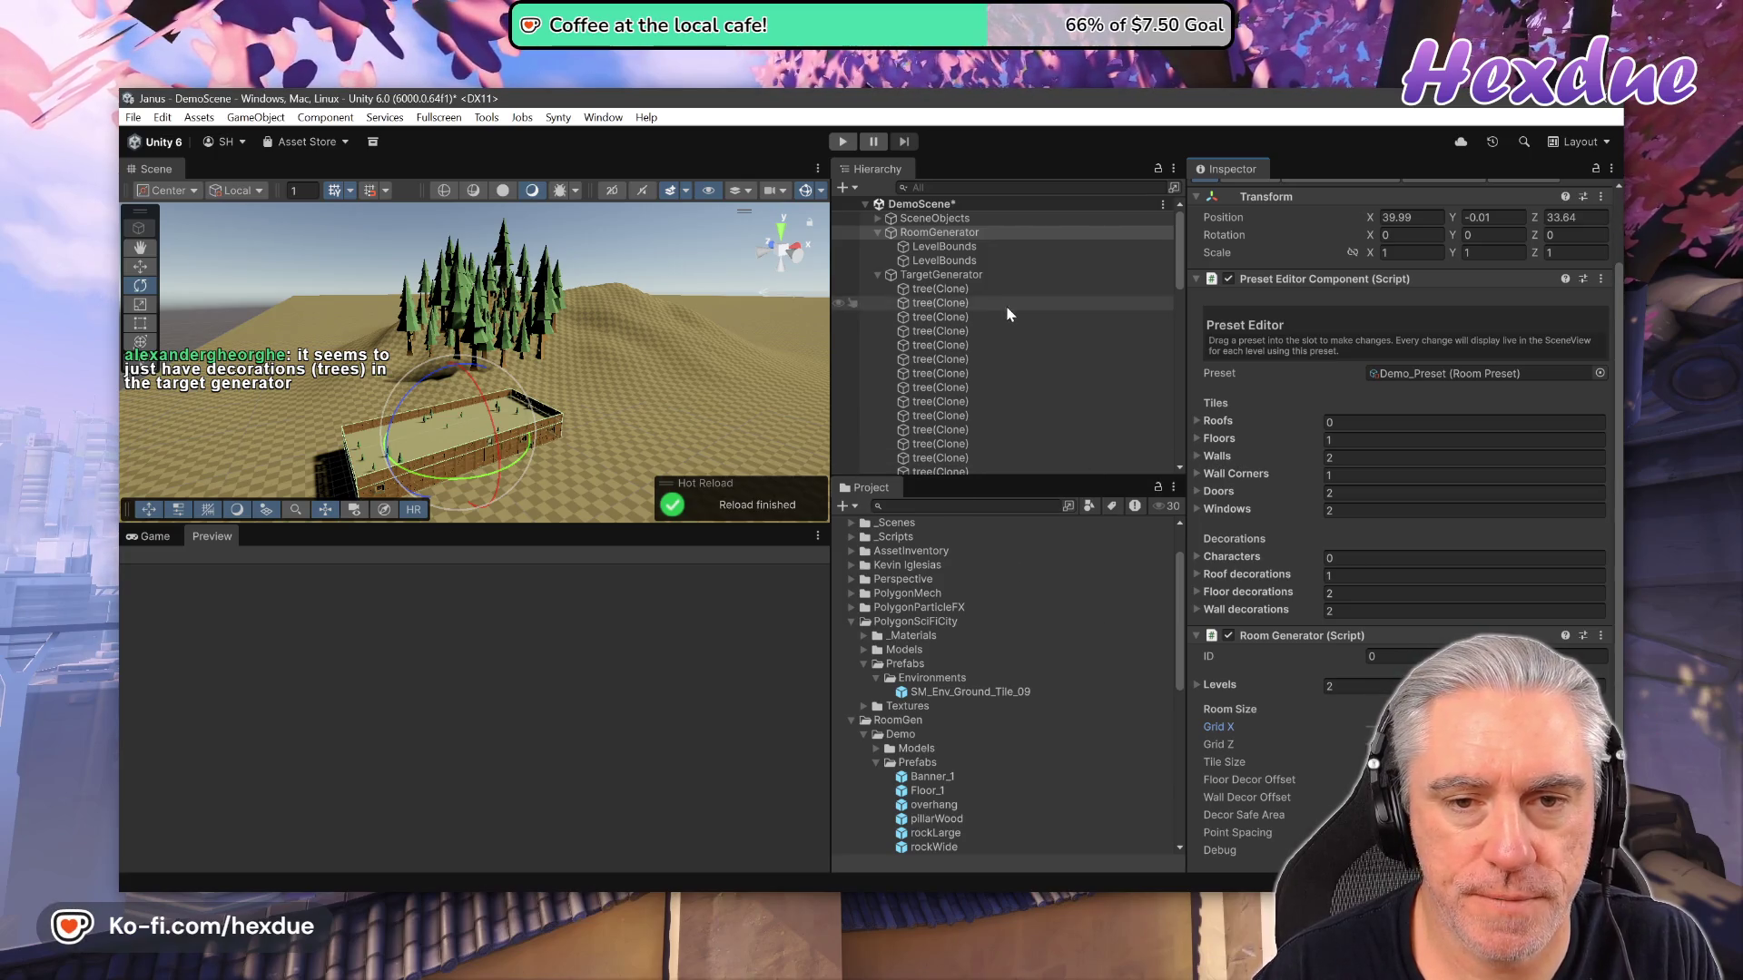
{"action": "key", "text": "alt+Tab"}
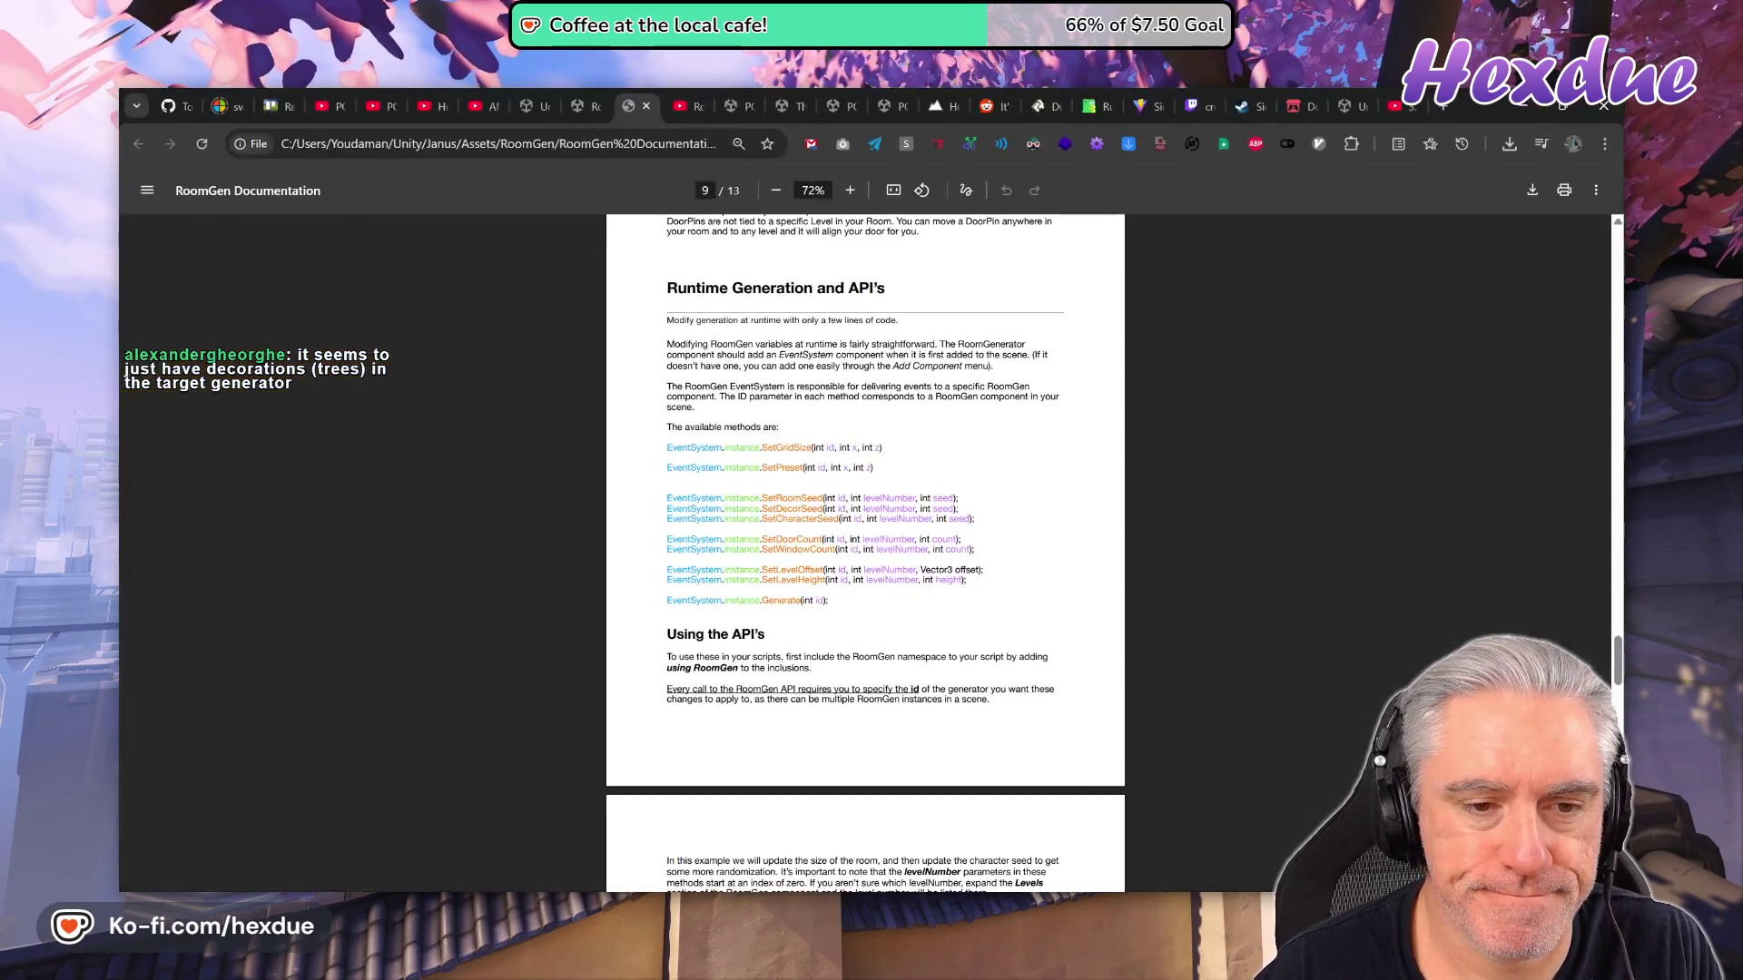
Fit the RoomGen documentation PDF to the window width and scroll through it.
{"action": "scroll", "coordinate": [865, 554], "scroll_direction": "down", "scroll_amount": 10}
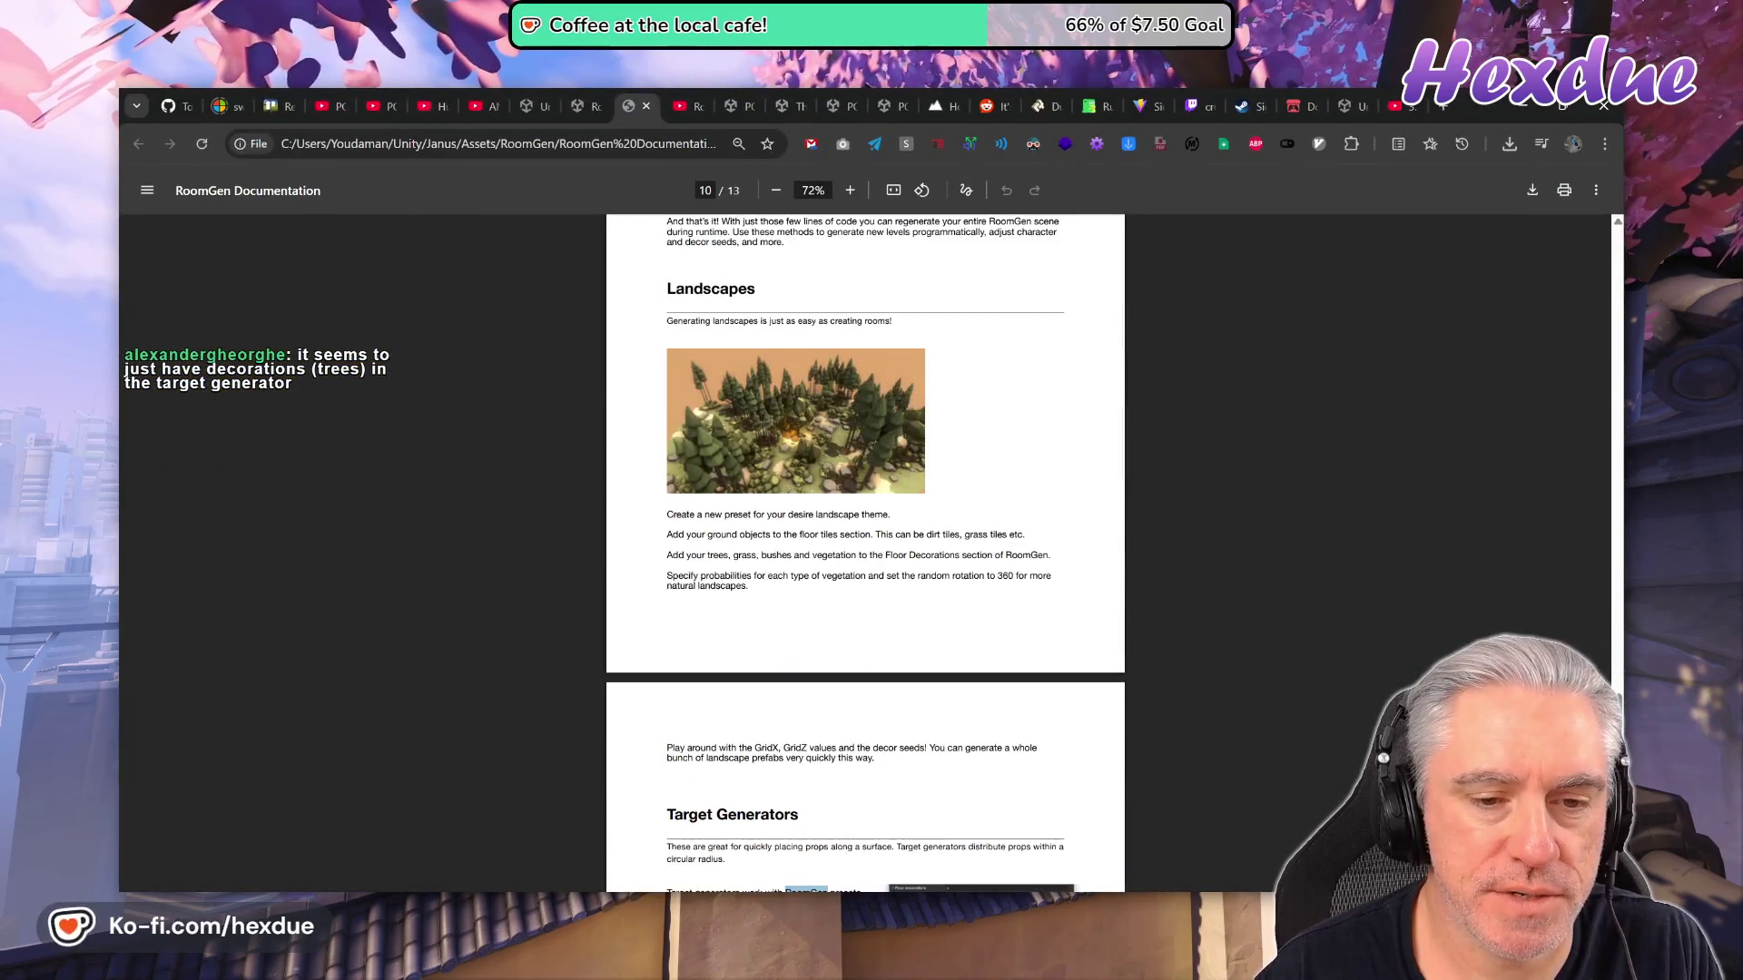
{"action": "scroll", "coordinate": [815, 454], "scroll_direction": "up", "scroll_amount": 4}
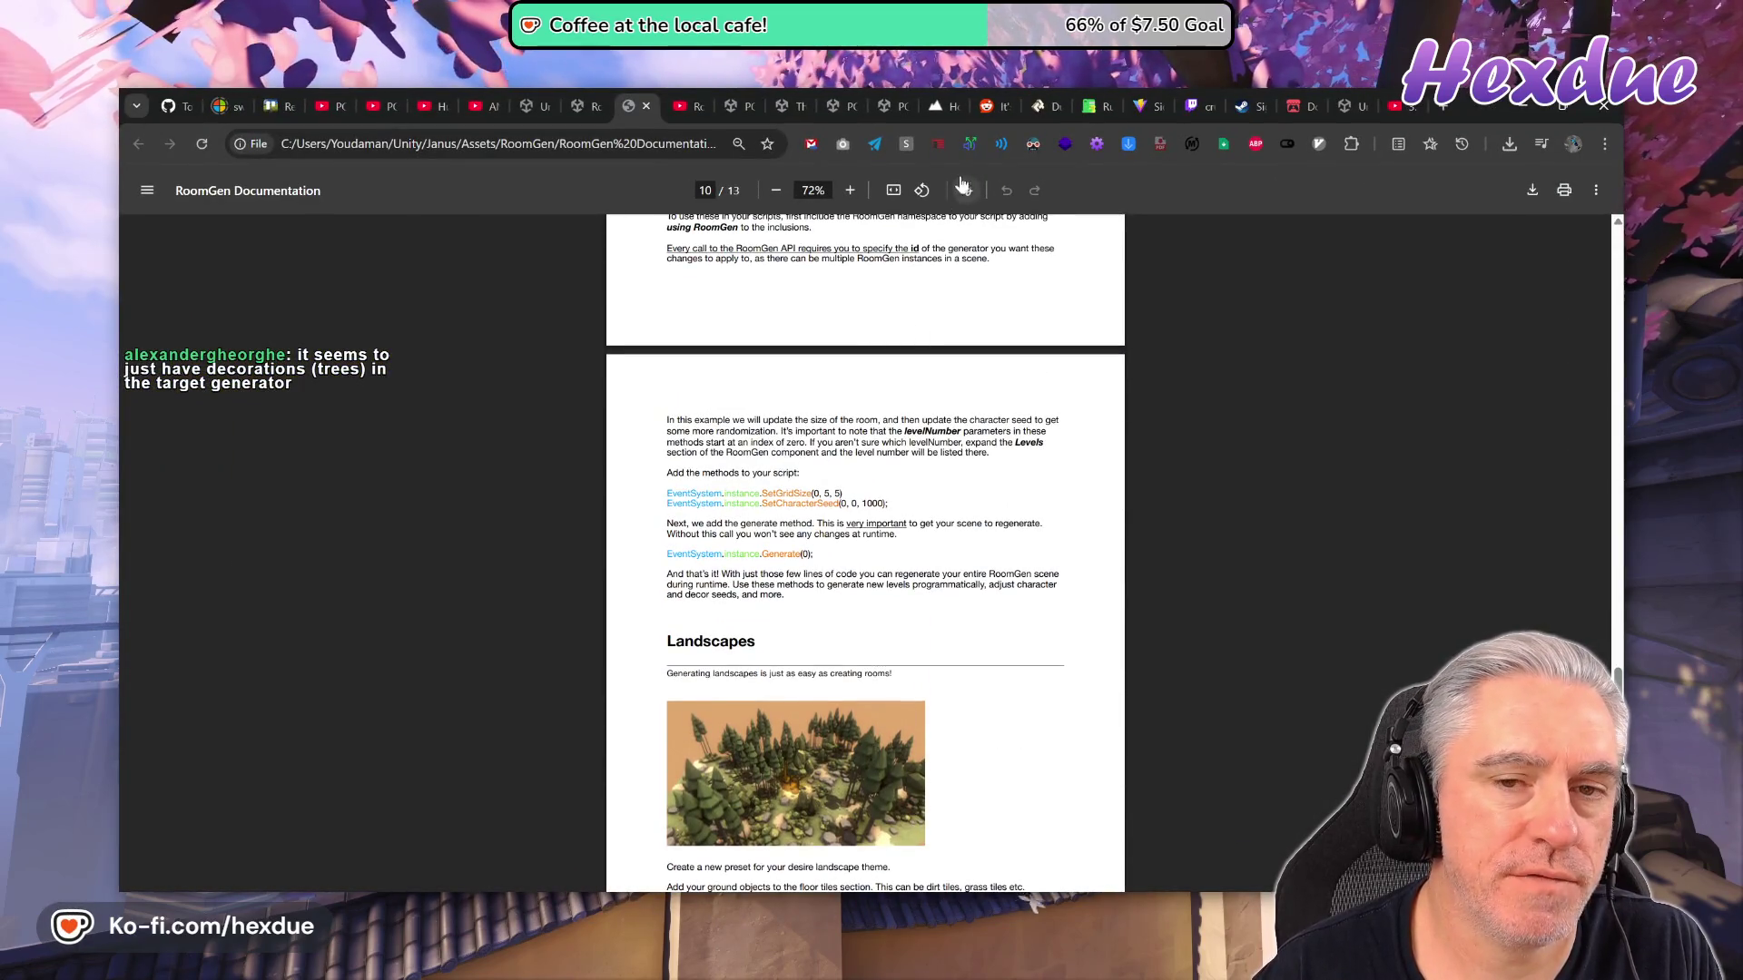
{"action": "left_click", "coordinate": [893, 190]}
{"action": "scroll", "coordinate": [922, 602], "scroll_direction": "down", "scroll_amount": 4}
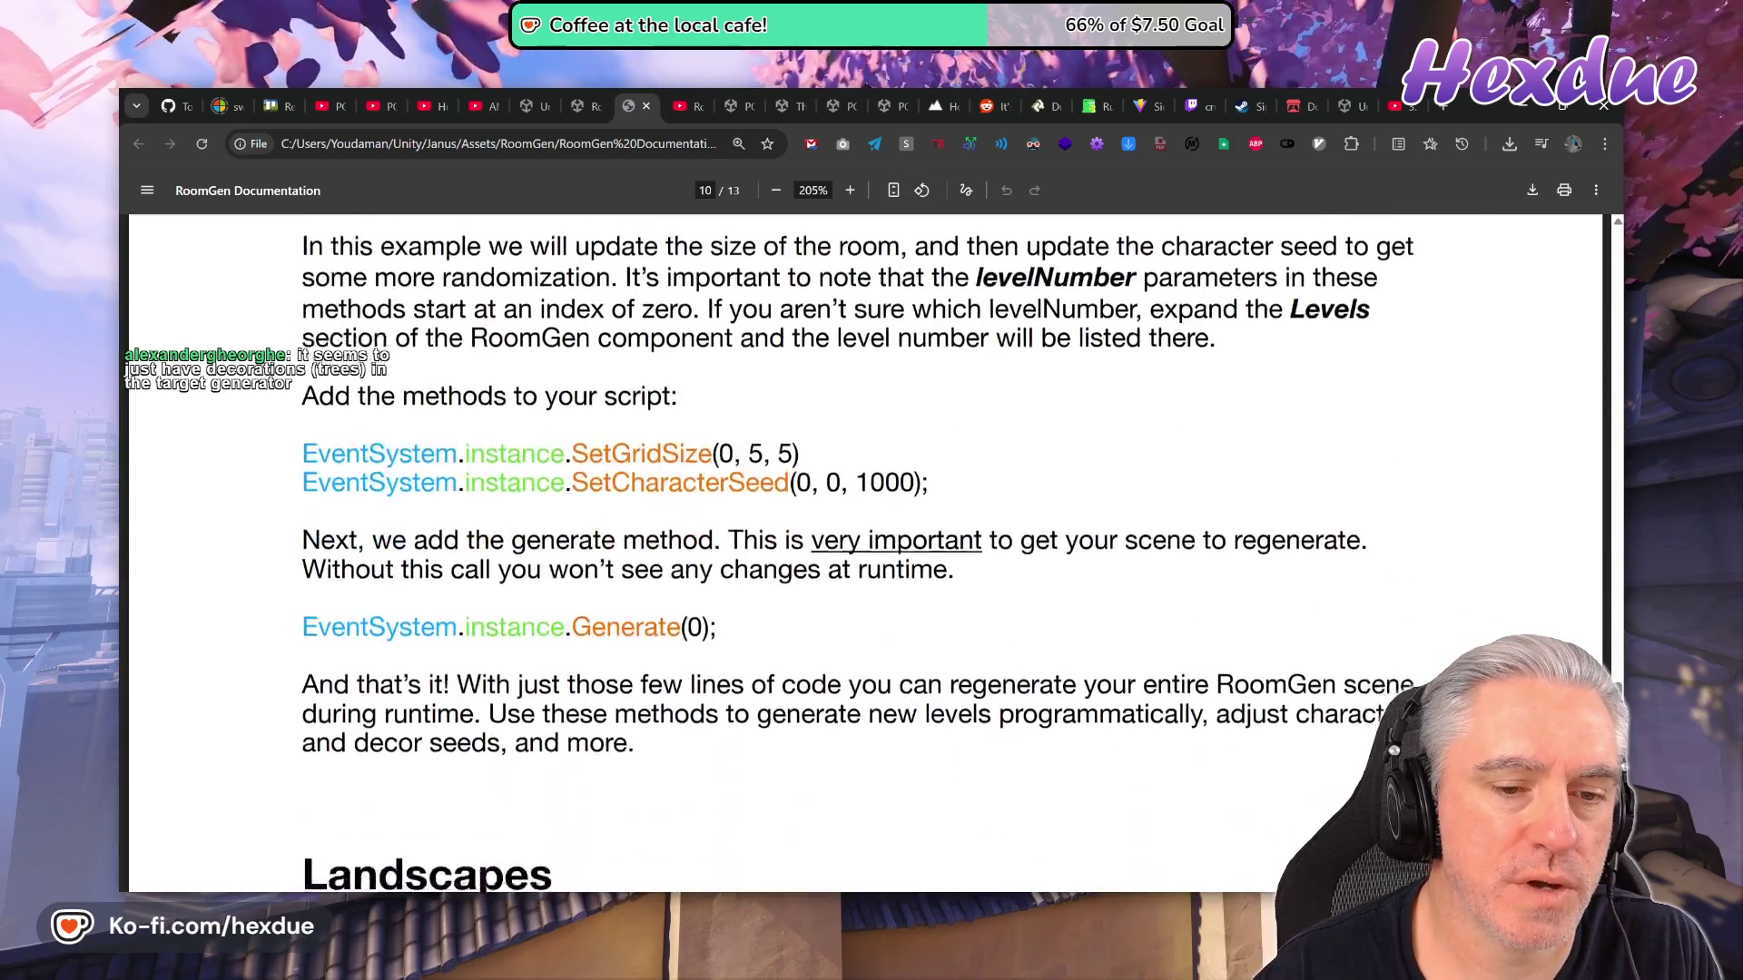
{"action": "scroll", "coordinate": [684, 452], "scroll_direction": "down", "scroll_amount": 10}
{"action": "scroll", "coordinate": [685, 452], "scroll_direction": "up", "scroll_amount": 2}
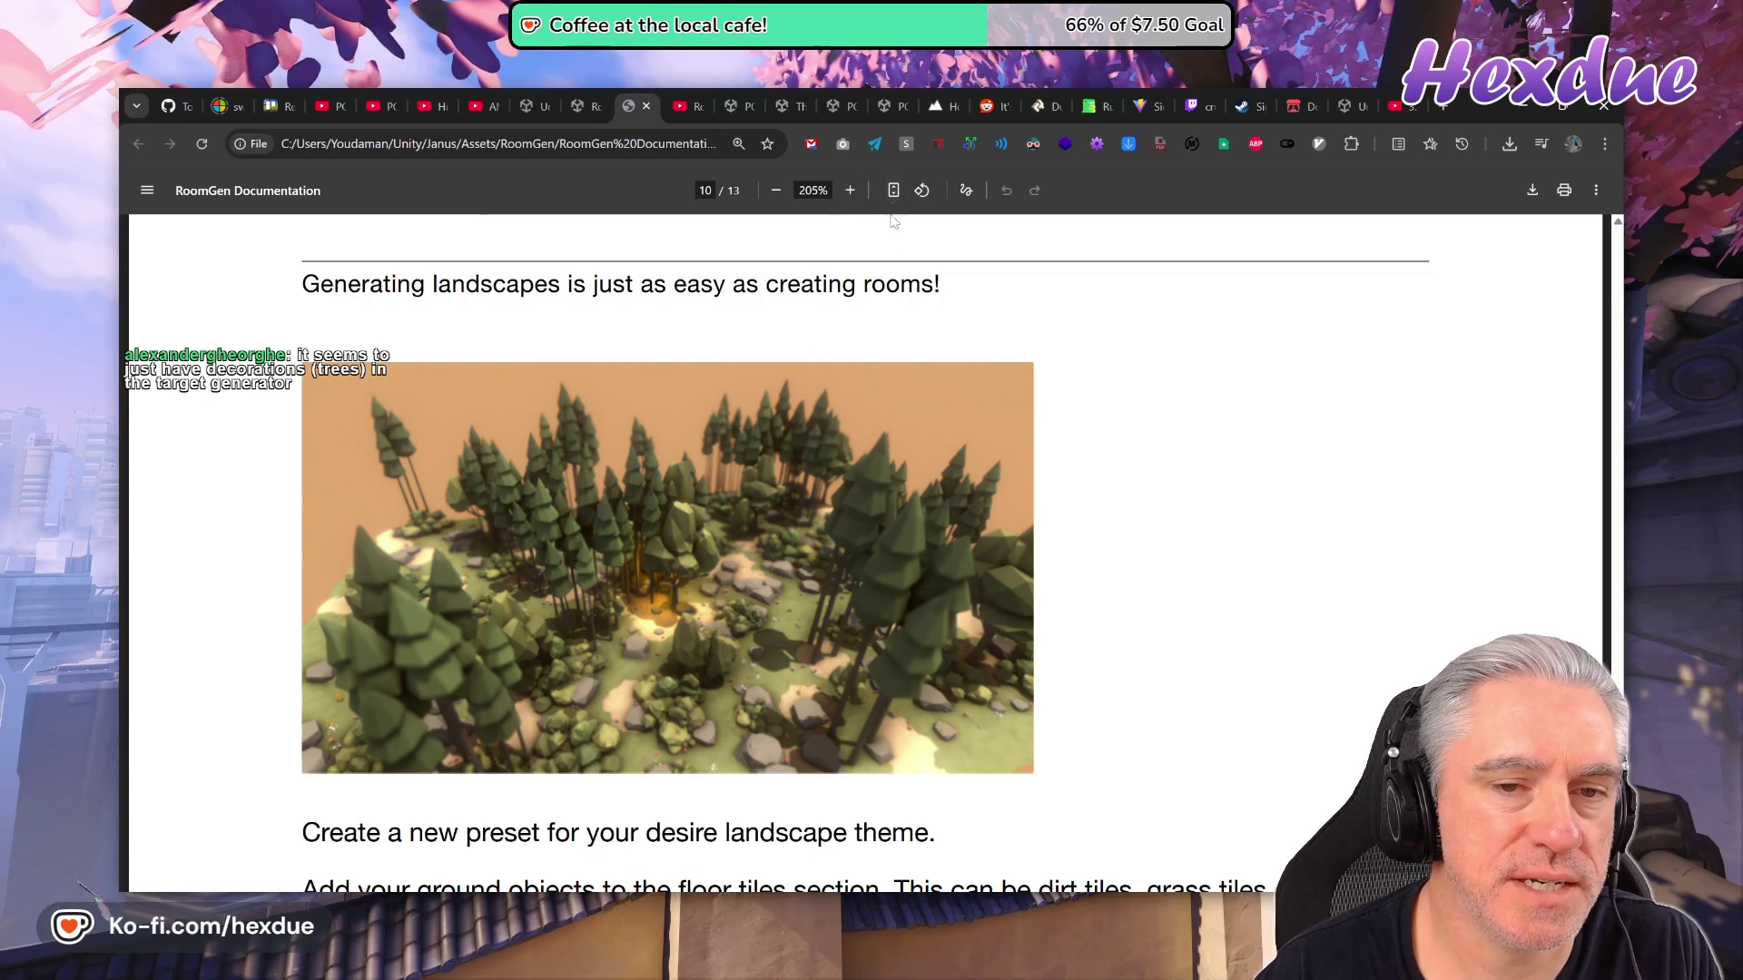
Search Google for RoomGen in a new browser tab.
{"action": "left_click", "coordinate": [1444, 107]}
{"action": "type", "text": "roo"}
{"action": "key", "text": "Return"}
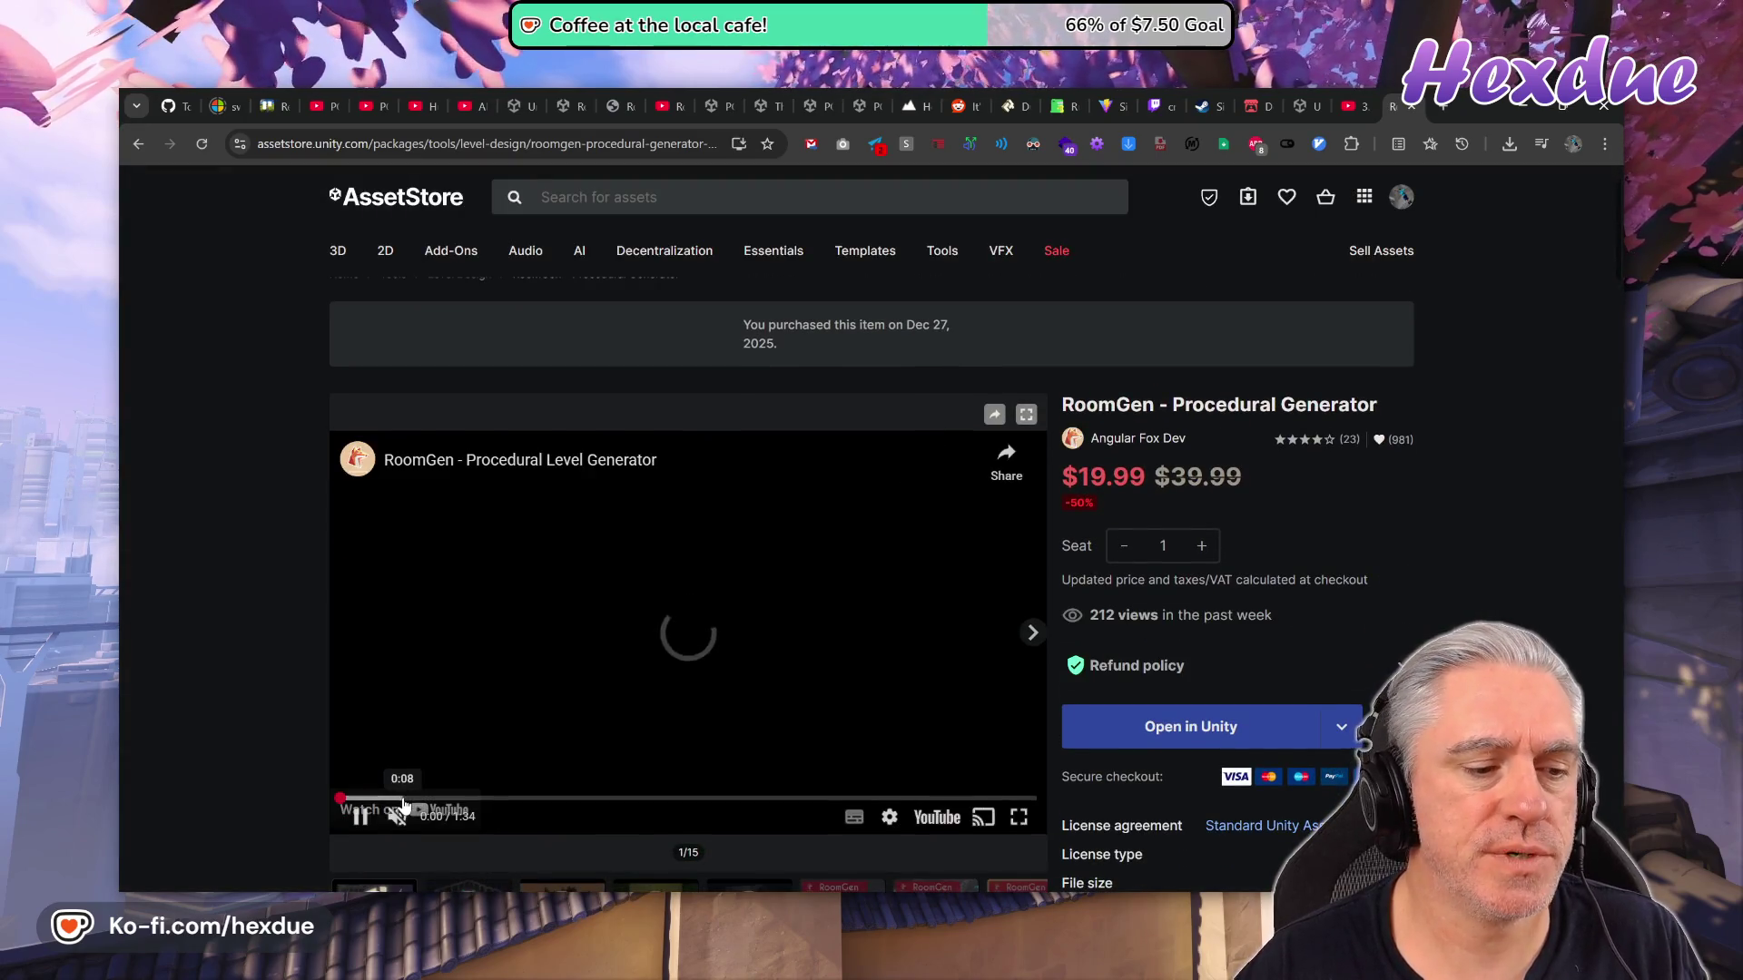
Pause the RoomGen promo video and scroll through the product page.
{"action": "left_click", "coordinate": [567, 647]}
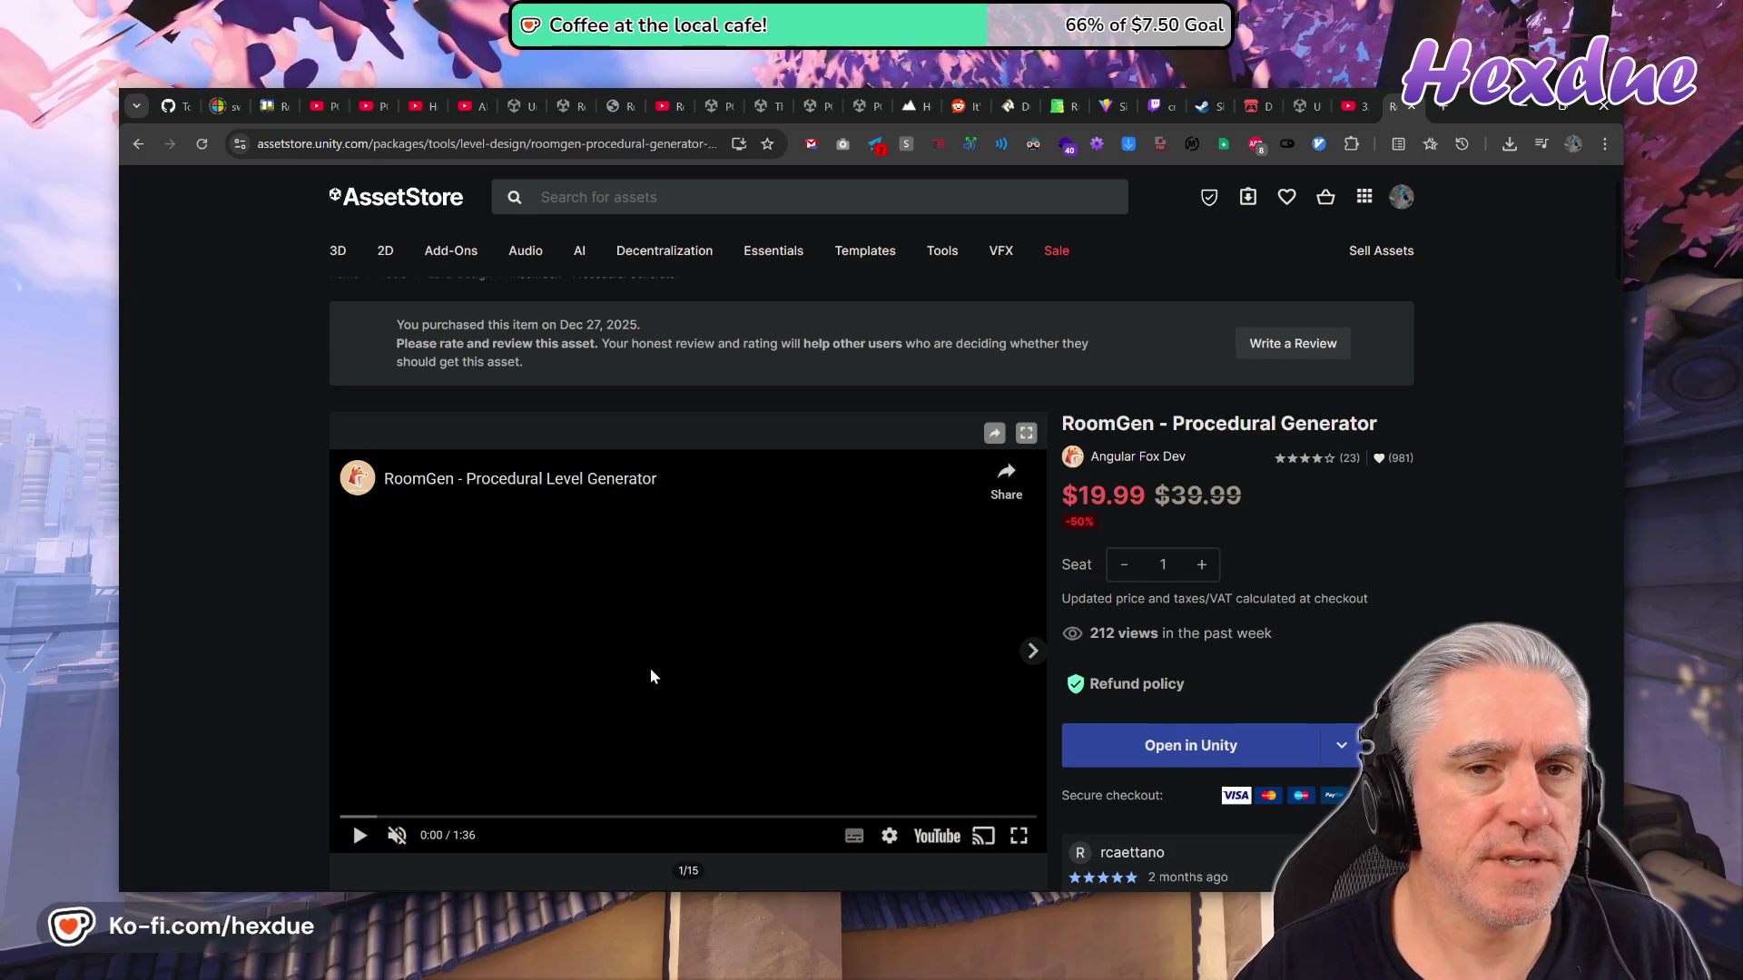
{"action": "scroll", "coordinate": [651, 672], "scroll_direction": "down", "scroll_amount": 7}
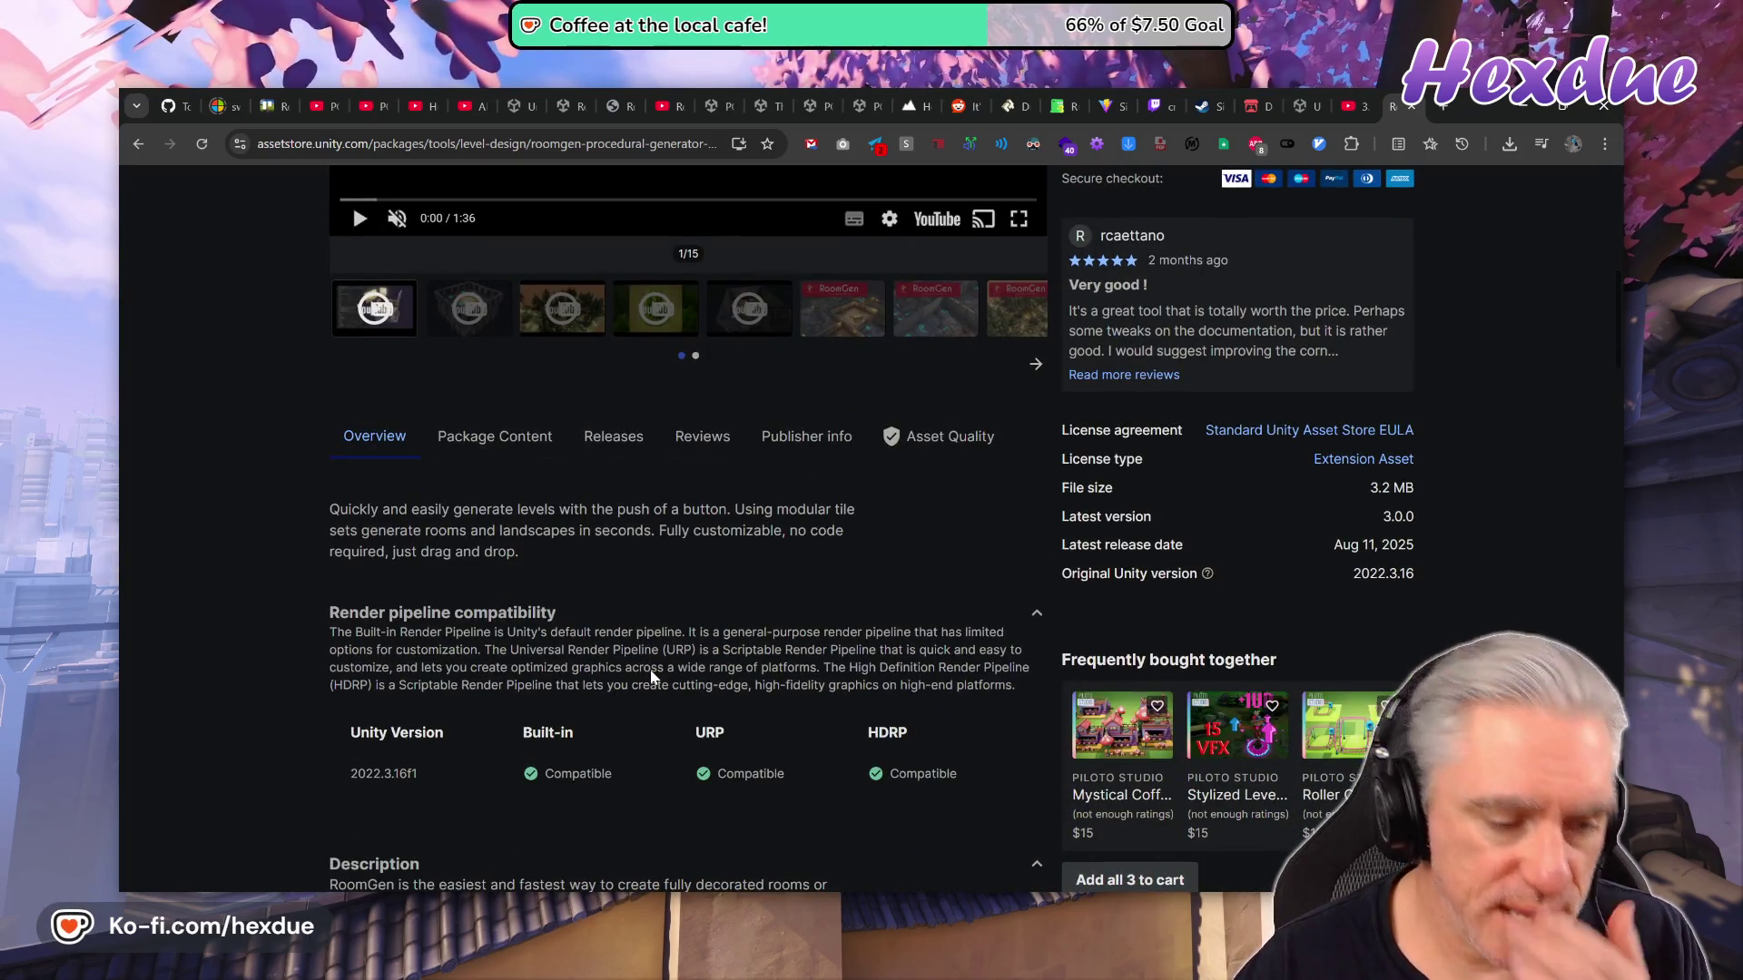
{"action": "scroll", "coordinate": [651, 676], "scroll_direction": "down", "scroll_amount": 7}
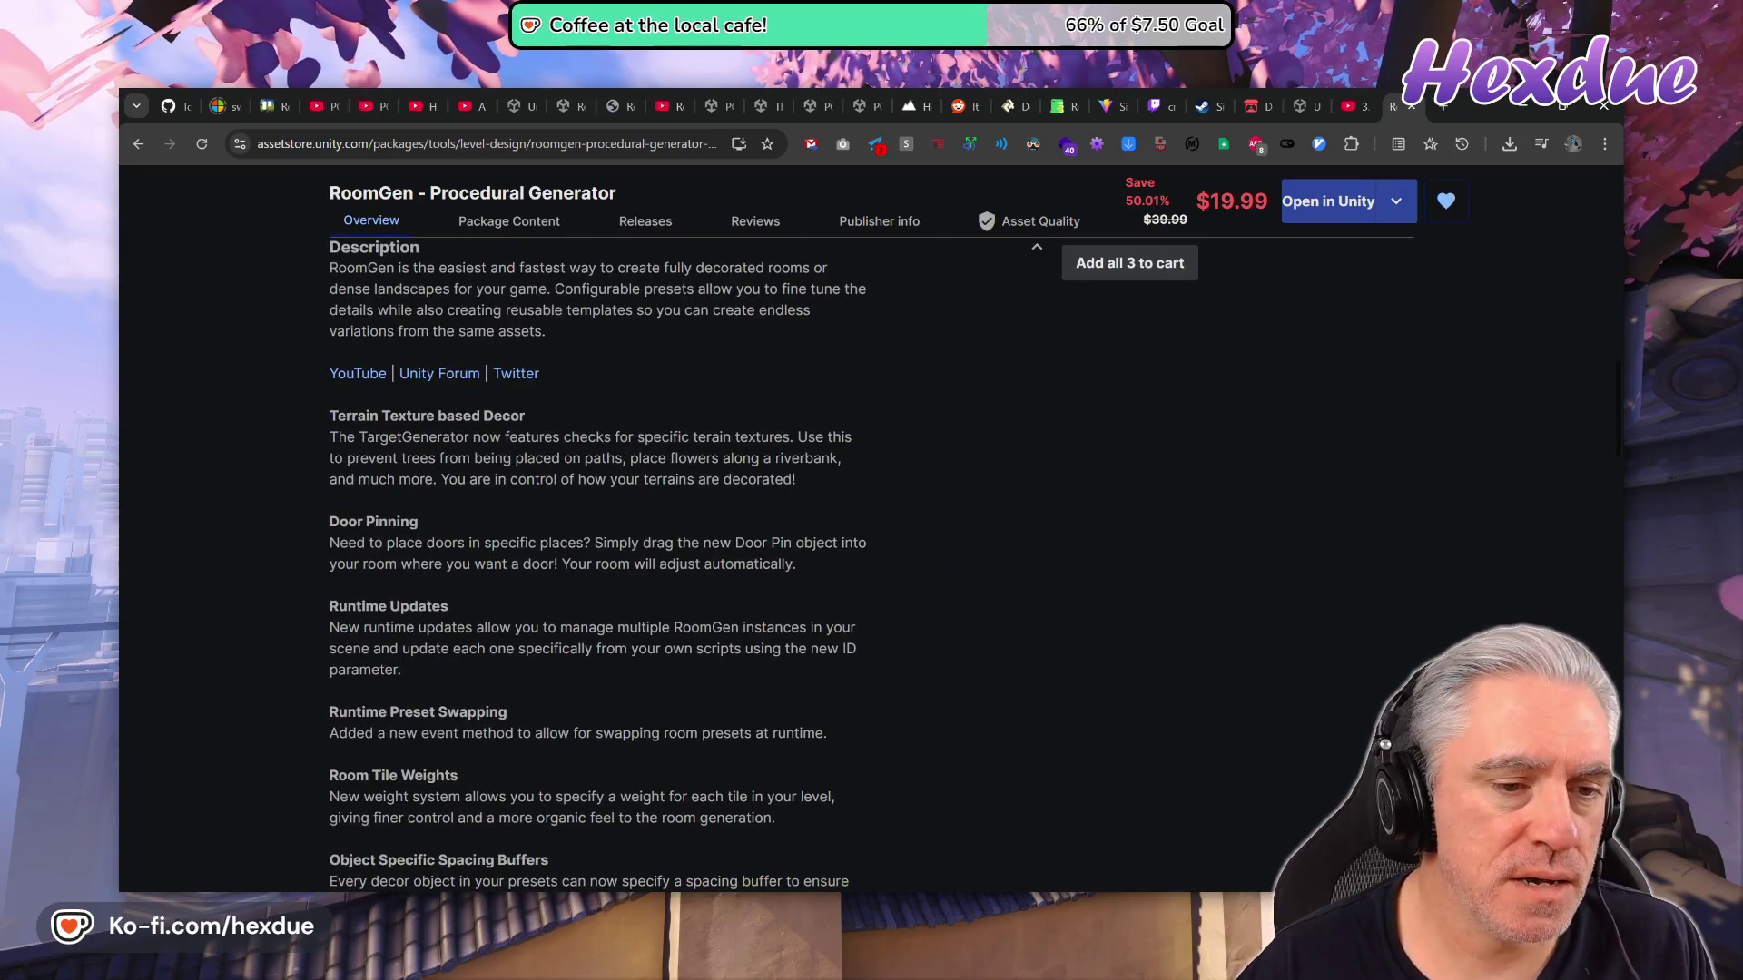
{"action": "scroll", "coordinate": [1216, 630], "scroll_direction": "down", "scroll_amount": 7}
{"action": "scroll", "coordinate": [1217, 630], "scroll_direction": "up", "scroll_amount": 15}
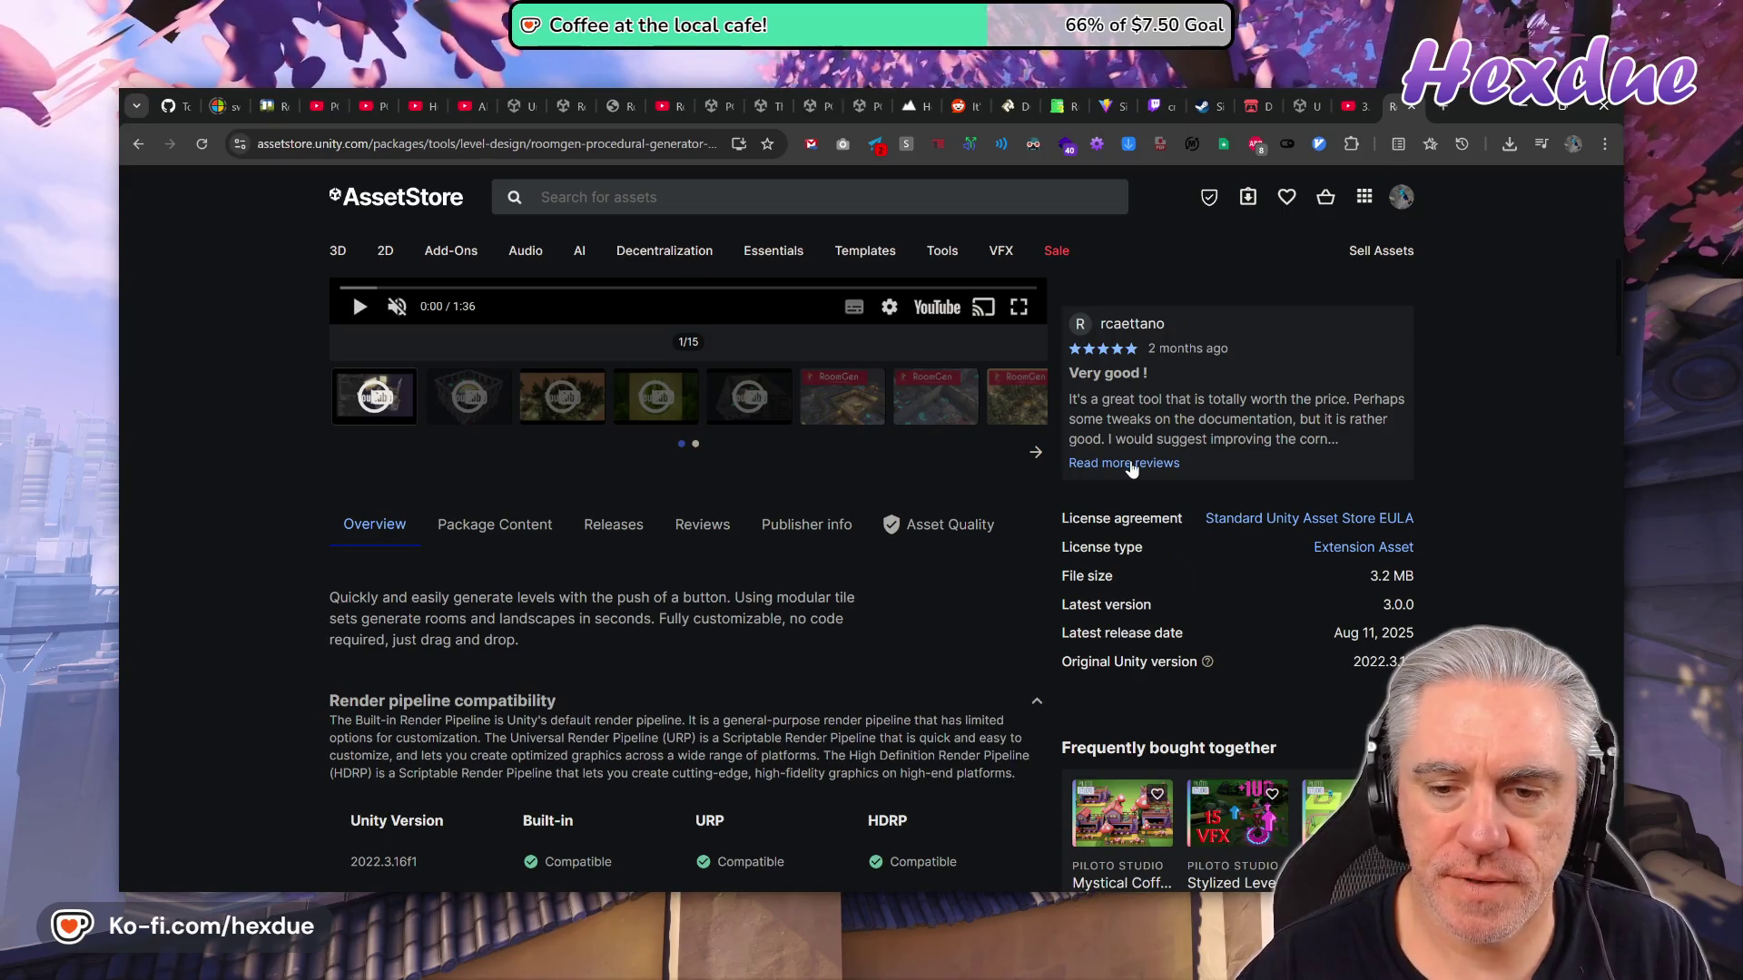
Filter the RoomGen reviews to 2 stars and highlight the 'Don't believe the ads' review and reply.
{"action": "left_click", "coordinate": [1128, 464]}
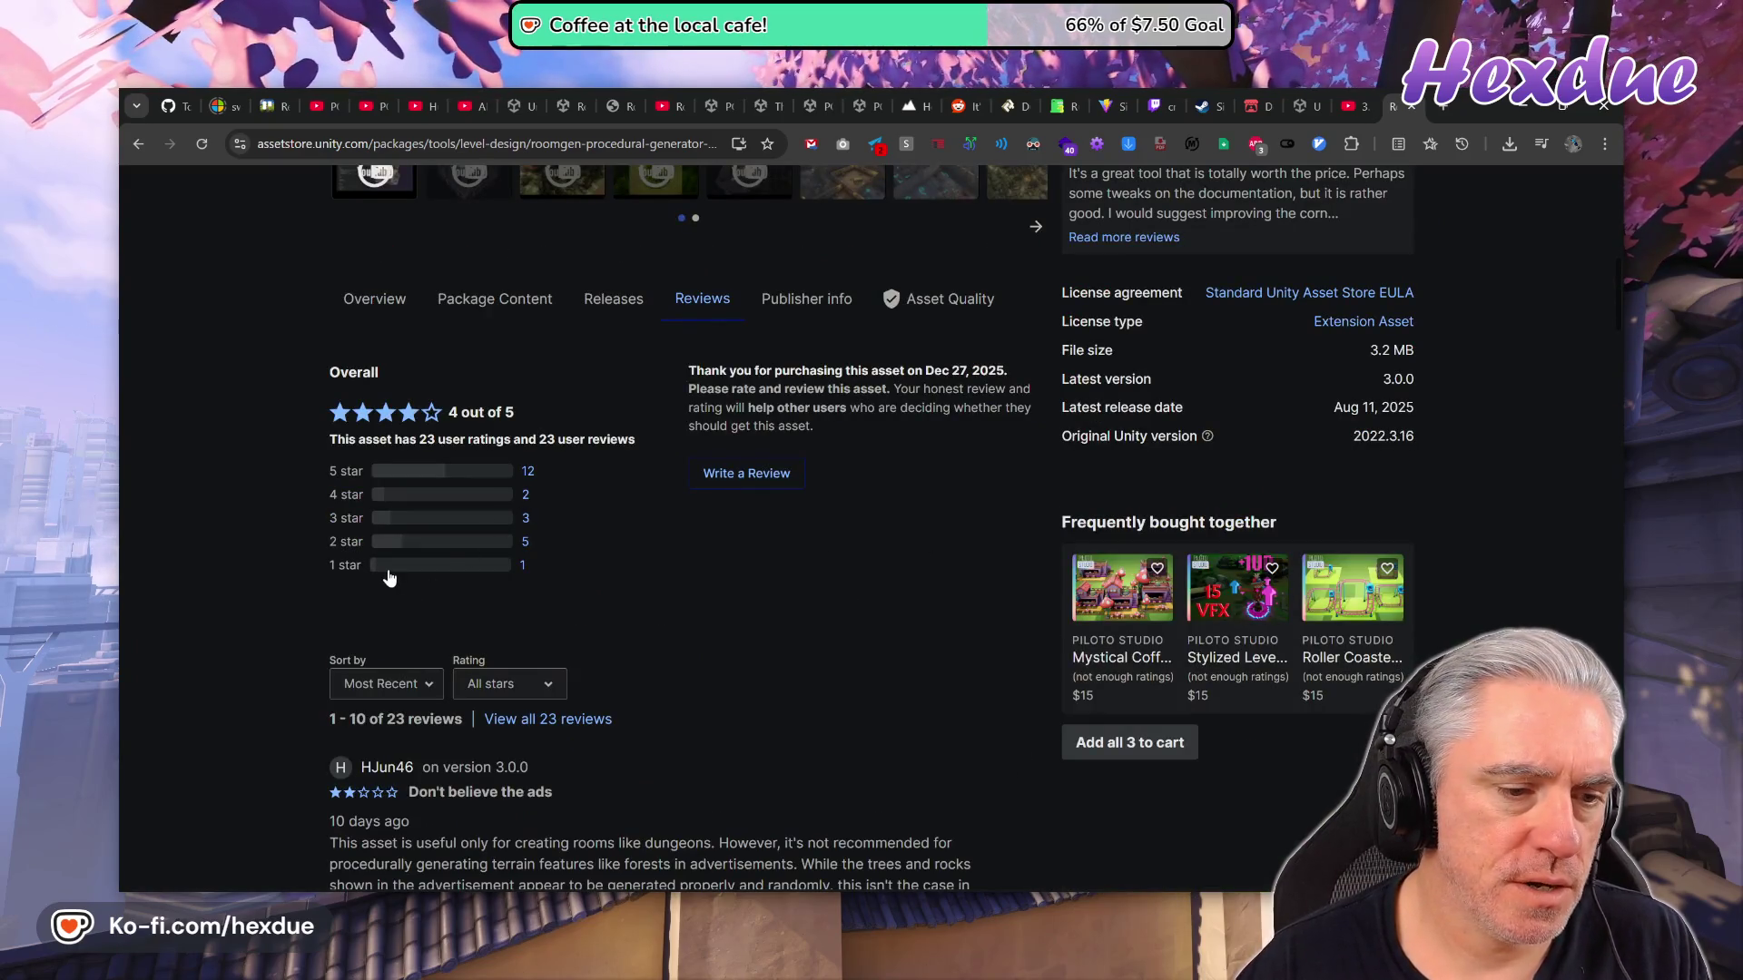
{"action": "left_click", "coordinate": [442, 551]}
{"action": "scroll", "coordinate": [721, 614], "scroll_direction": "down", "scroll_amount": 4}
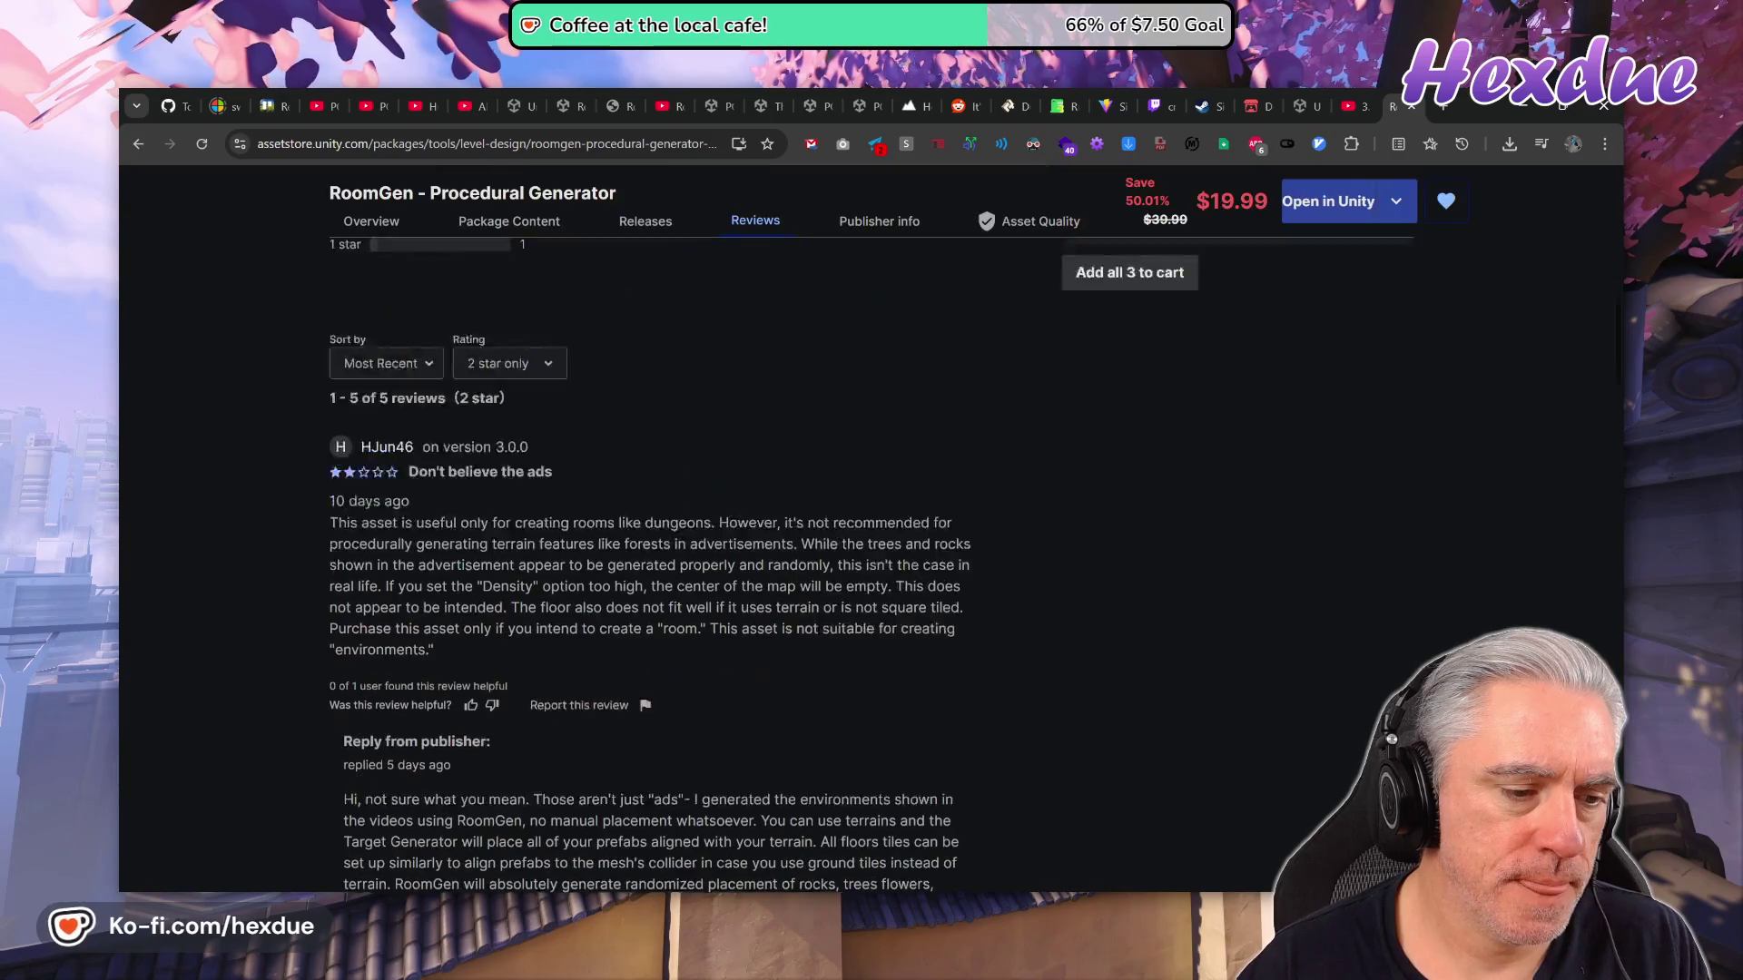
{"action": "left_click_drag", "start_coordinate": [418, 388], "coordinate": [596, 392]}
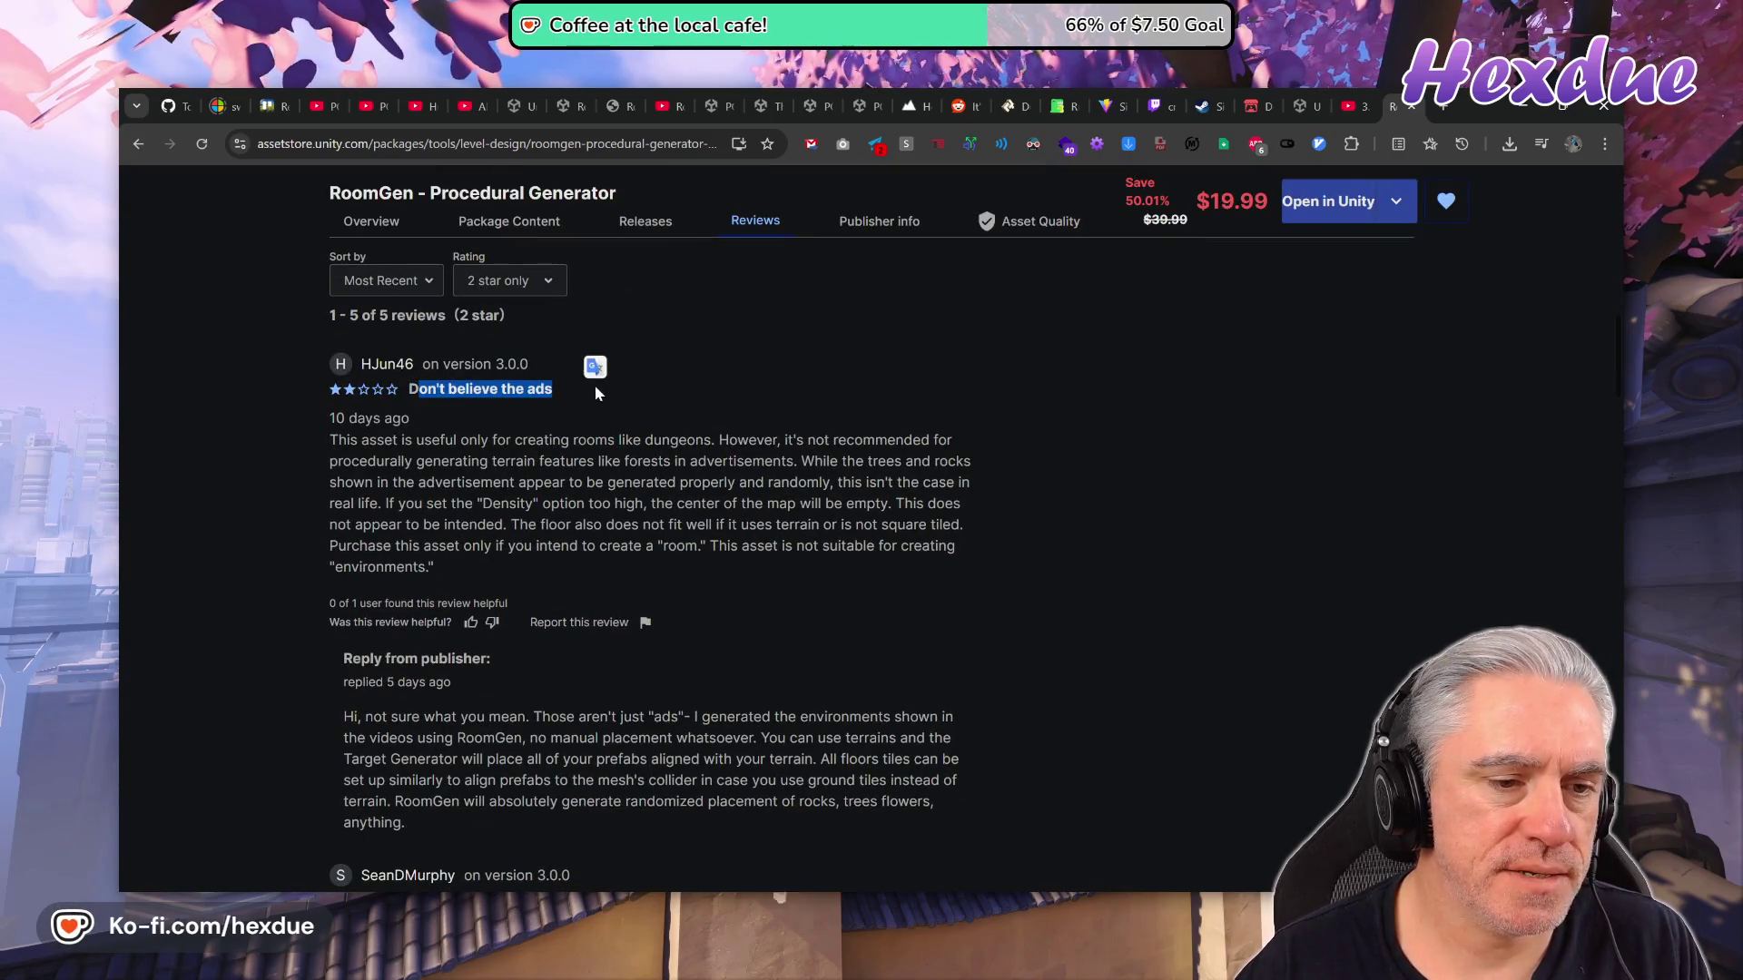
{"action": "scroll", "coordinate": [563, 599], "scroll_direction": "down", "scroll_amount": 1}
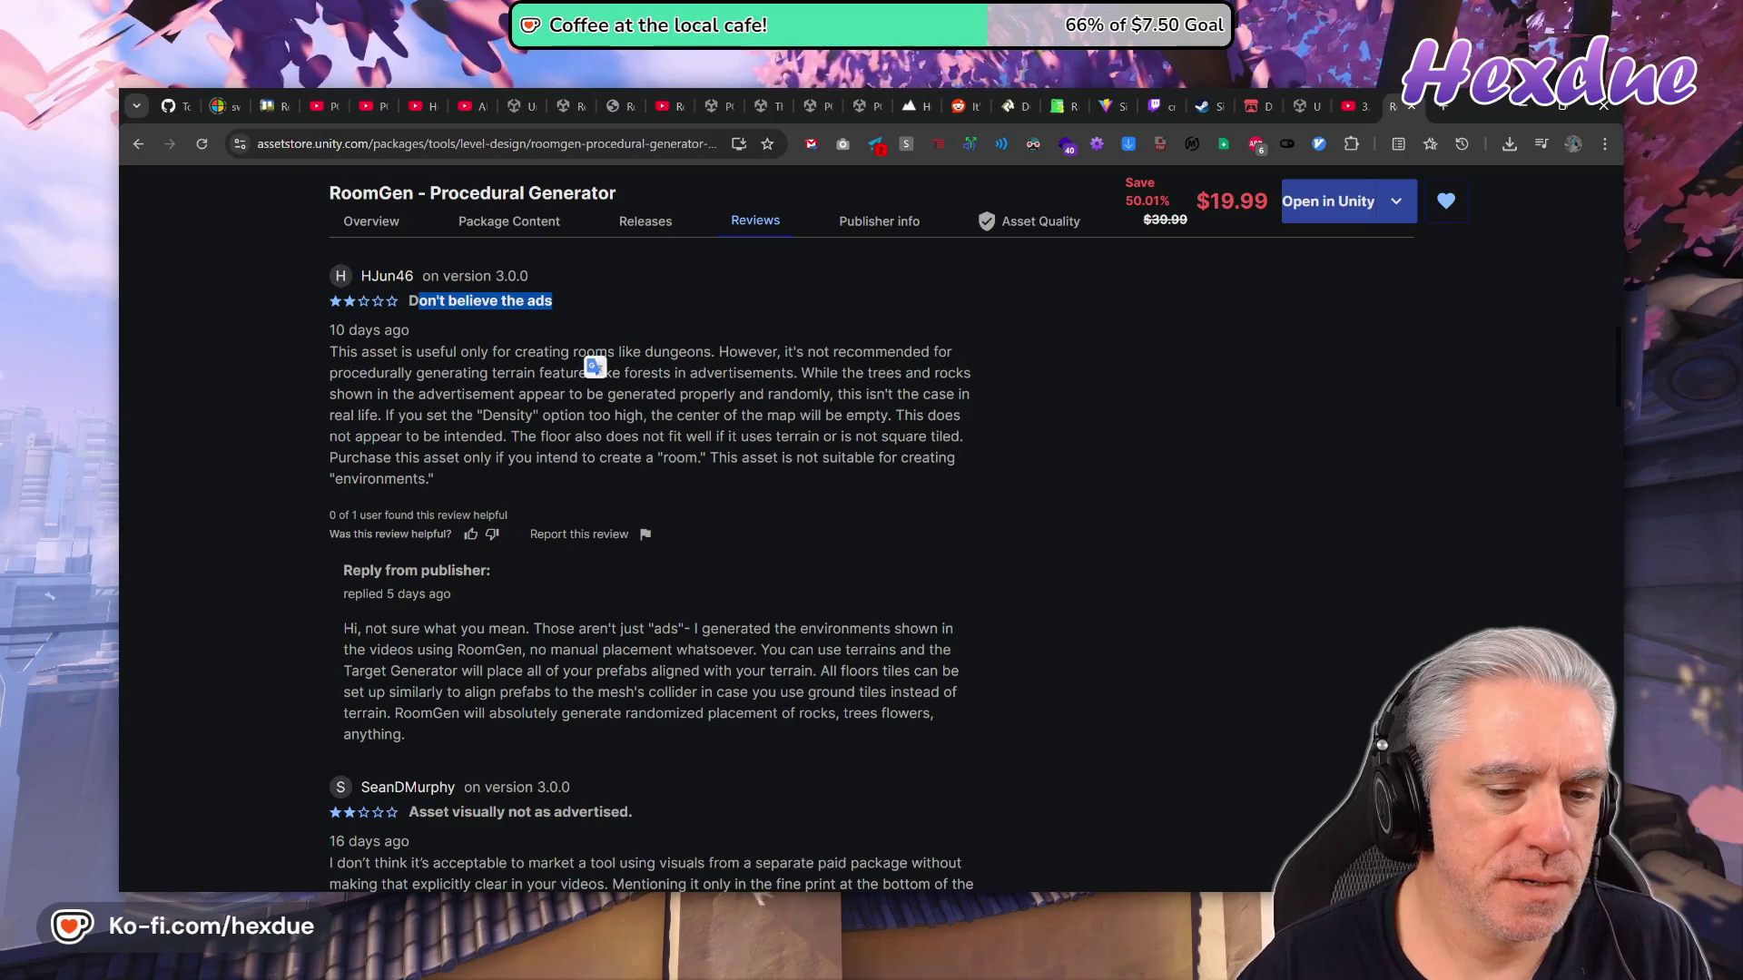
{"action": "mouse_move", "coordinate": [693, 628]}
{"action": "left_mouse_down"}
{"action": "mouse_move", "coordinate": [875, 628]}
{"action": "mouse_move", "coordinate": [967, 732]}
{"action": "left_mouse_up"}
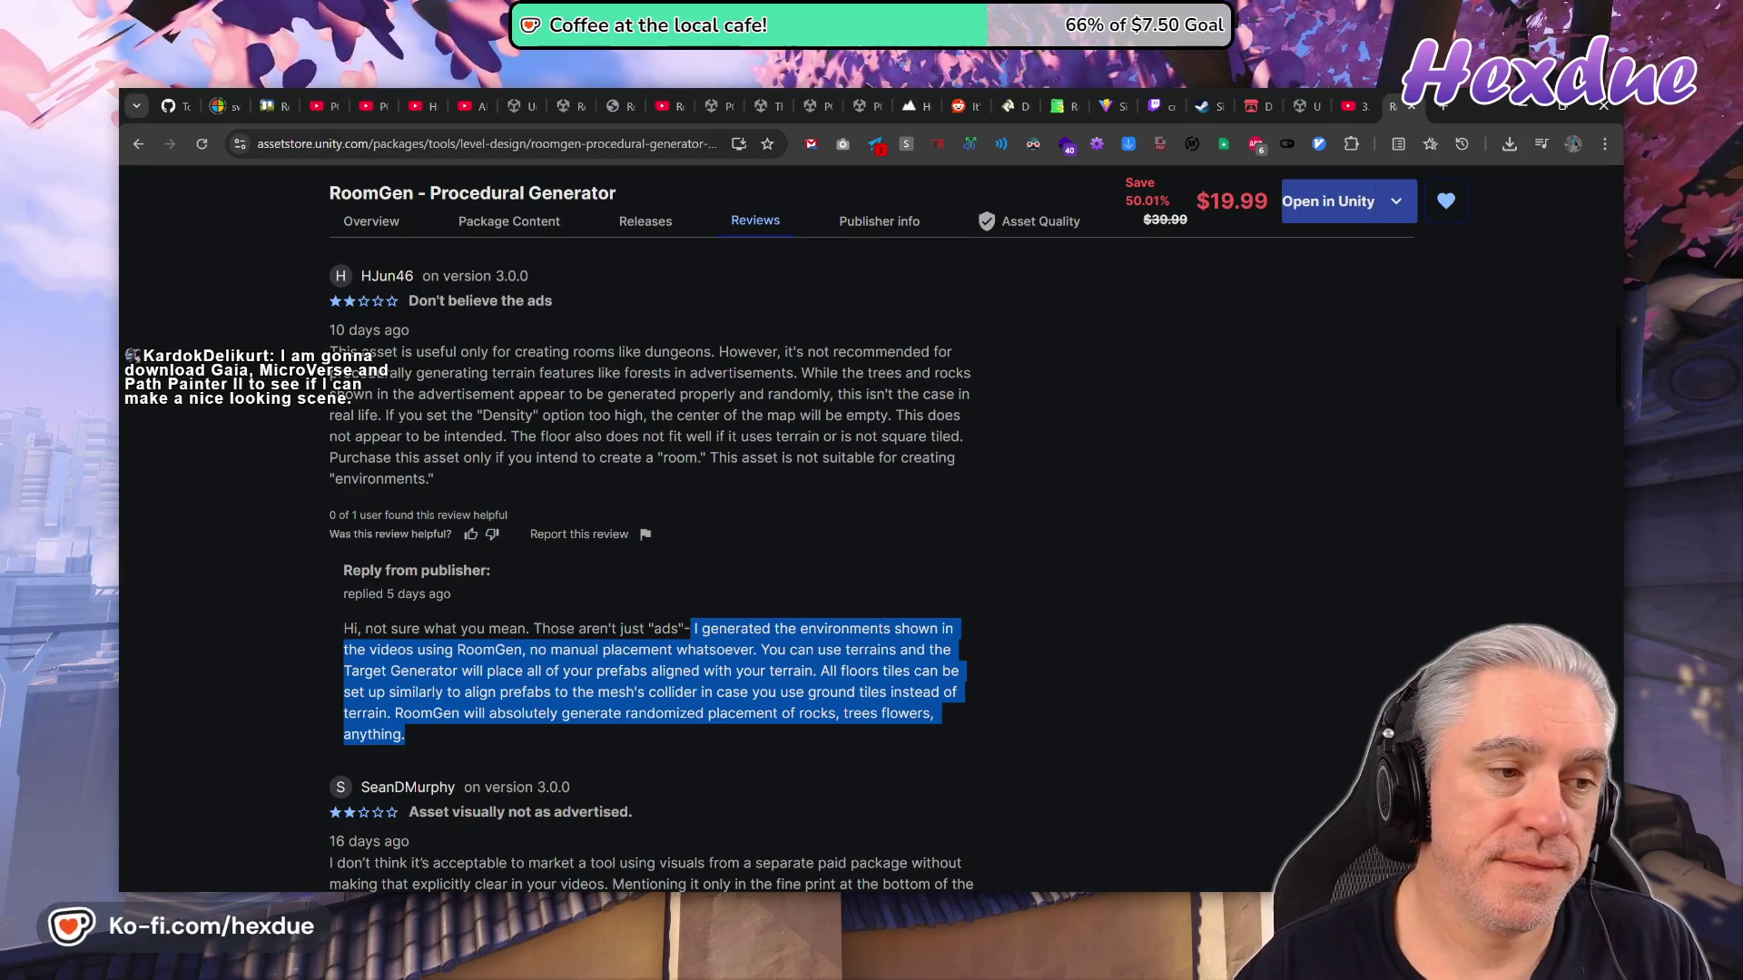
Read through the remaining 2-star reviews and the publisher's replies.
{"action": "scroll", "coordinate": [759, 750], "scroll_direction": "down", "scroll_amount": 2}
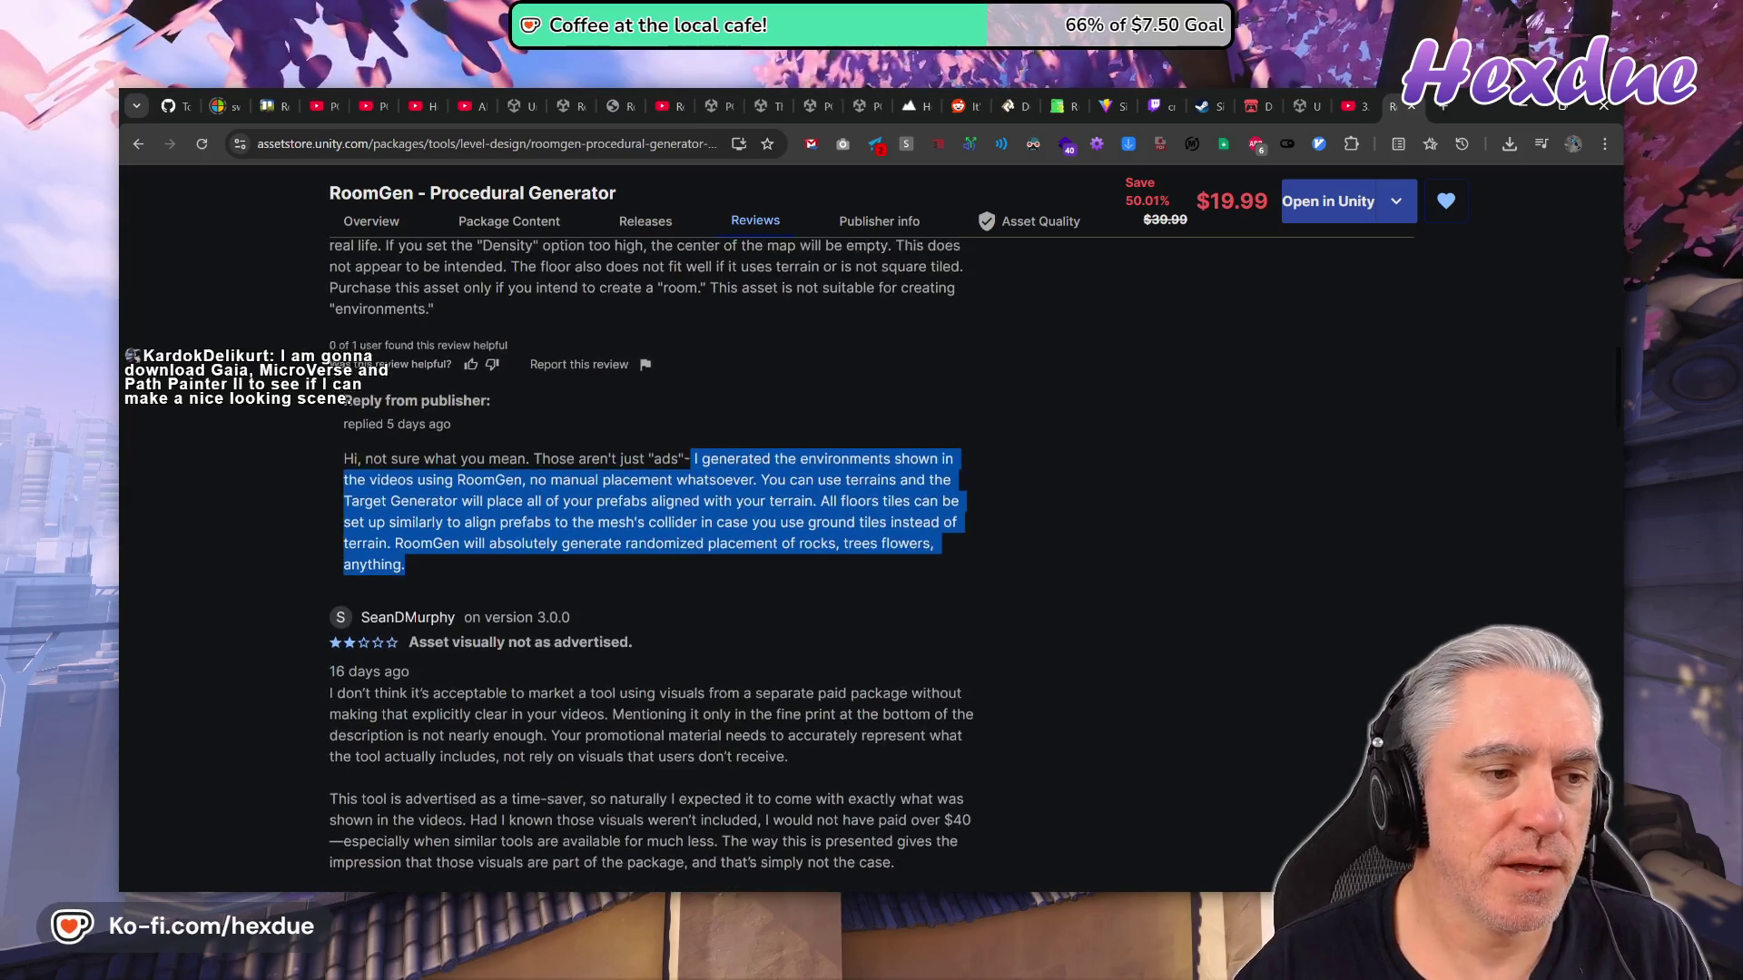
{"action": "scroll", "coordinate": [832, 699], "scroll_direction": "down", "scroll_amount": 2}
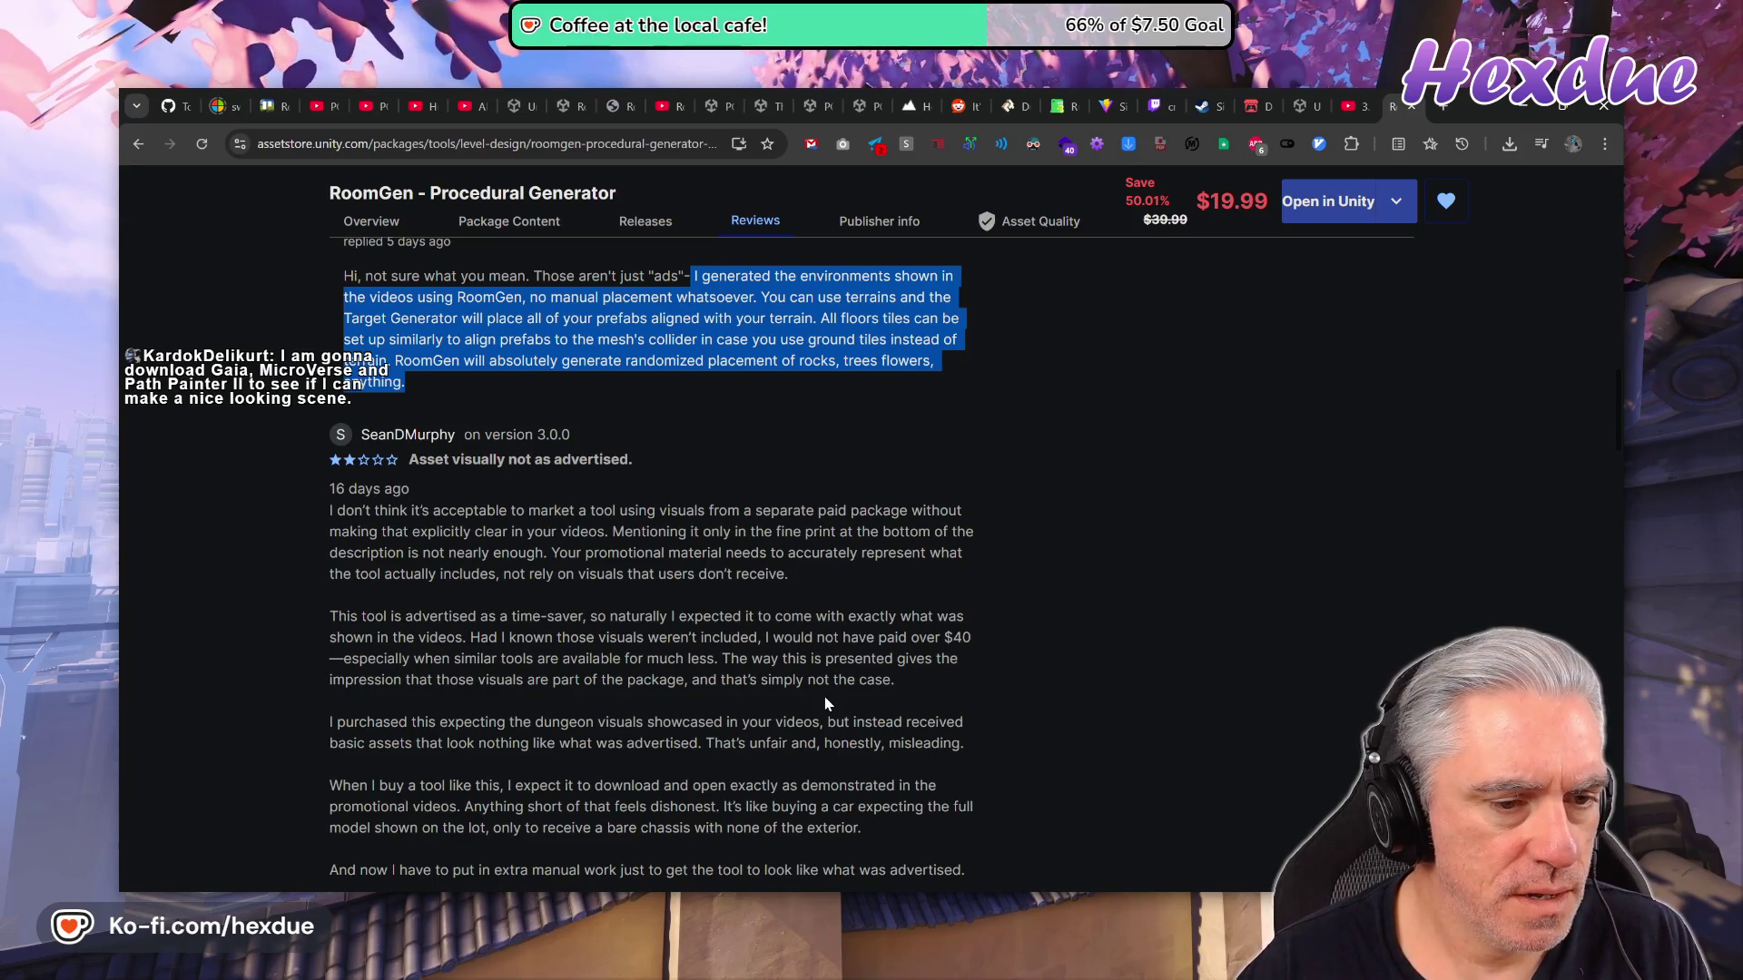
{"action": "scroll", "coordinate": [812, 704], "scroll_direction": "down", "scroll_amount": 1}
{"action": "scroll", "coordinate": [513, 560], "scroll_direction": "down", "scroll_amount": 4}
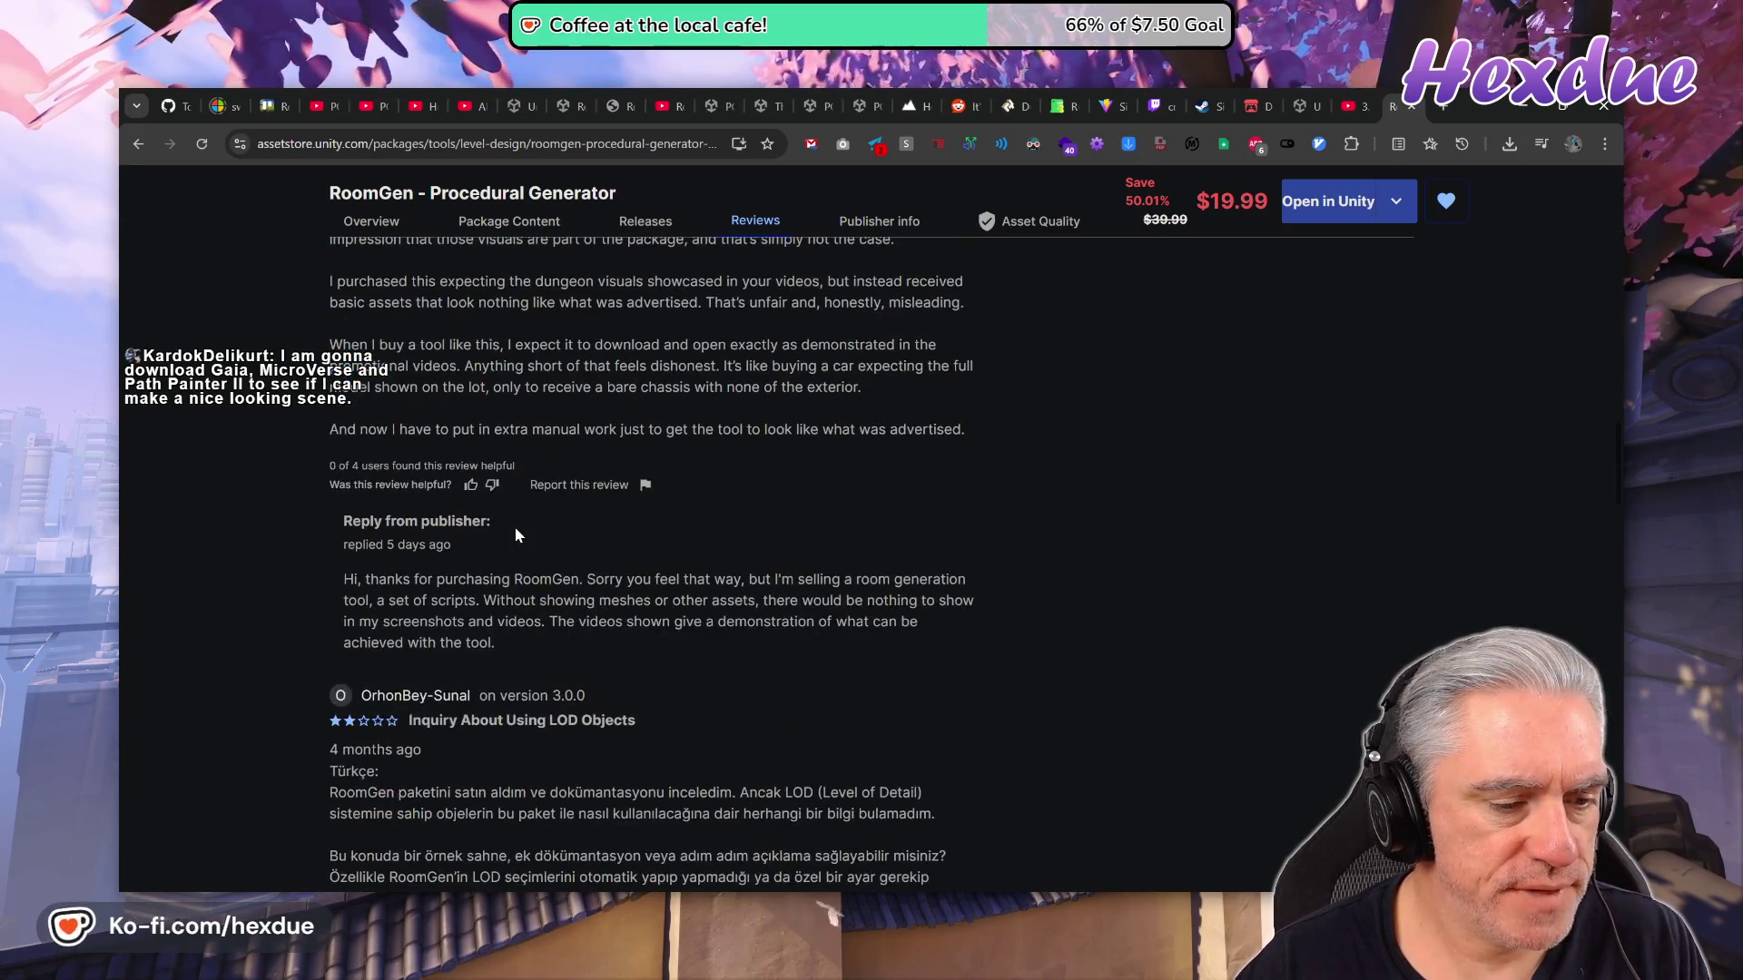
{"action": "mouse_move", "coordinate": [343, 579]}
{"action": "left_mouse_down"}
{"action": "mouse_move", "coordinate": [735, 600]}
{"action": "mouse_move", "coordinate": [689, 645]}
{"action": "left_mouse_up"}
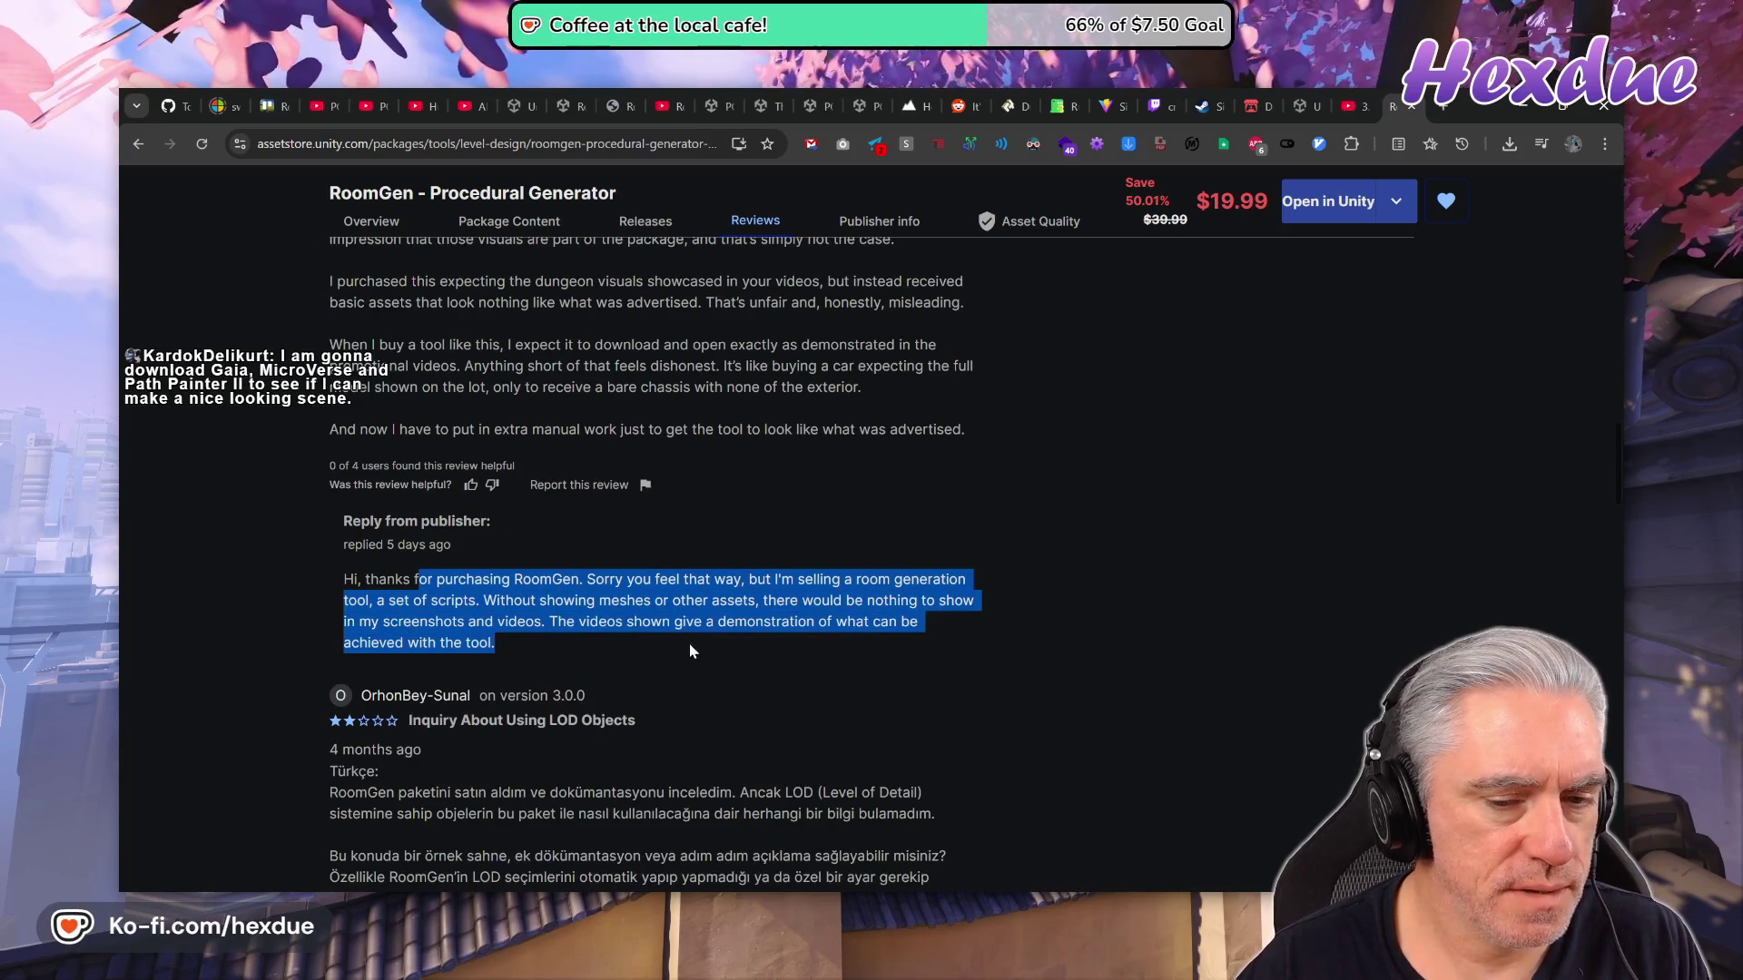
{"action": "scroll", "coordinate": [689, 645], "scroll_direction": "down", "scroll_amount": 4}
{"action": "scroll", "coordinate": [1189, 559], "scroll_direction": "down", "scroll_amount": 15}
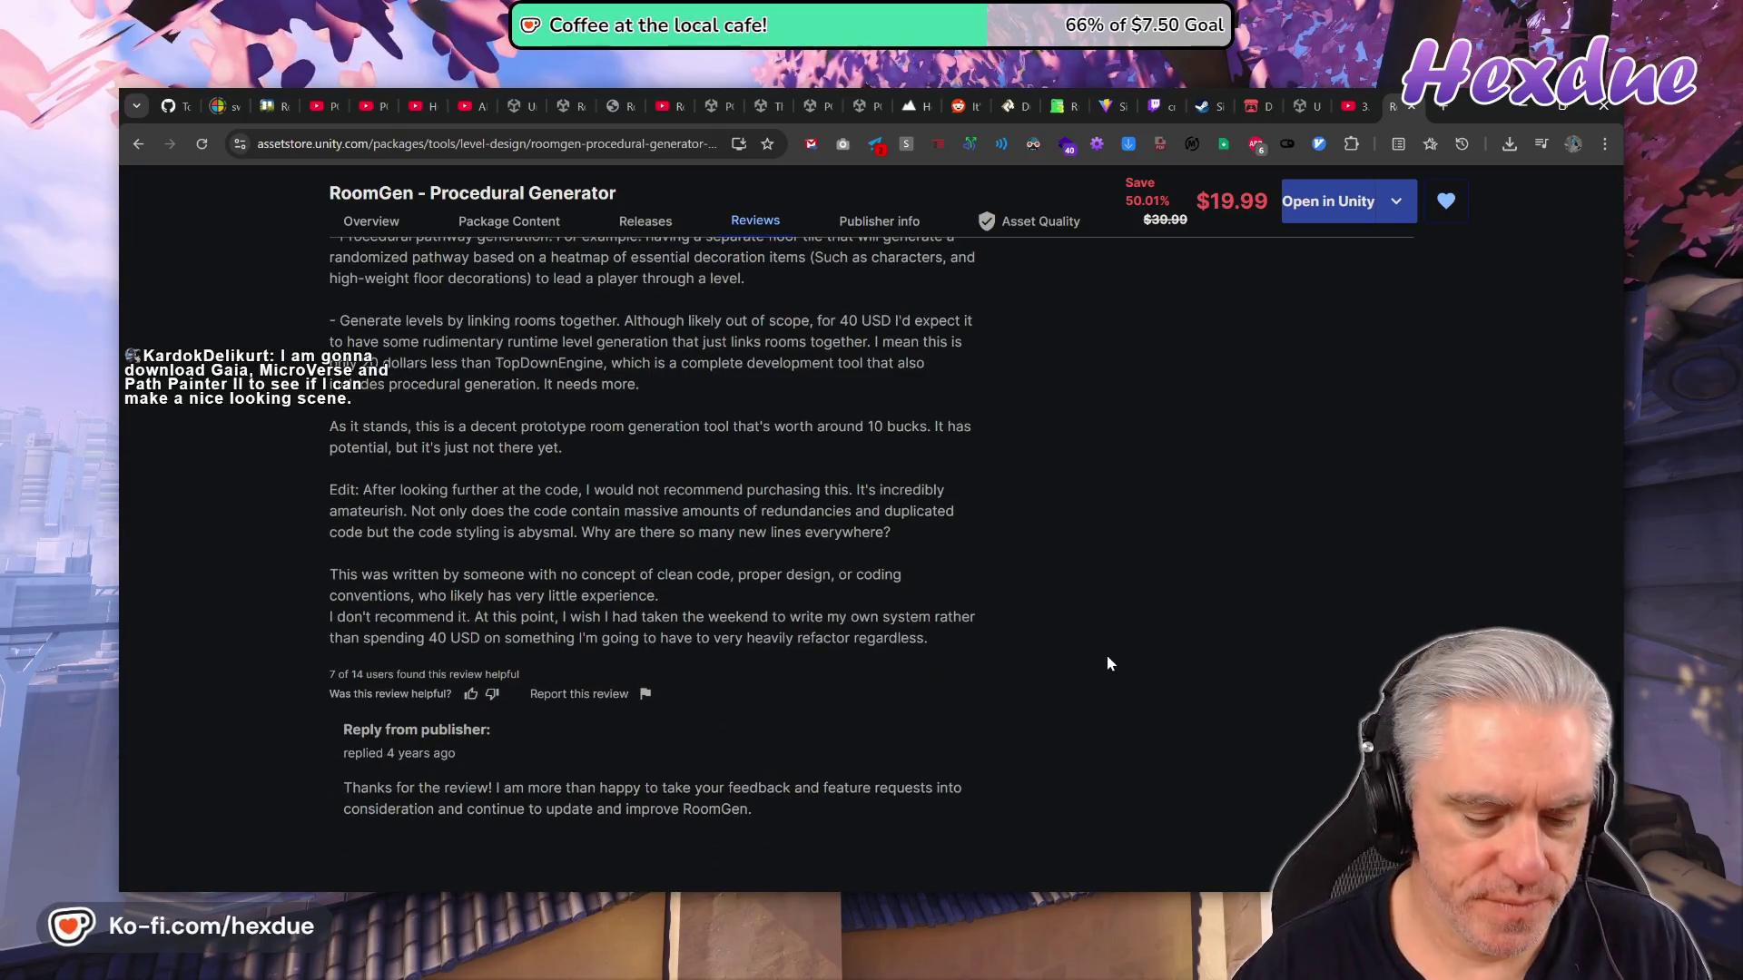
Find the Synty mentions on the RoomGen page and step through the matches.
{"action": "key", "text": "ctrl+f"}
{"action": "type", "text": "synty"}
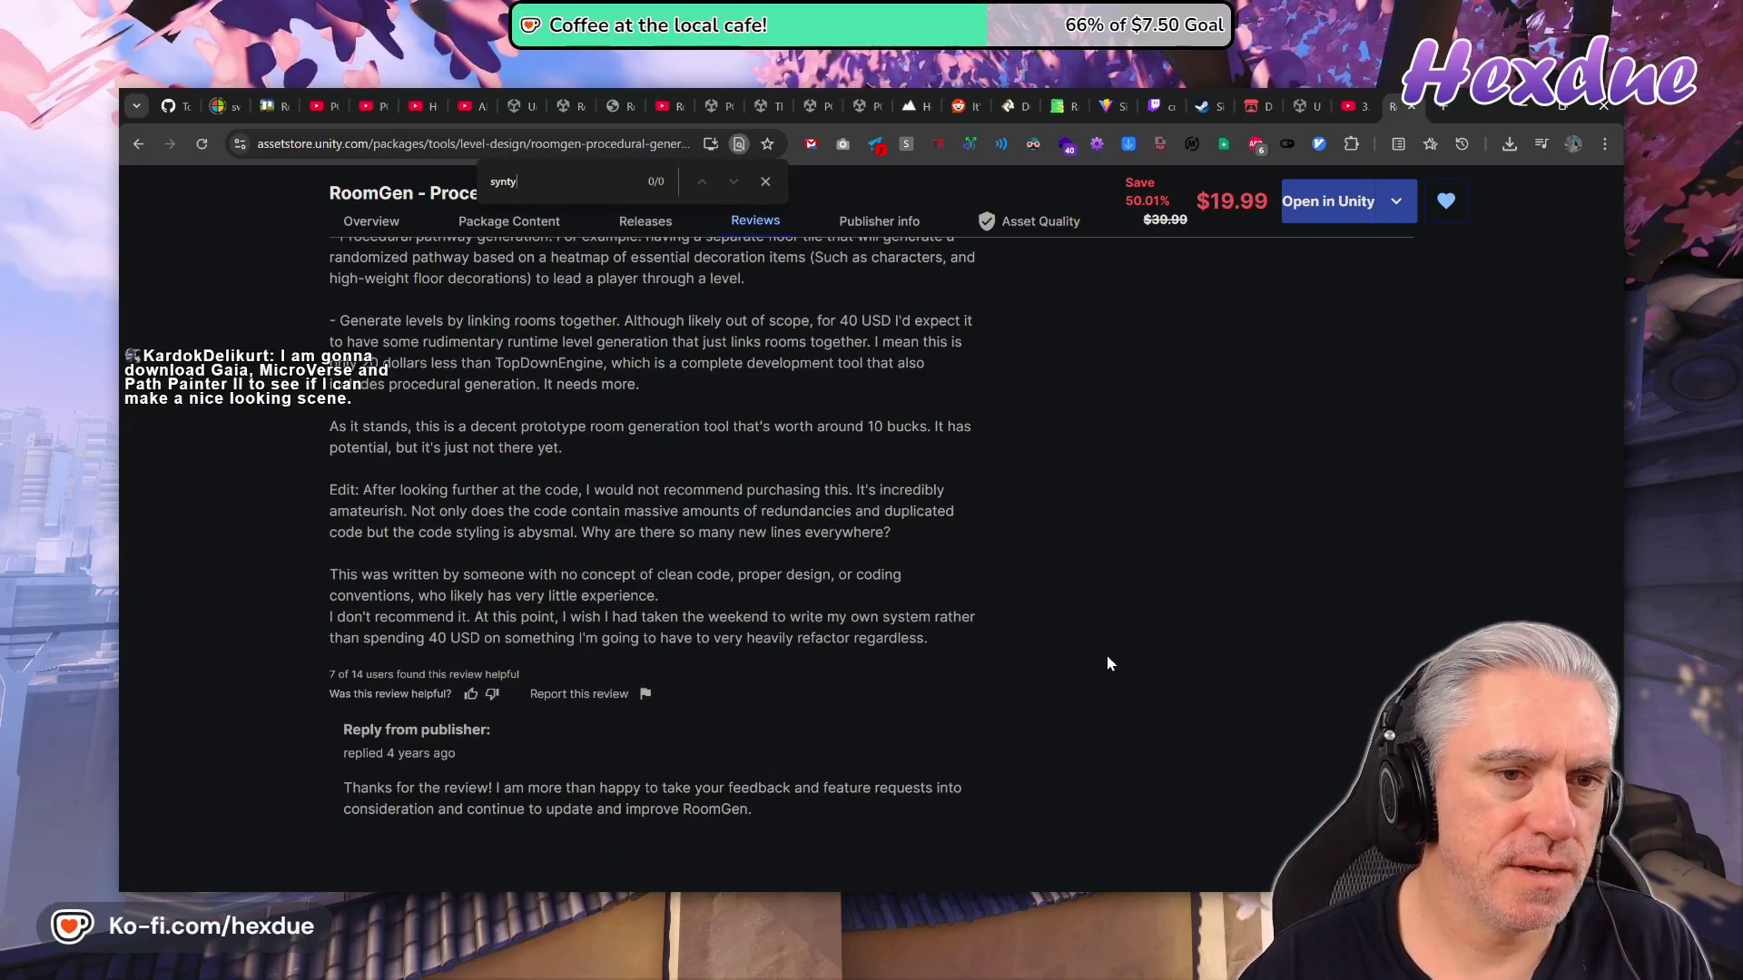
{"action": "scroll", "coordinate": [1110, 654], "scroll_direction": "down", "scroll_amount": 15}
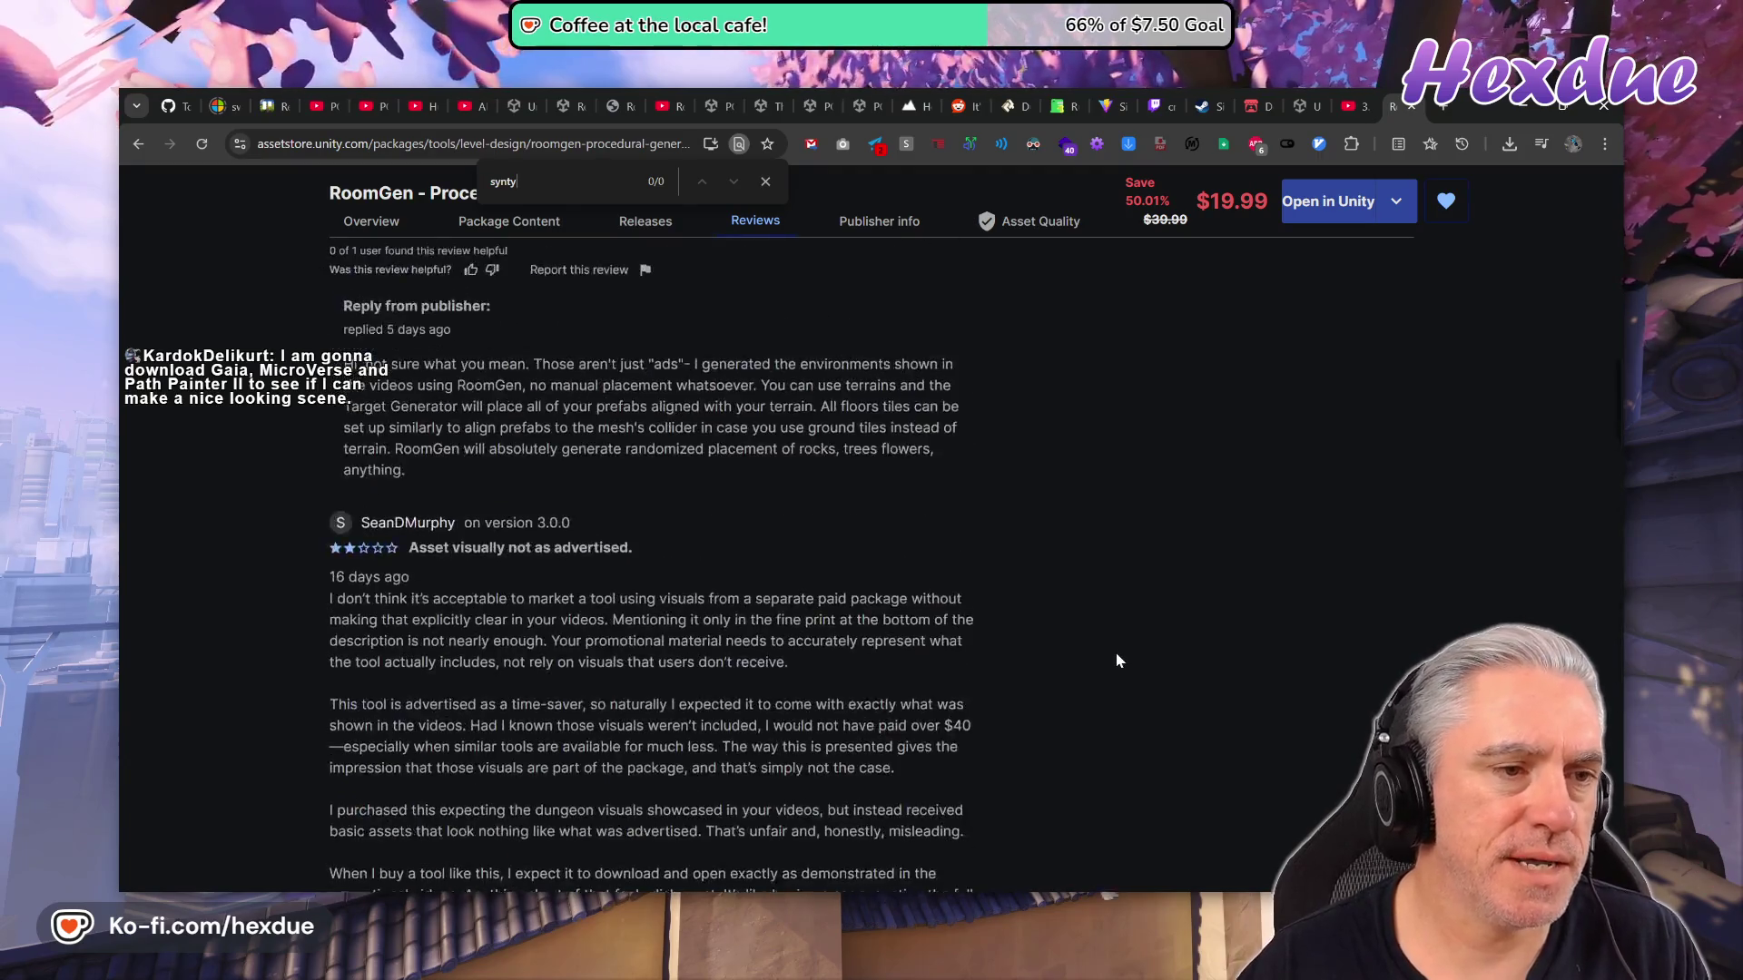
{"action": "scroll", "coordinate": [1117, 660], "scroll_direction": "up", "scroll_amount": 15}
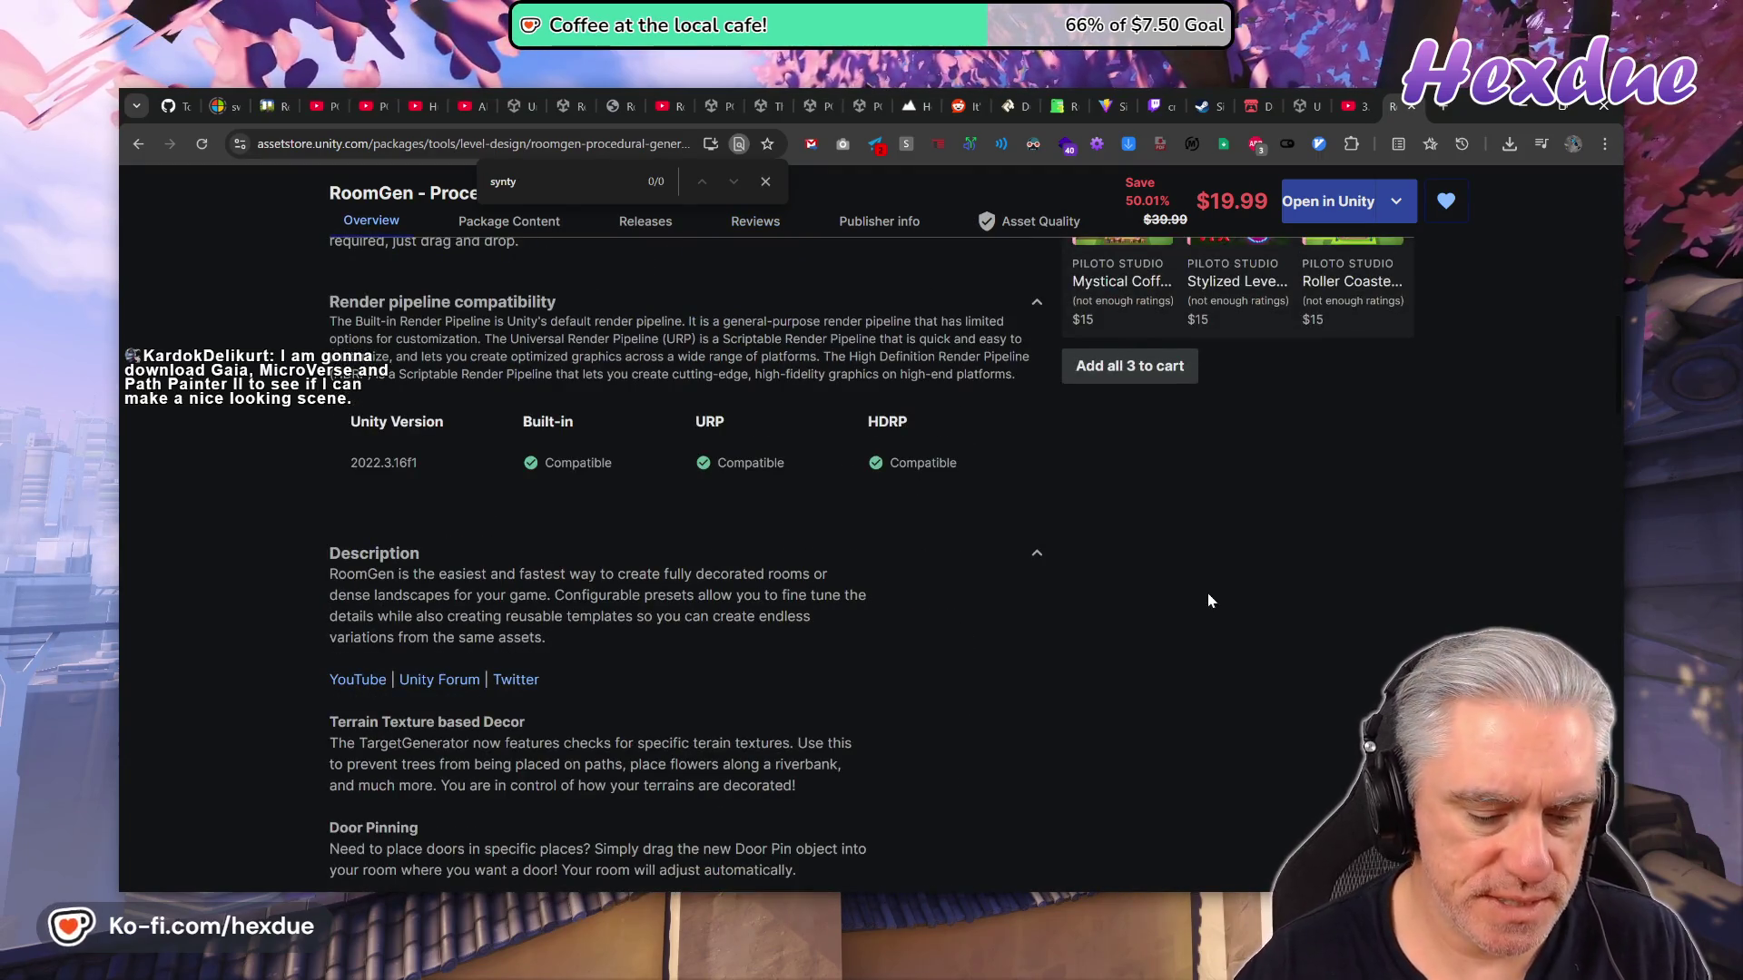
{"action": "key", "text": "Return"}
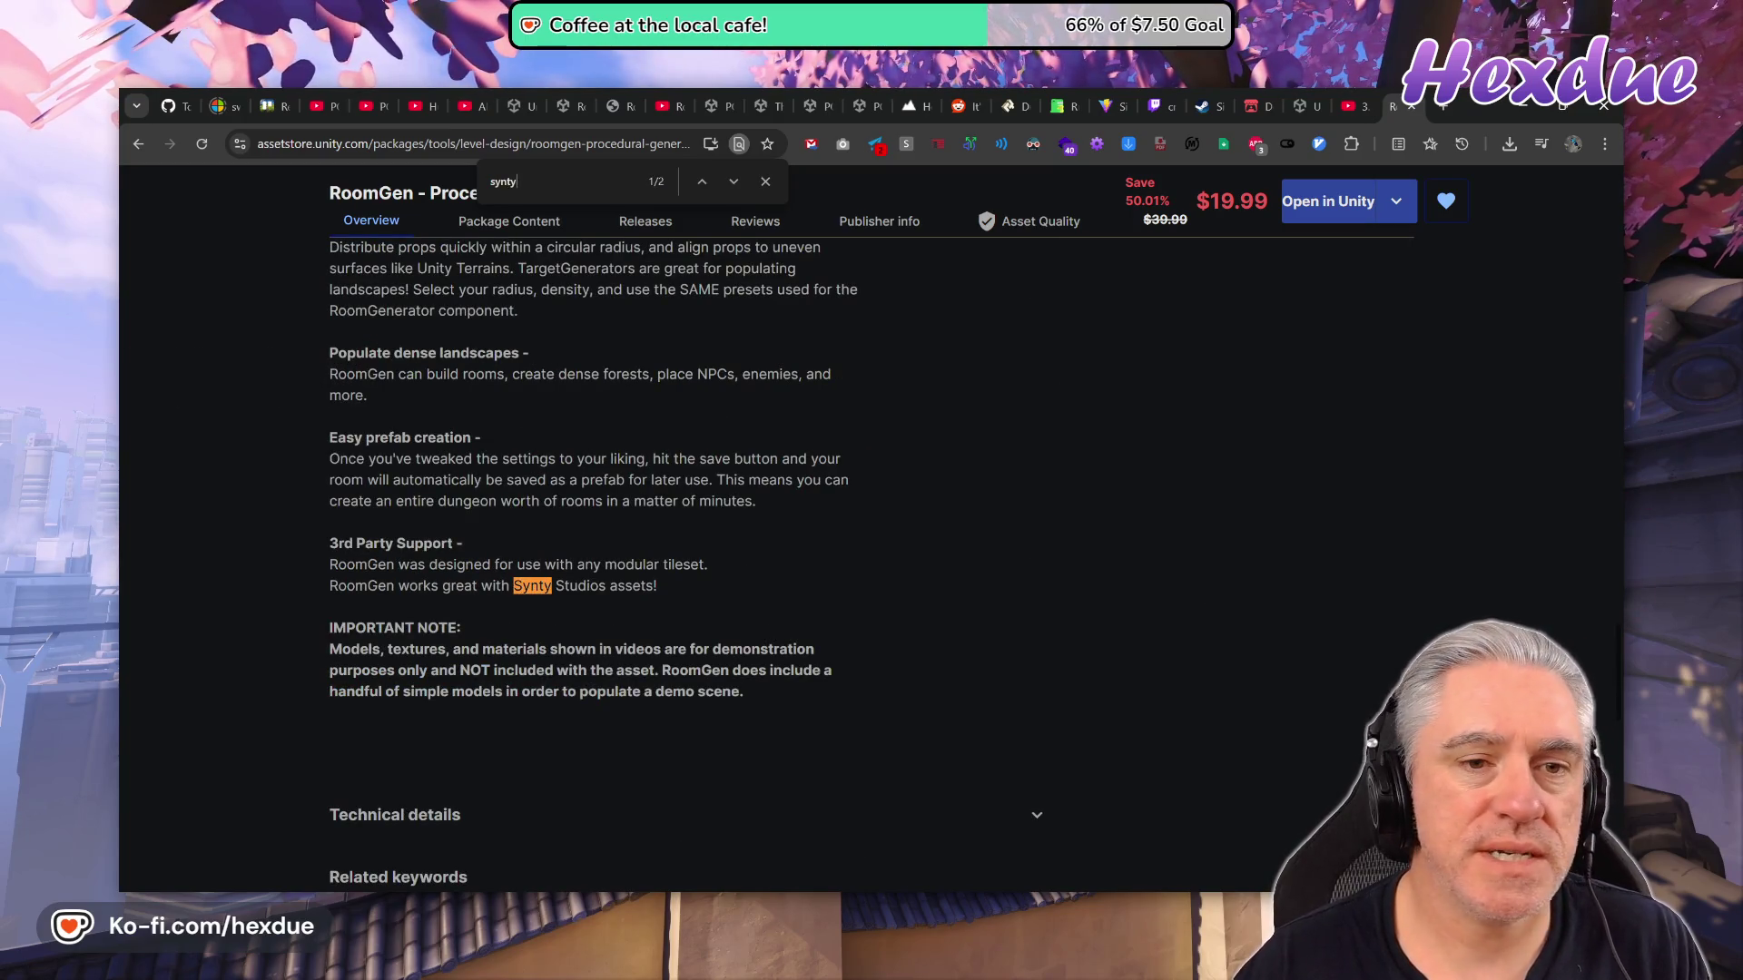
{"action": "left_click", "coordinate": [737, 182]}
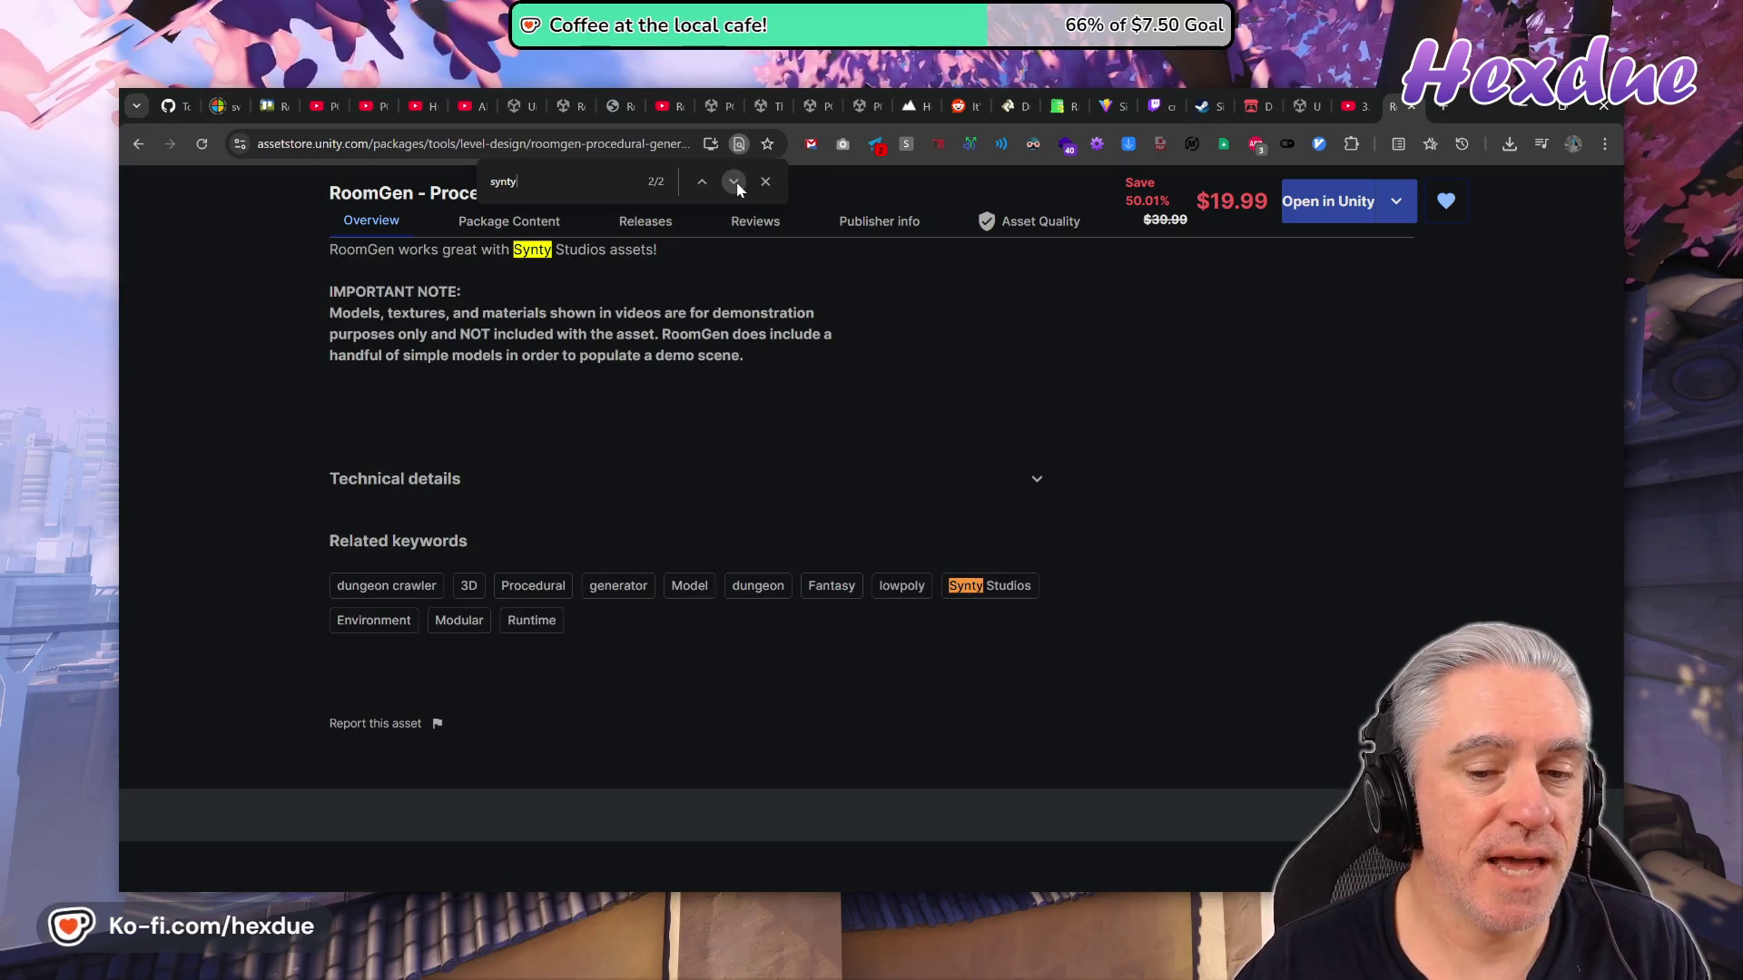
{"action": "left_click", "coordinate": [737, 183]}
{"action": "scroll", "coordinate": [772, 631], "scroll_direction": "up", "scroll_amount": 15}
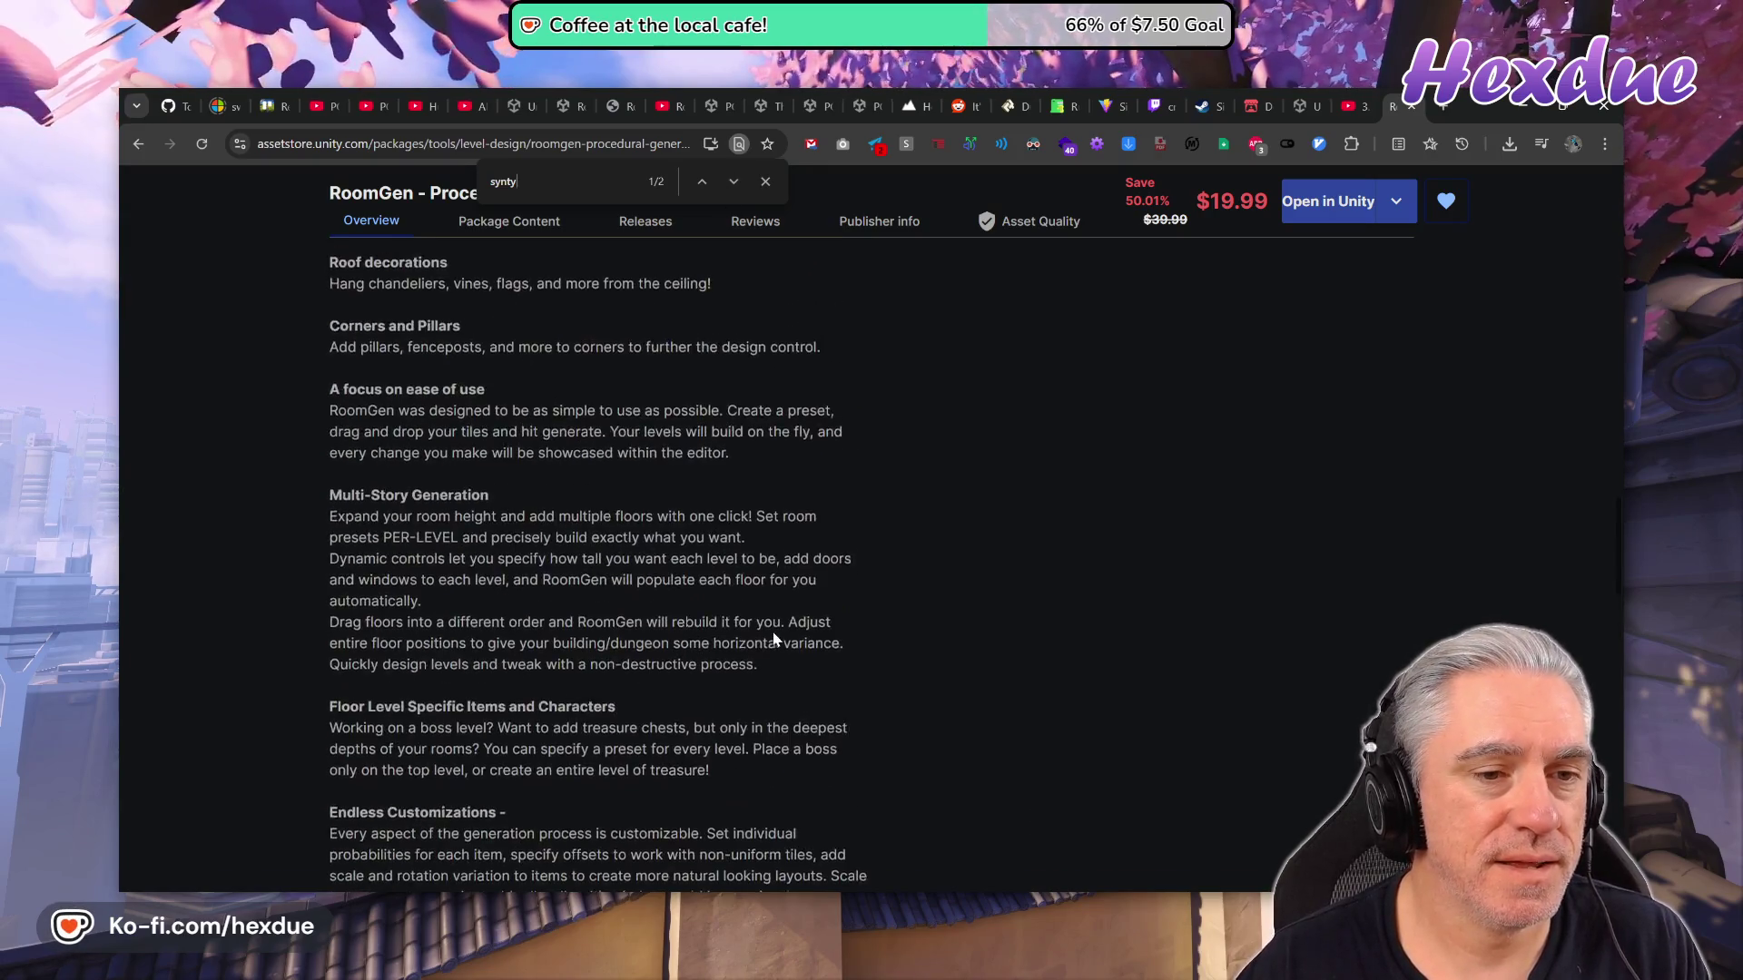
{"action": "scroll", "coordinate": [773, 634], "scroll_direction": "up", "scroll_amount": 10}
{"action": "scroll", "coordinate": [774, 634], "scroll_direction": "up", "scroll_amount": 5}
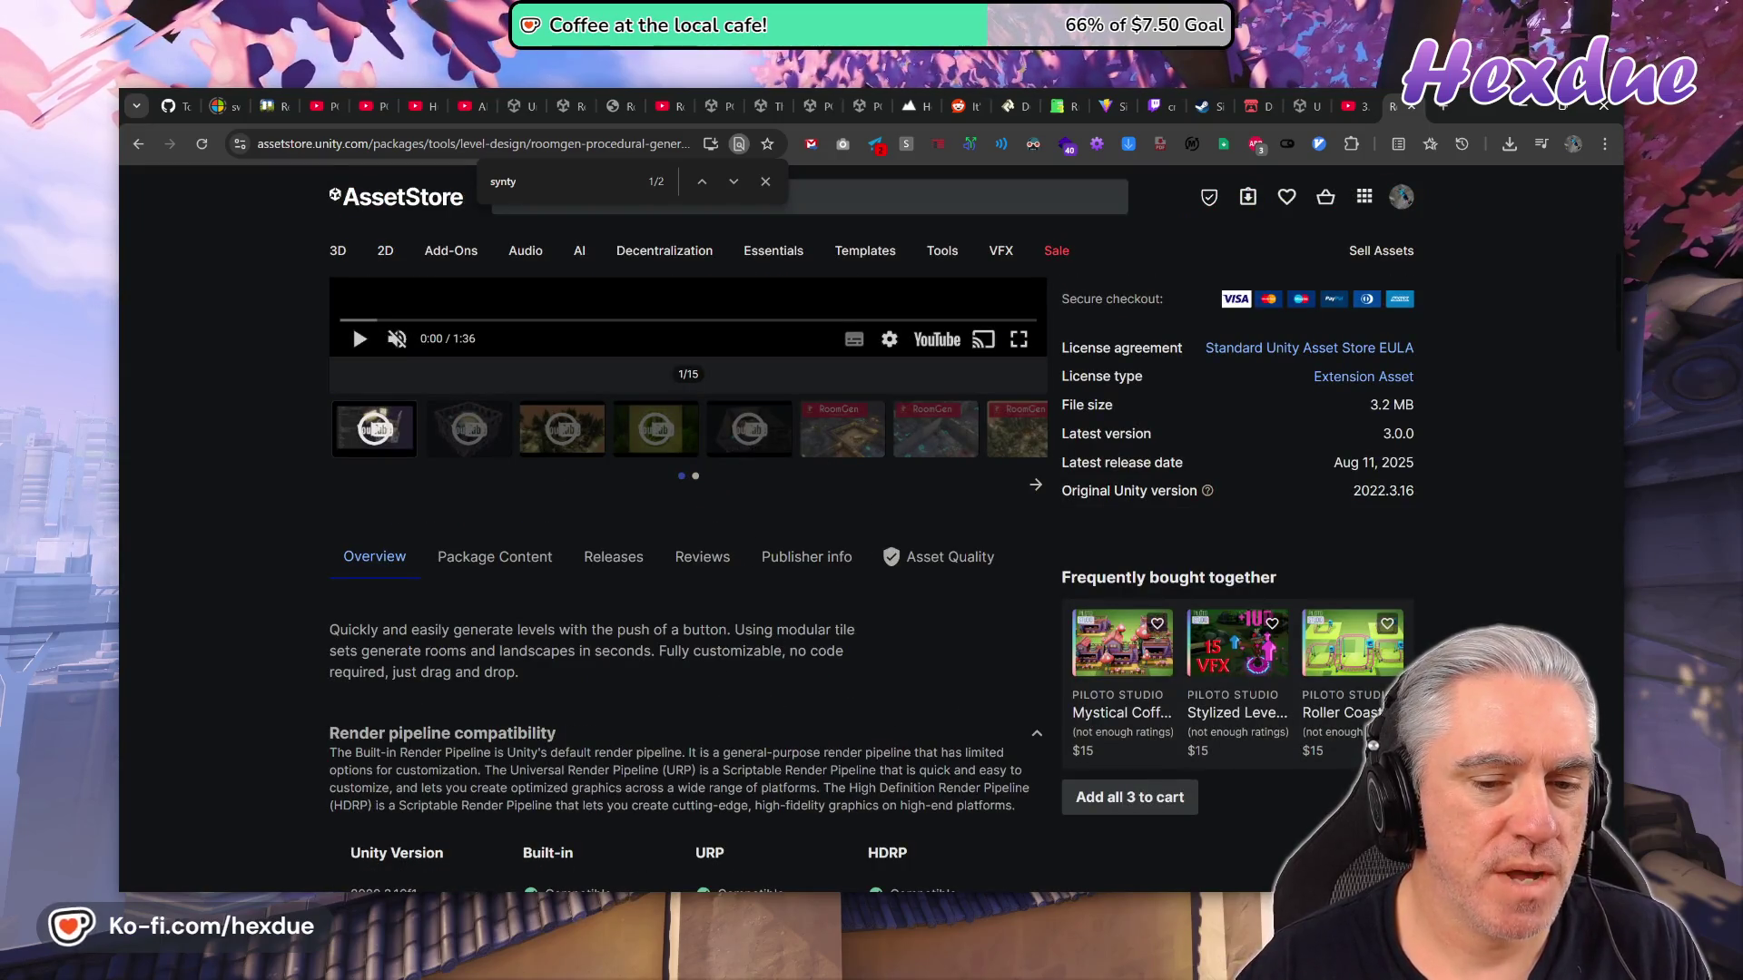
{"action": "scroll", "coordinate": [706, 646], "scroll_direction": "down", "scroll_amount": 2}
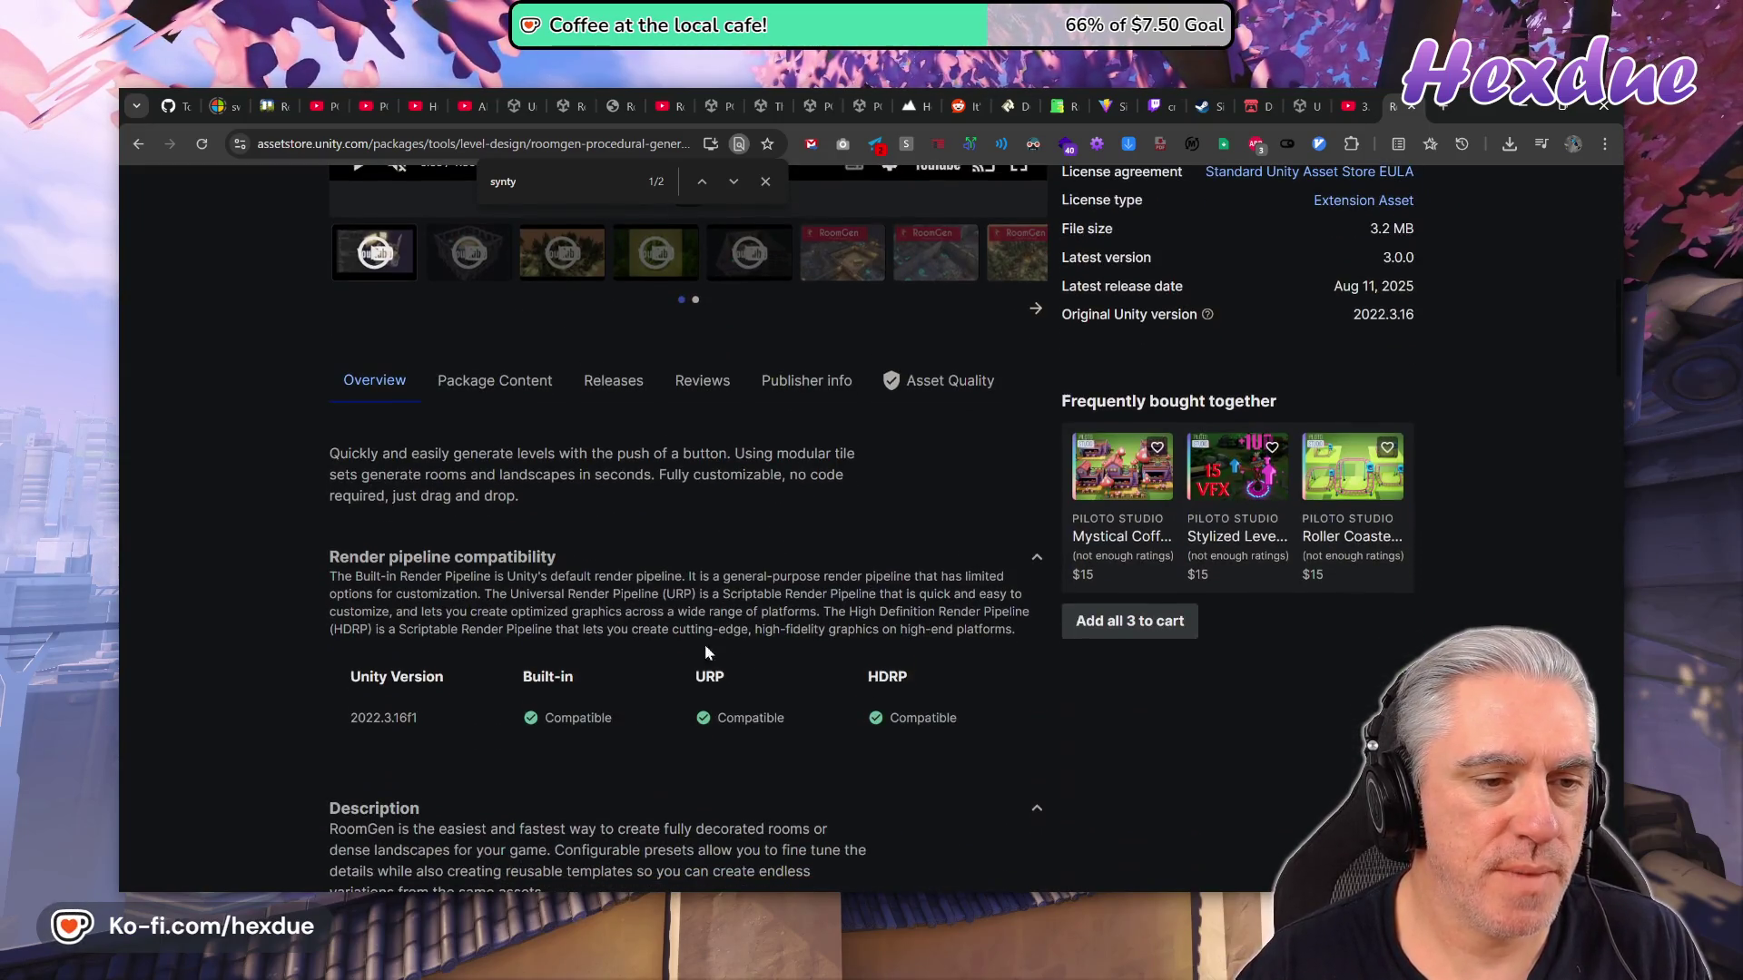
Show only the 5-star RoomGen reviews, then reset the filter to all star ratings.
{"action": "left_click", "coordinate": [698, 382]}
{"action": "left_click", "coordinate": [445, 502]}
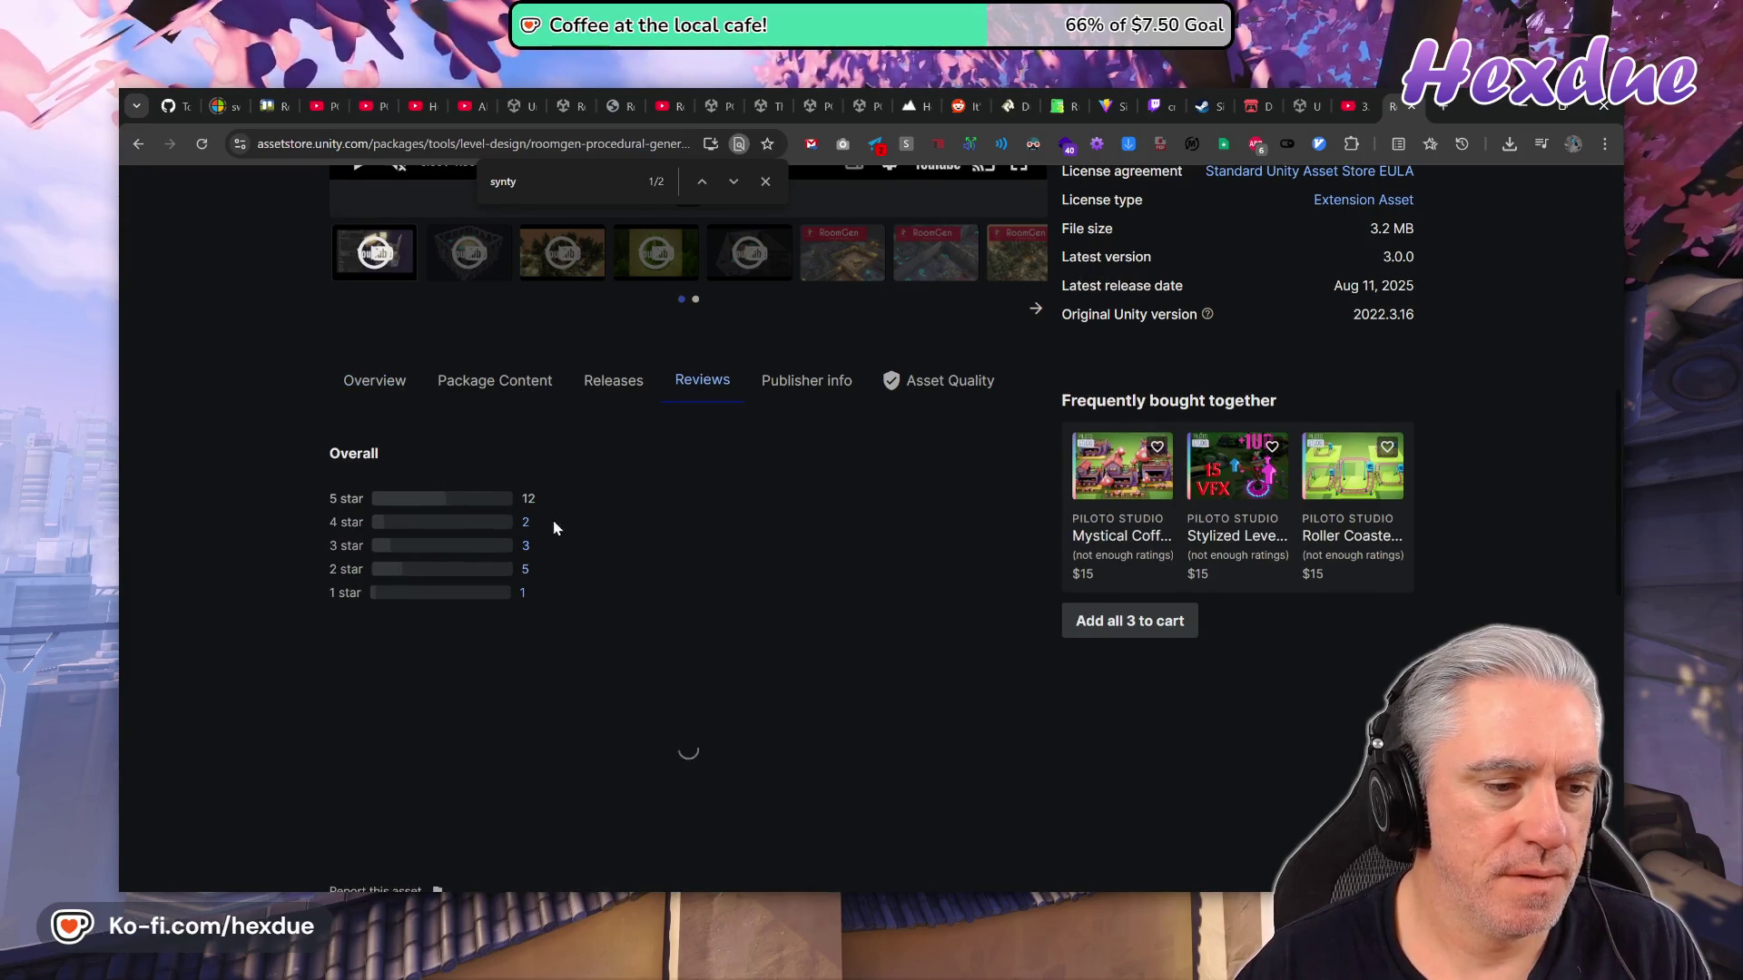
{"action": "scroll", "coordinate": [750, 599], "scroll_direction": "down", "scroll_amount": 2}
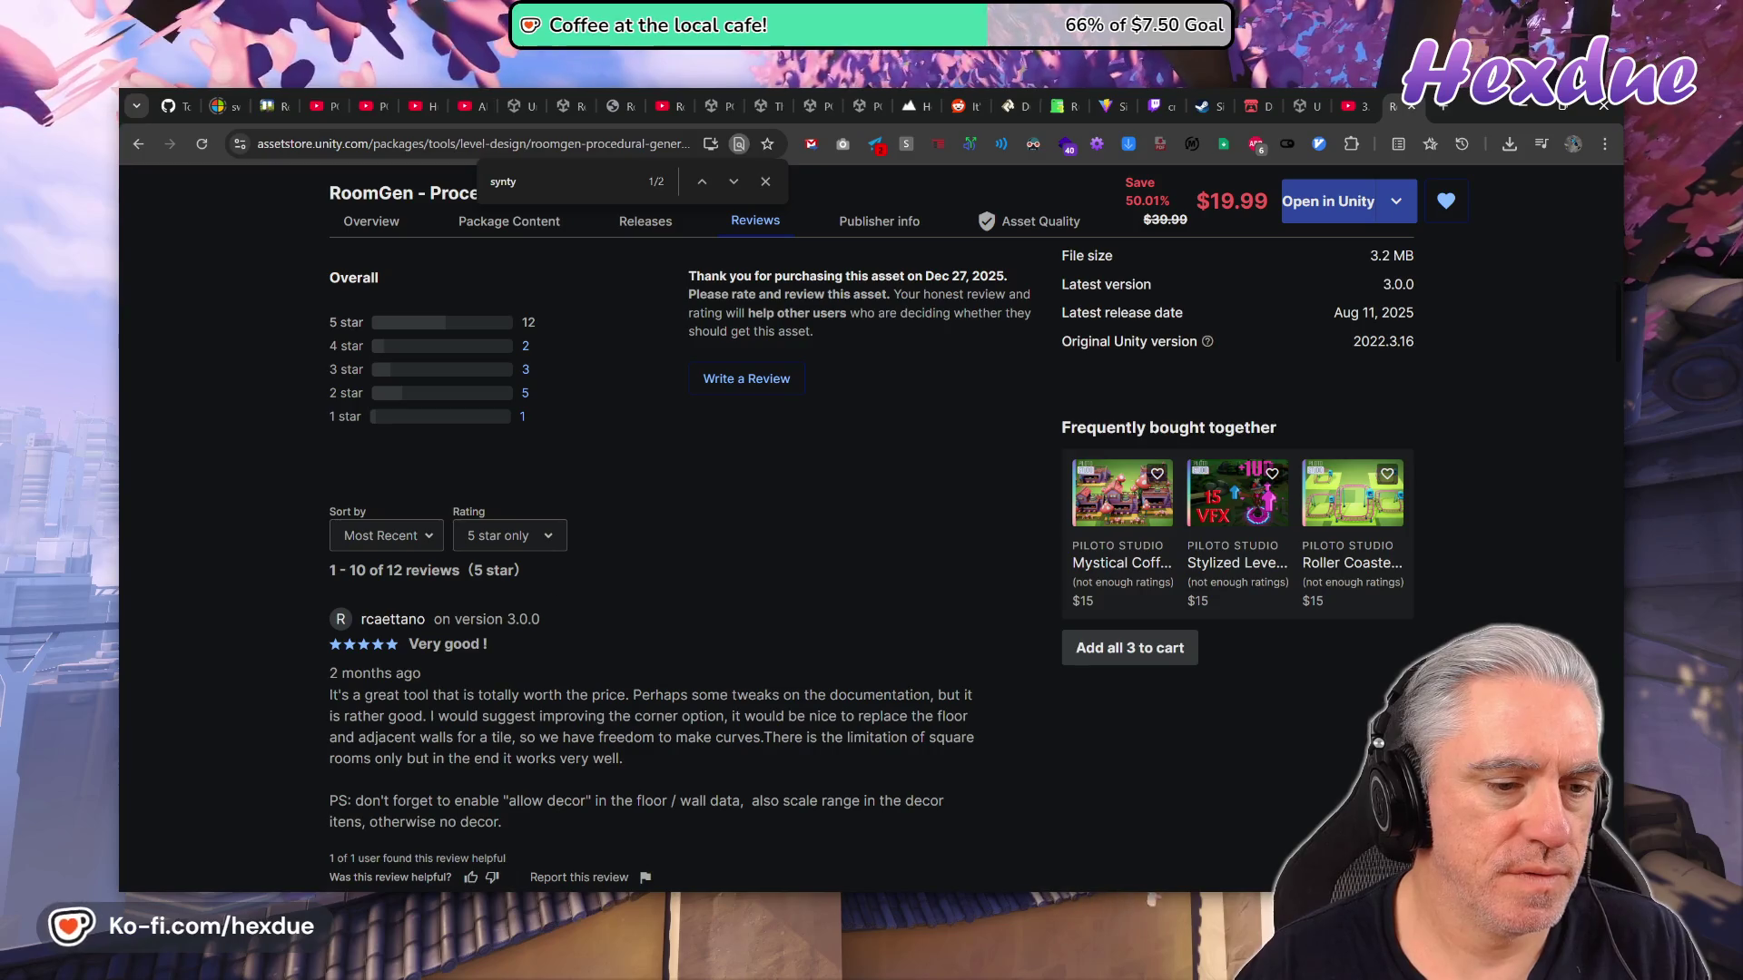
{"action": "left_click", "coordinate": [509, 535]}
{"action": "left_click", "coordinate": [476, 565]}
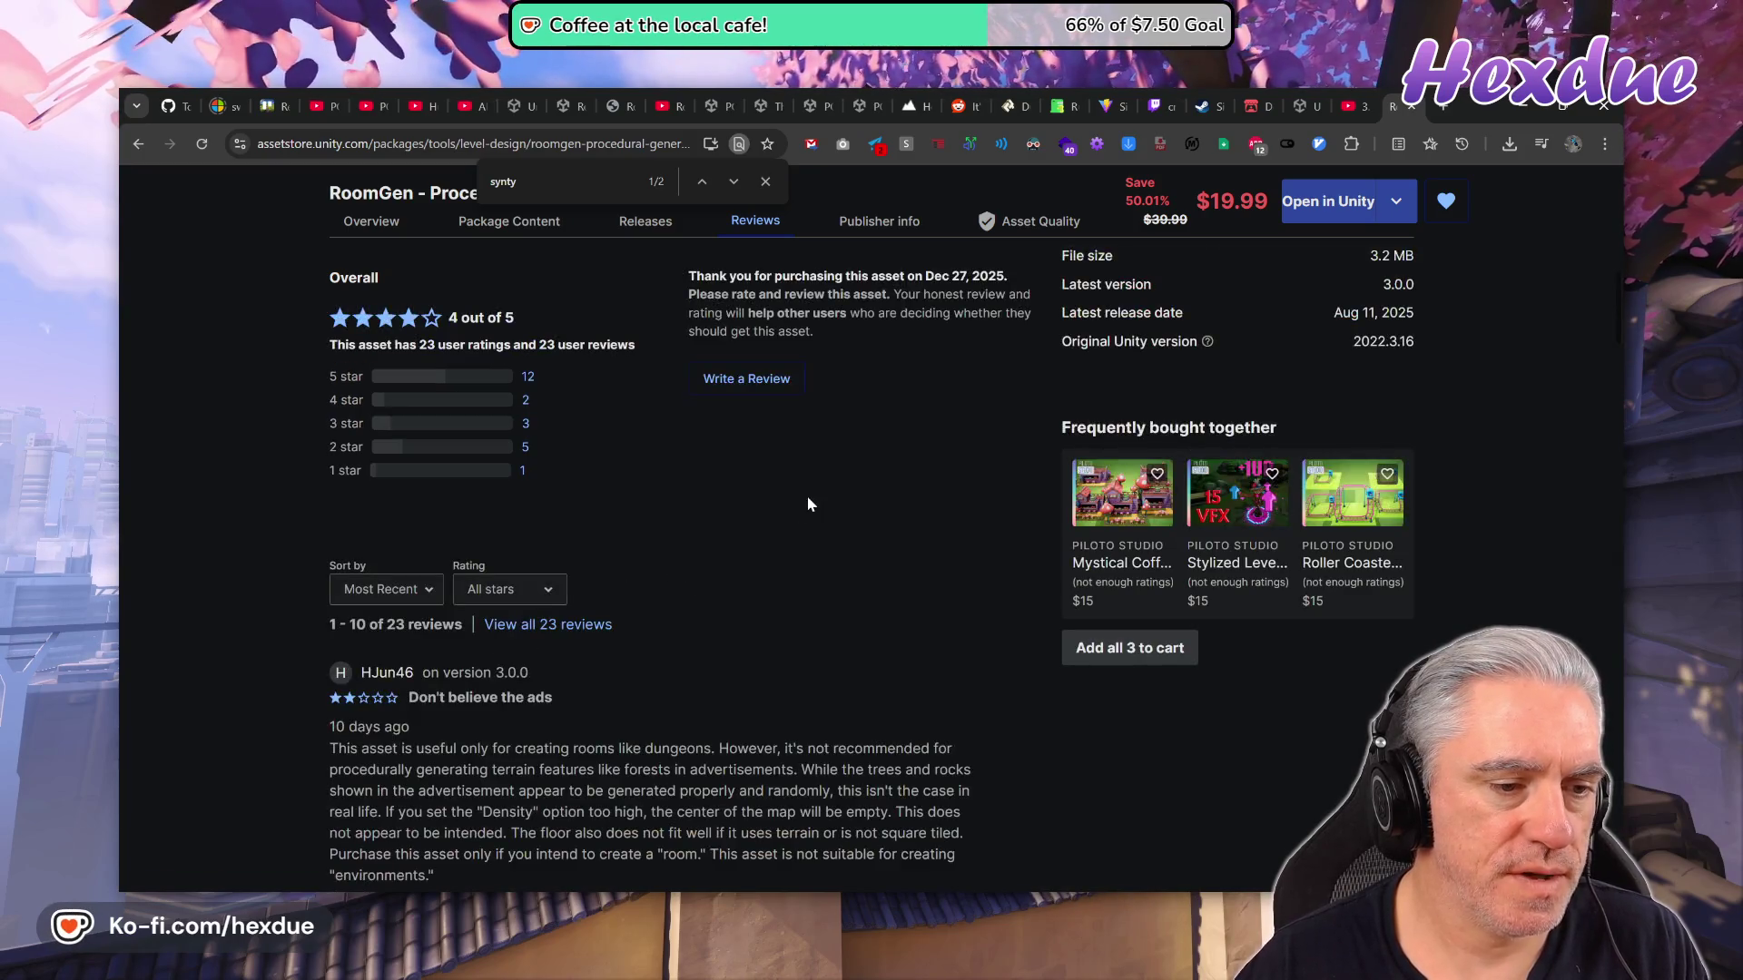
{"action": "key", "text": "BackSpace"}
{"action": "key", "text": "BackSpace"}
{"action": "key", "text": "BackSpace"}
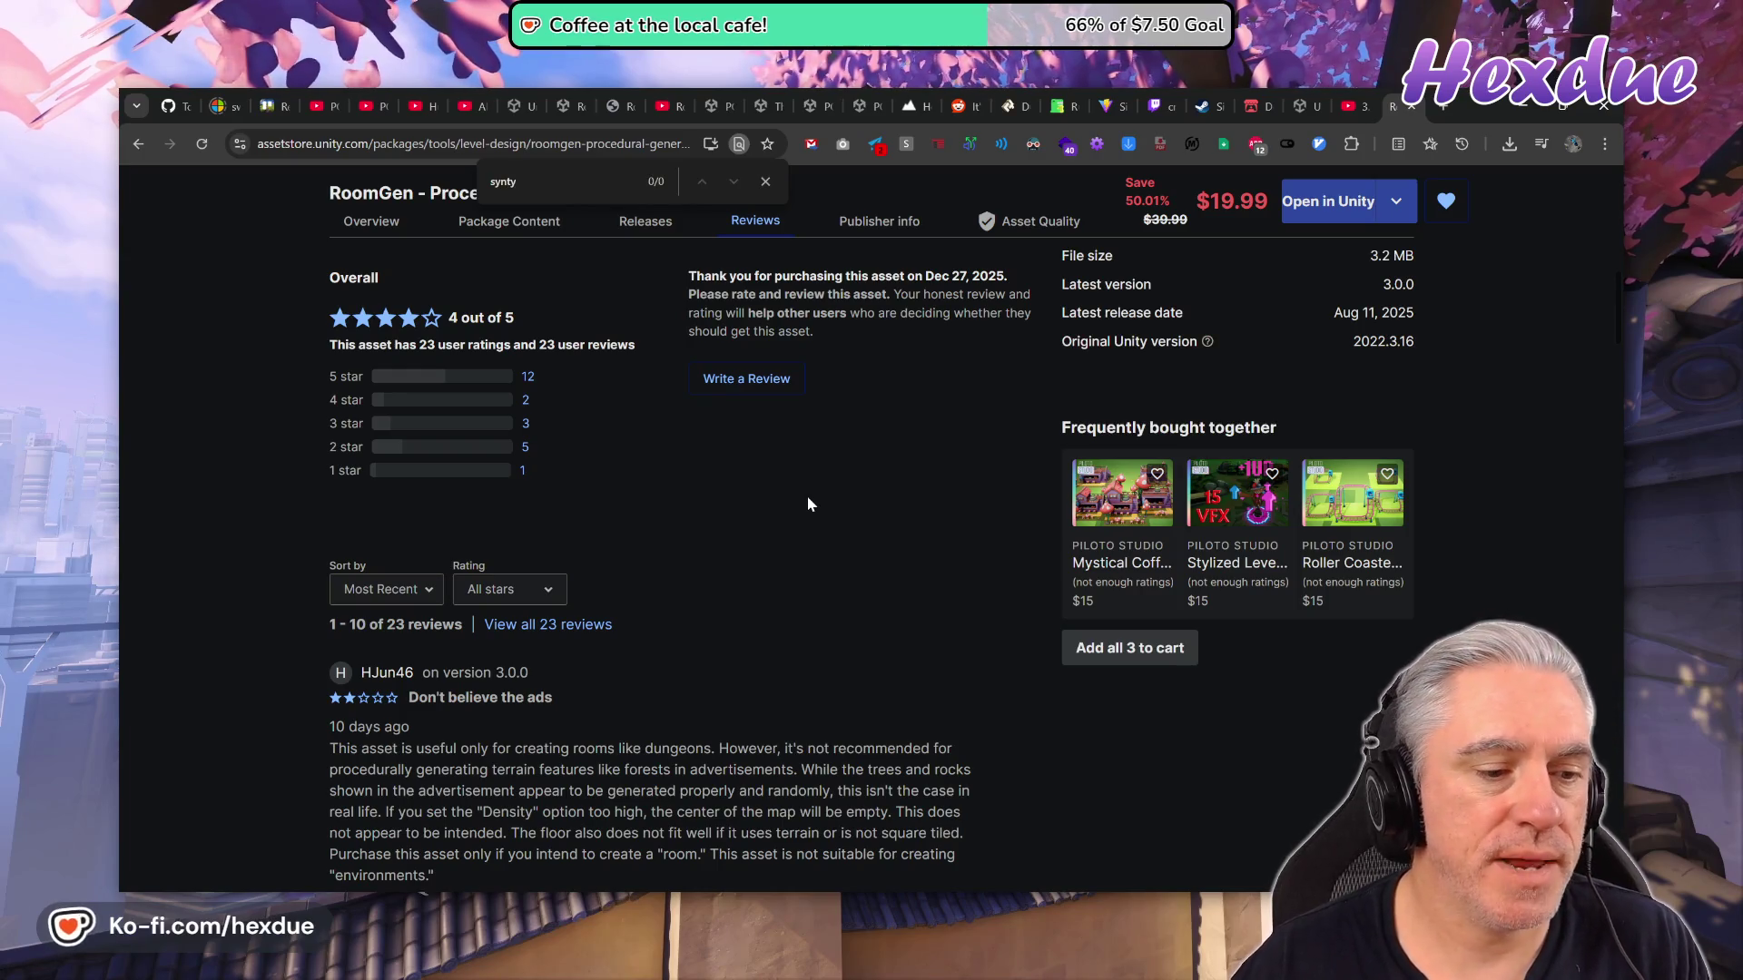
Filter to the lone 1-star review, 'Followed The PDF', and read it.
{"action": "scroll", "coordinate": [710, 501], "scroll_direction": "down", "scroll_amount": 7}
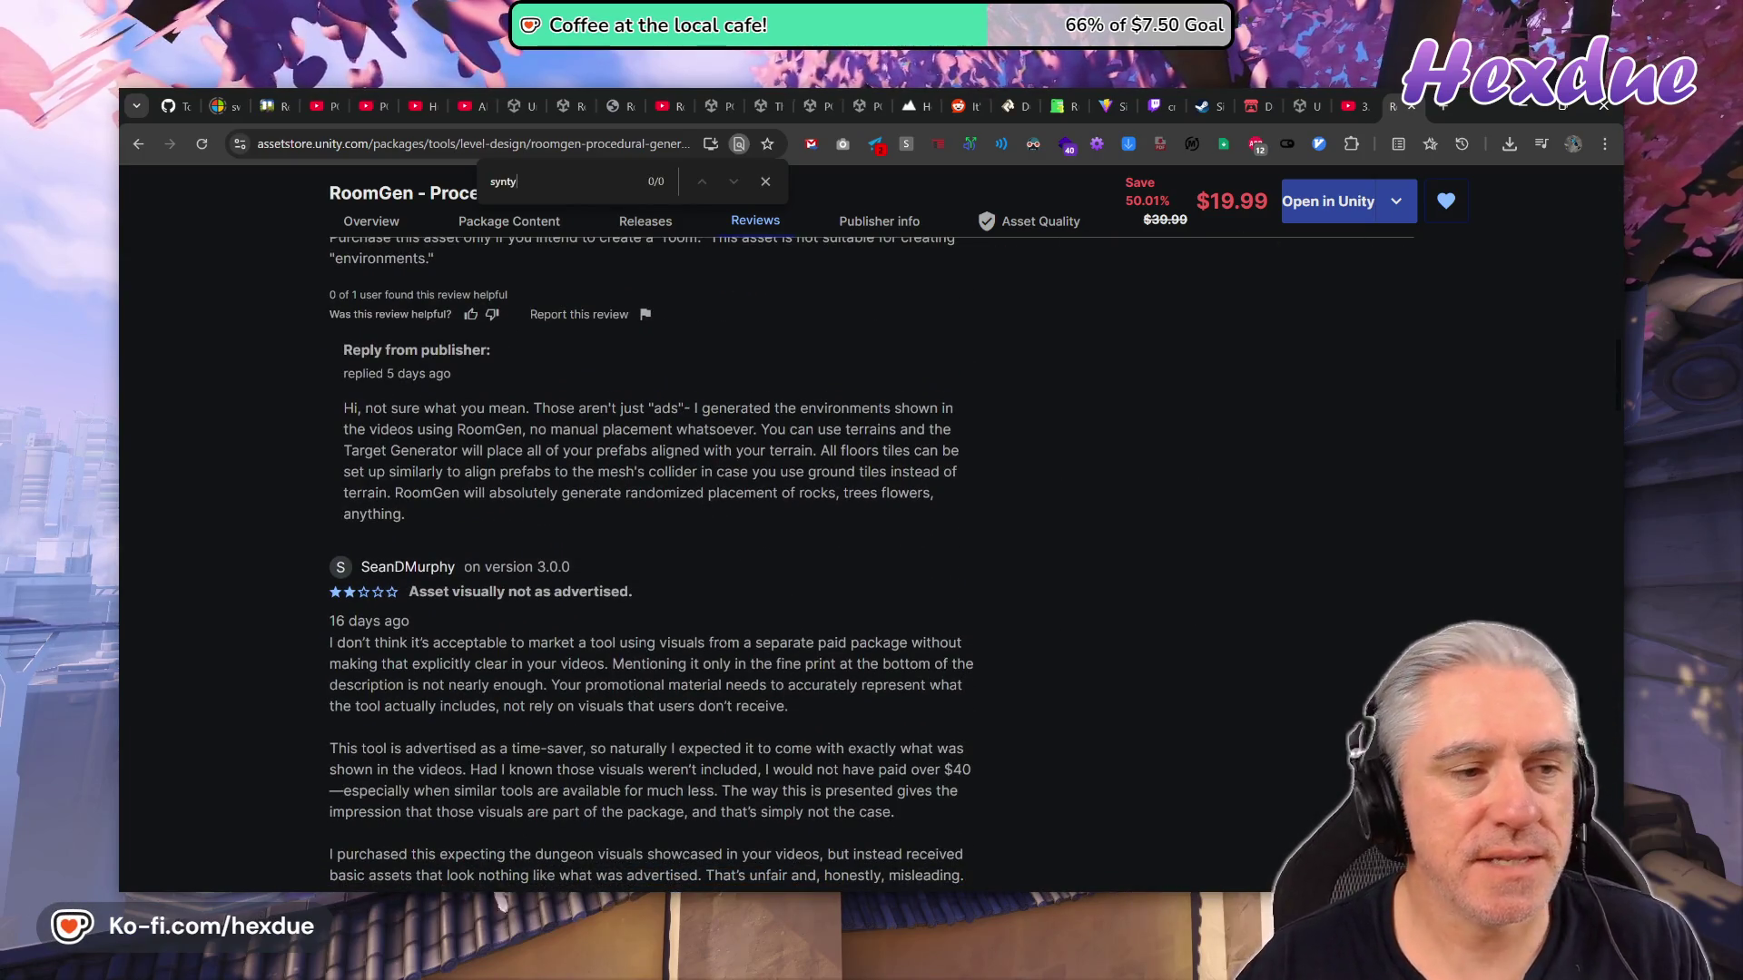
{"action": "scroll", "coordinate": [851, 692], "scroll_direction": "up", "scroll_amount": 4}
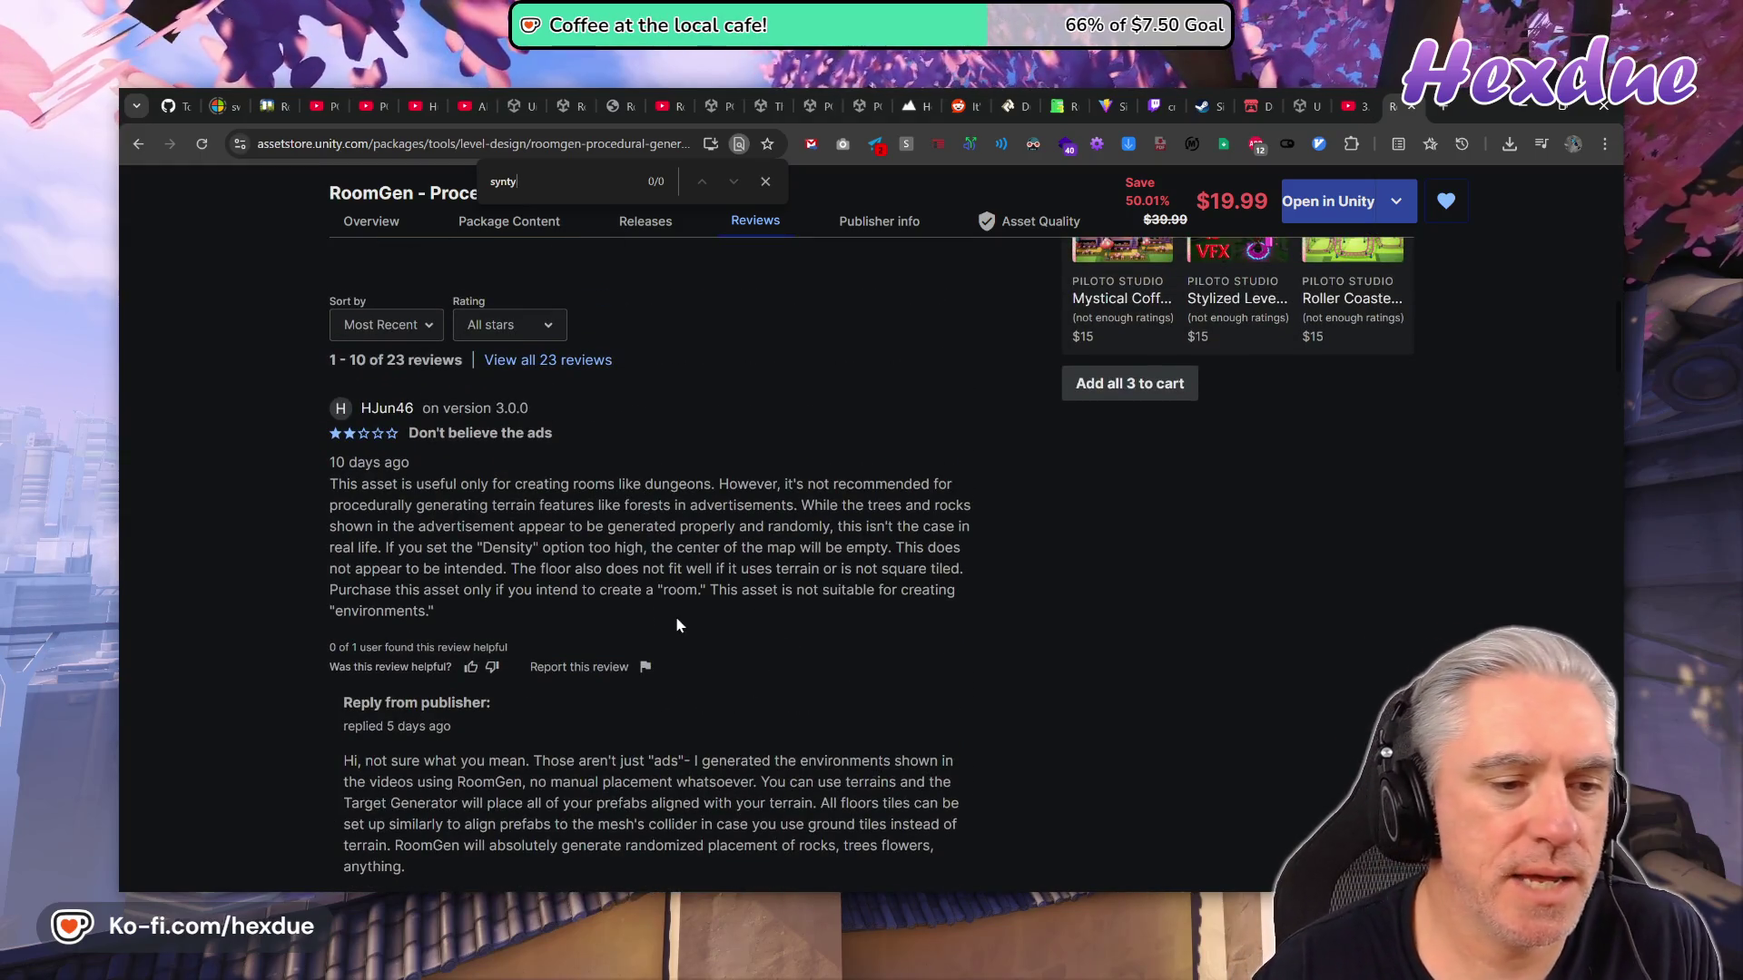
{"action": "scroll", "coordinate": [362, 451], "scroll_direction": "down", "scroll_amount": 6}
{"action": "scroll", "coordinate": [550, 750], "scroll_direction": "up", "scroll_amount": 7}
{"action": "scroll", "coordinate": [550, 750], "scroll_direction": "up", "scroll_amount": 1}
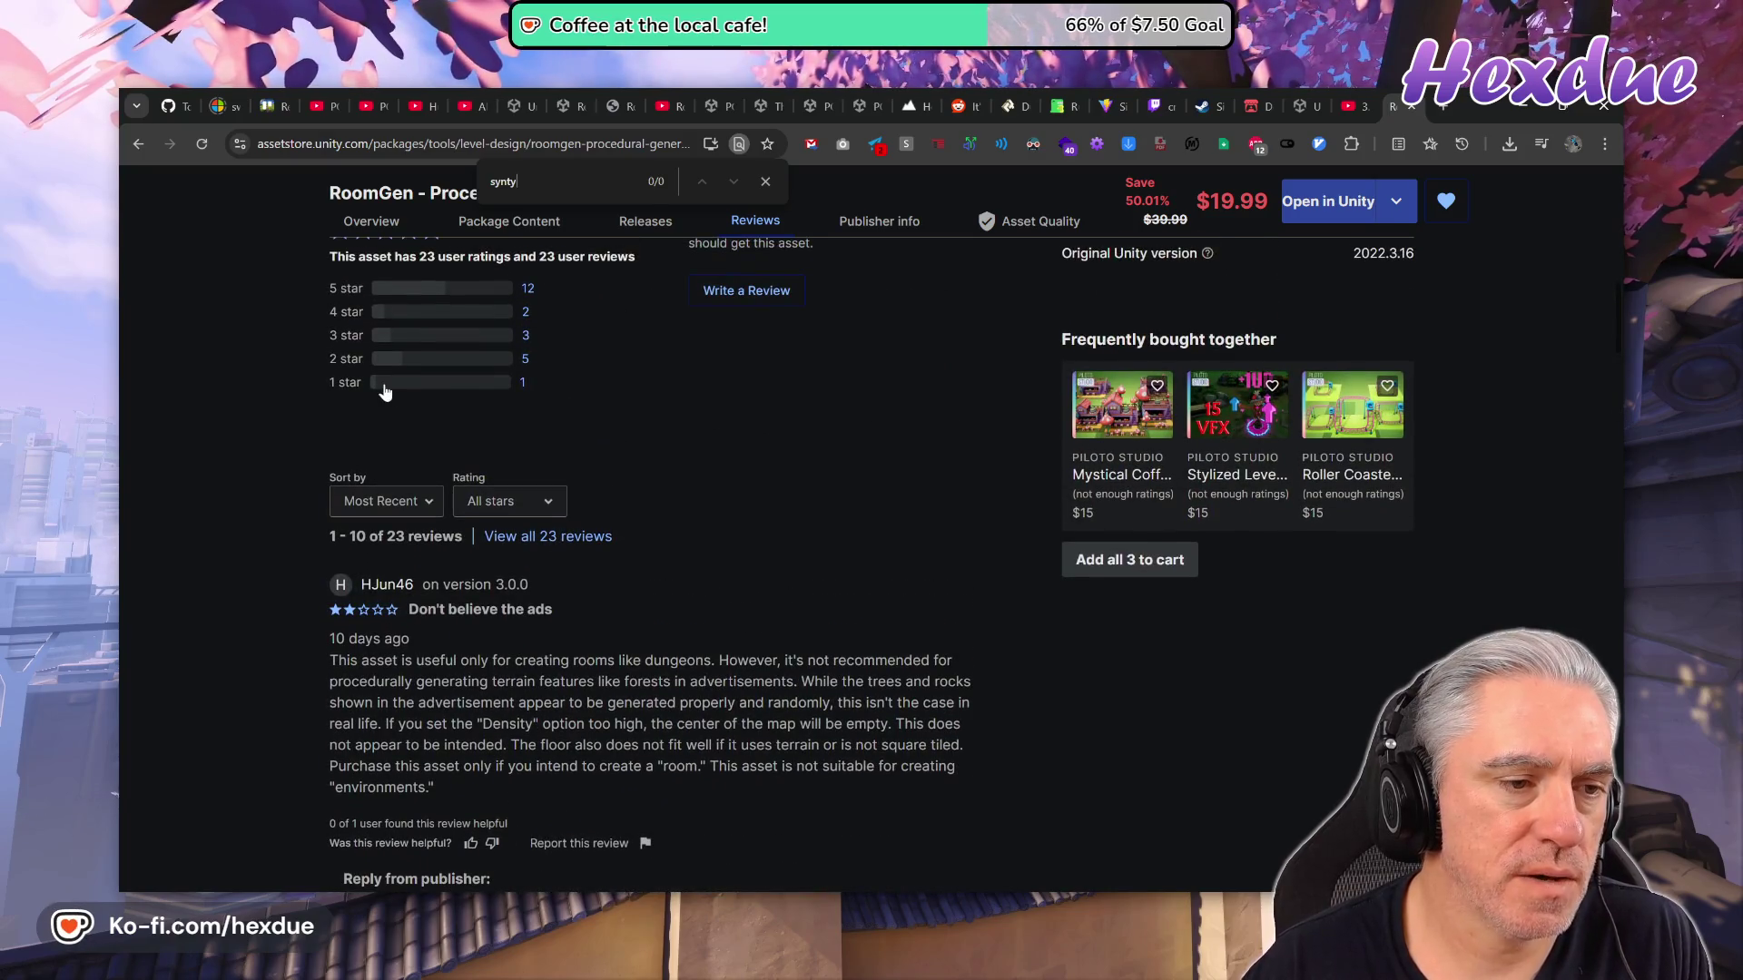
{"action": "left_click", "coordinate": [384, 386]}
{"action": "scroll", "coordinate": [649, 472], "scroll_direction": "down", "scroll_amount": 3}
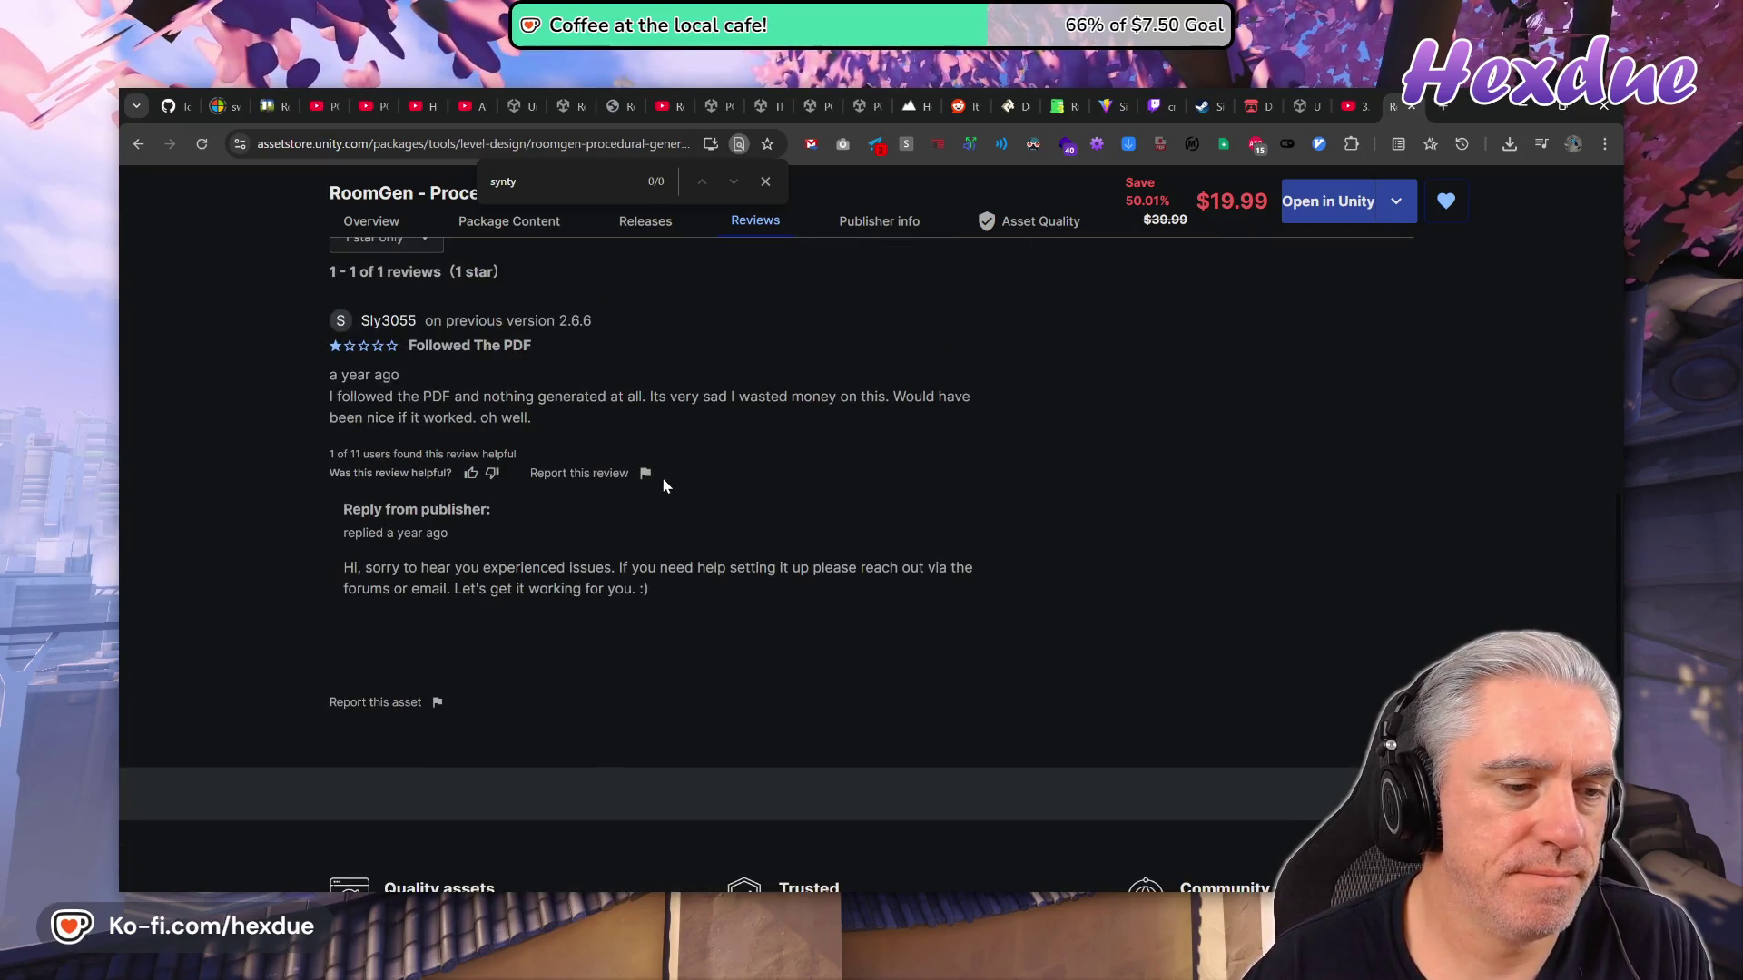
{"action": "scroll", "coordinate": [690, 490], "scroll_direction": "up", "scroll_amount": 20}
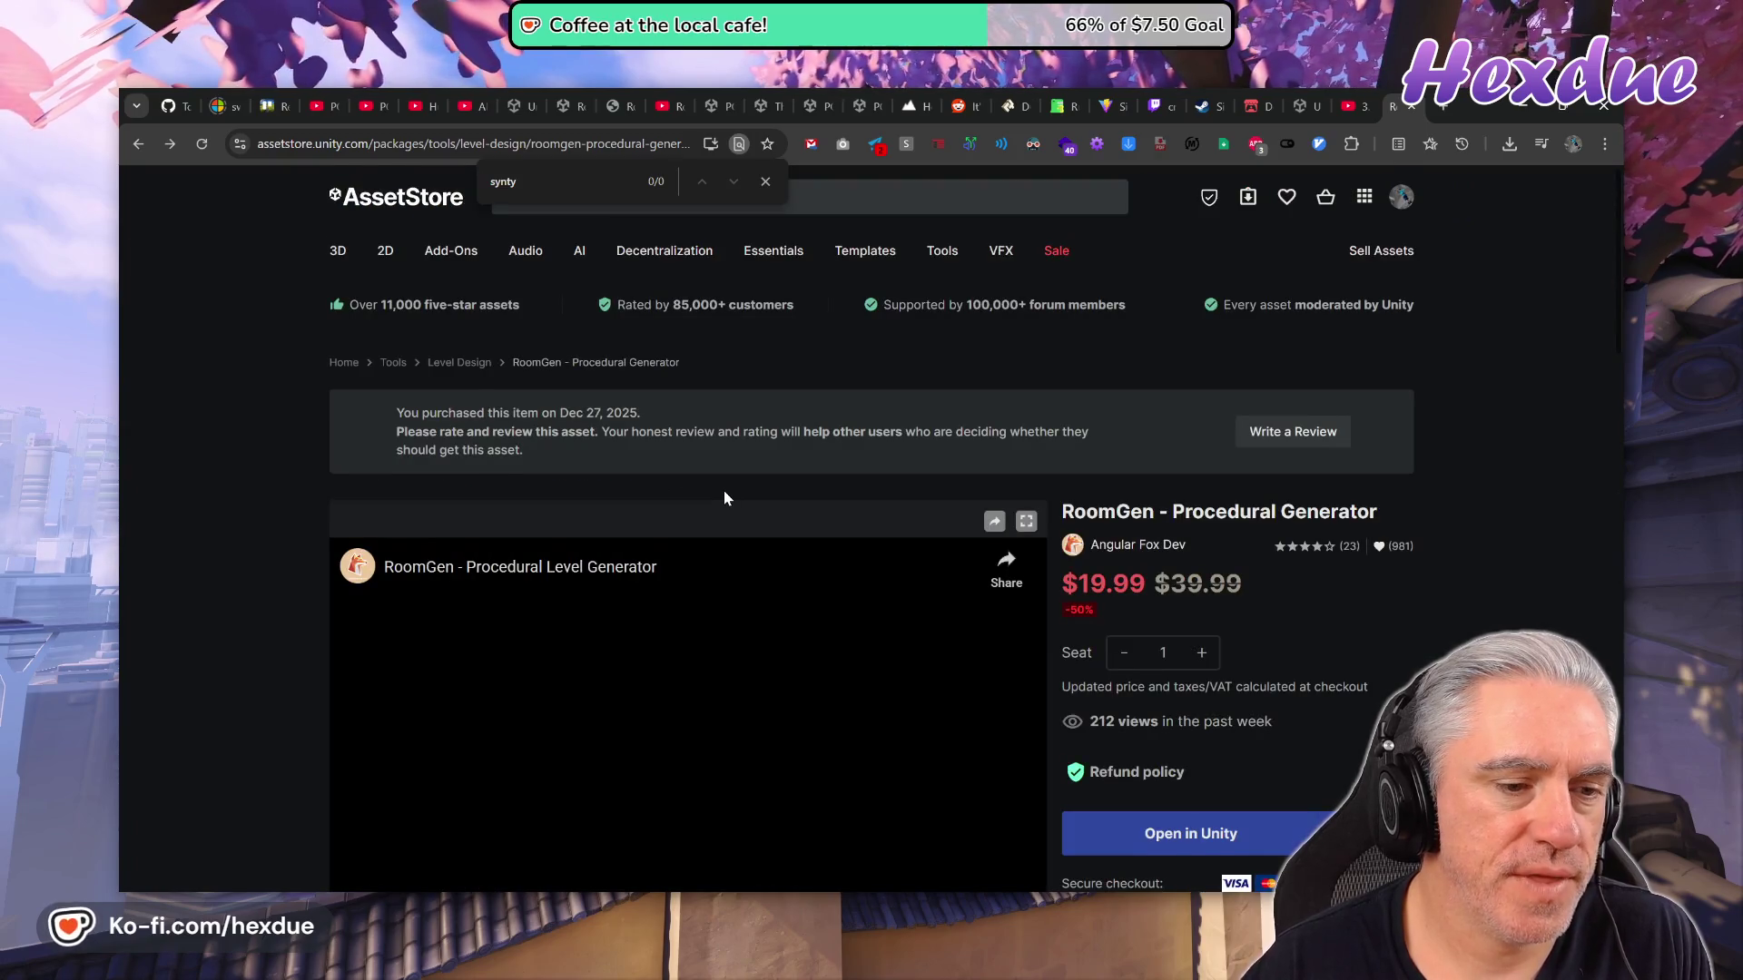
Skip the RoomGen trailer to 0:15, then go to the RoomGen Documentation PDF tab.
{"action": "scroll", "coordinate": [724, 497], "scroll_direction": "down", "scroll_amount": 2}
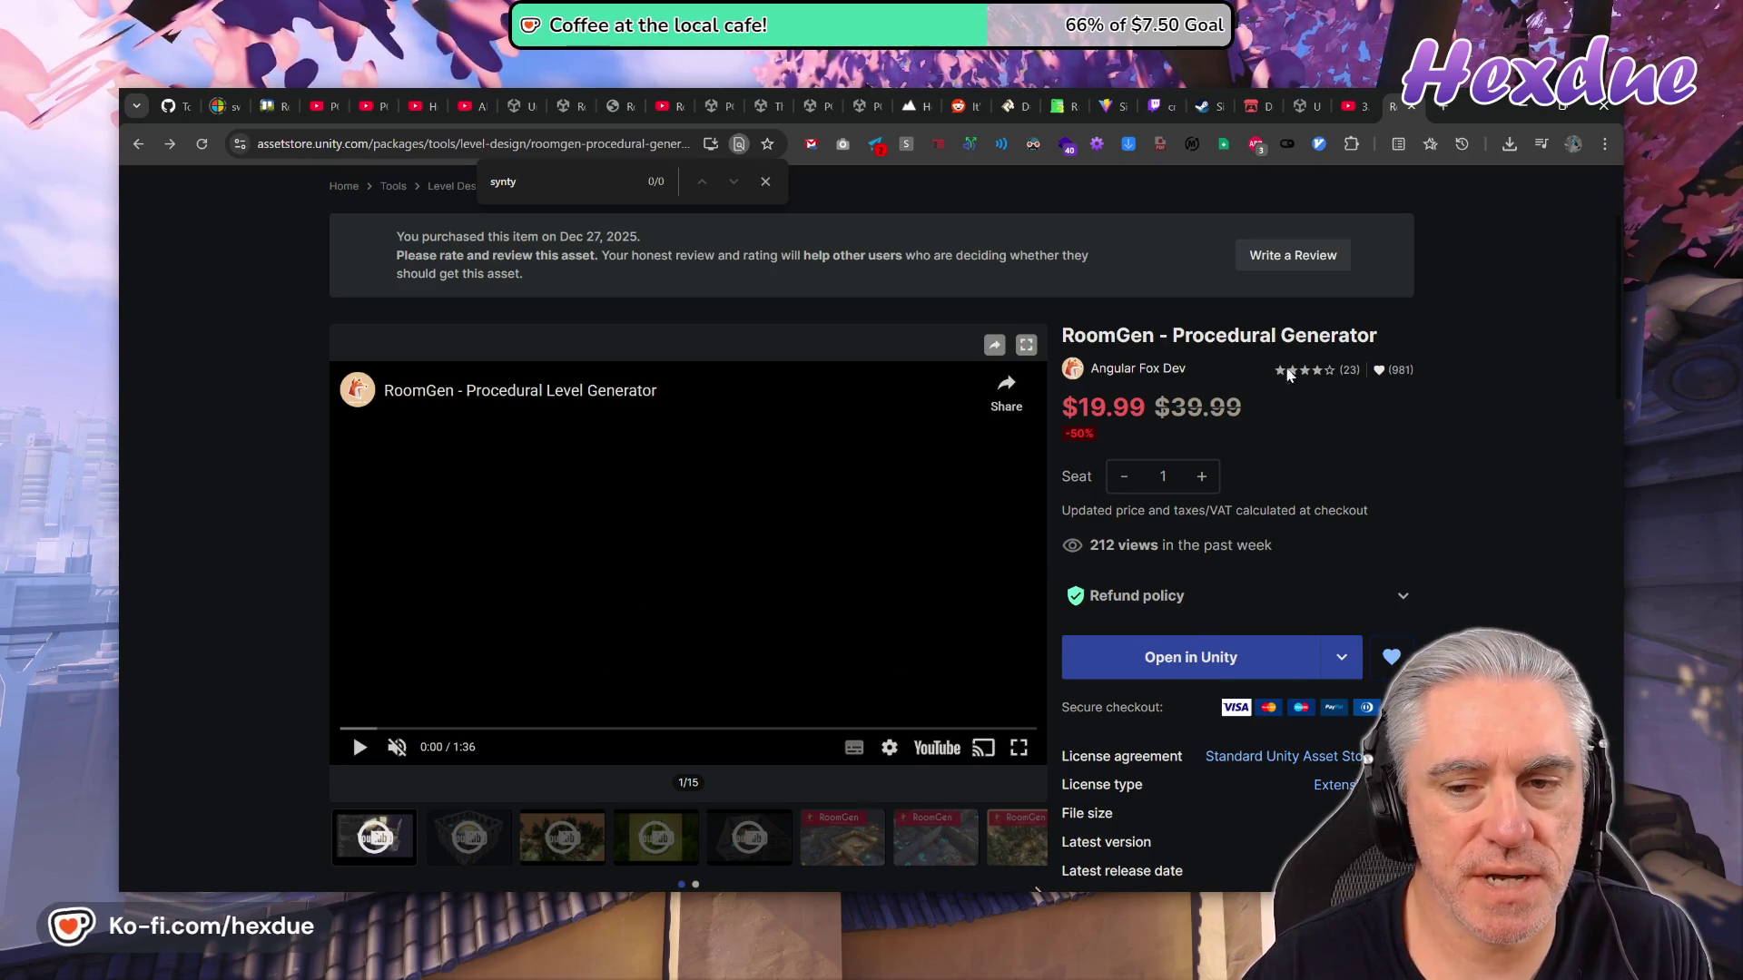
{"action": "left_click", "coordinate": [453, 730]}
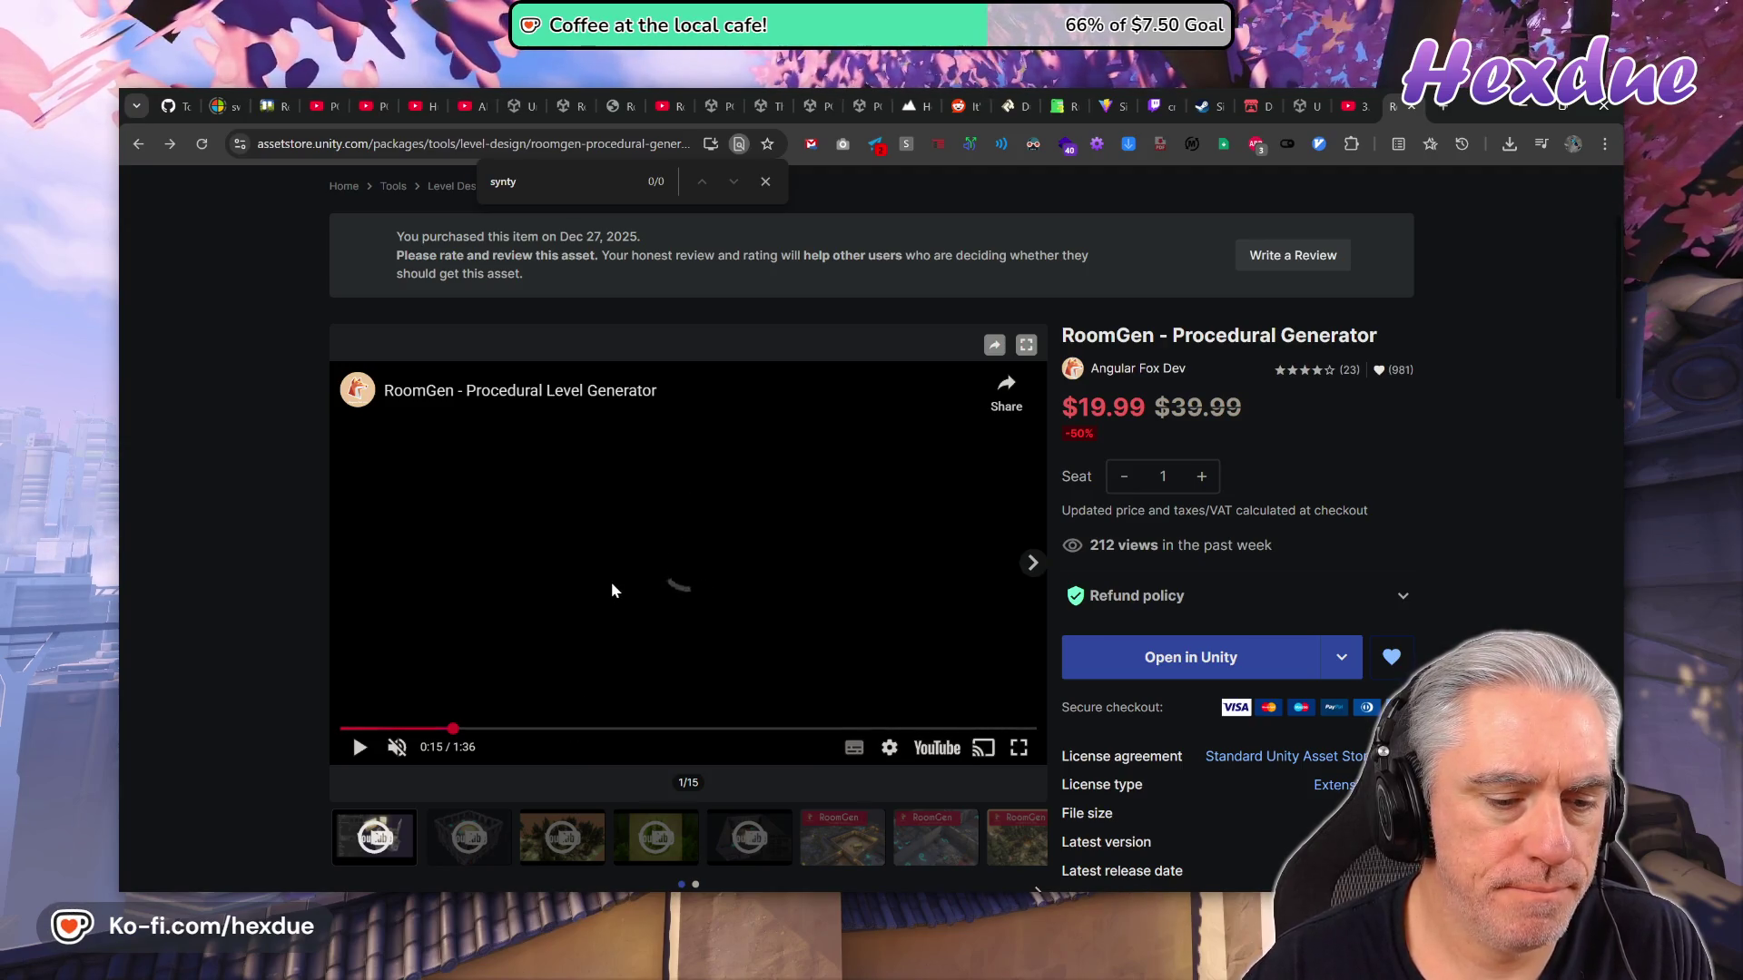
{"action": "scroll", "coordinate": [596, 630], "scroll_direction": "down", "scroll_amount": 2}
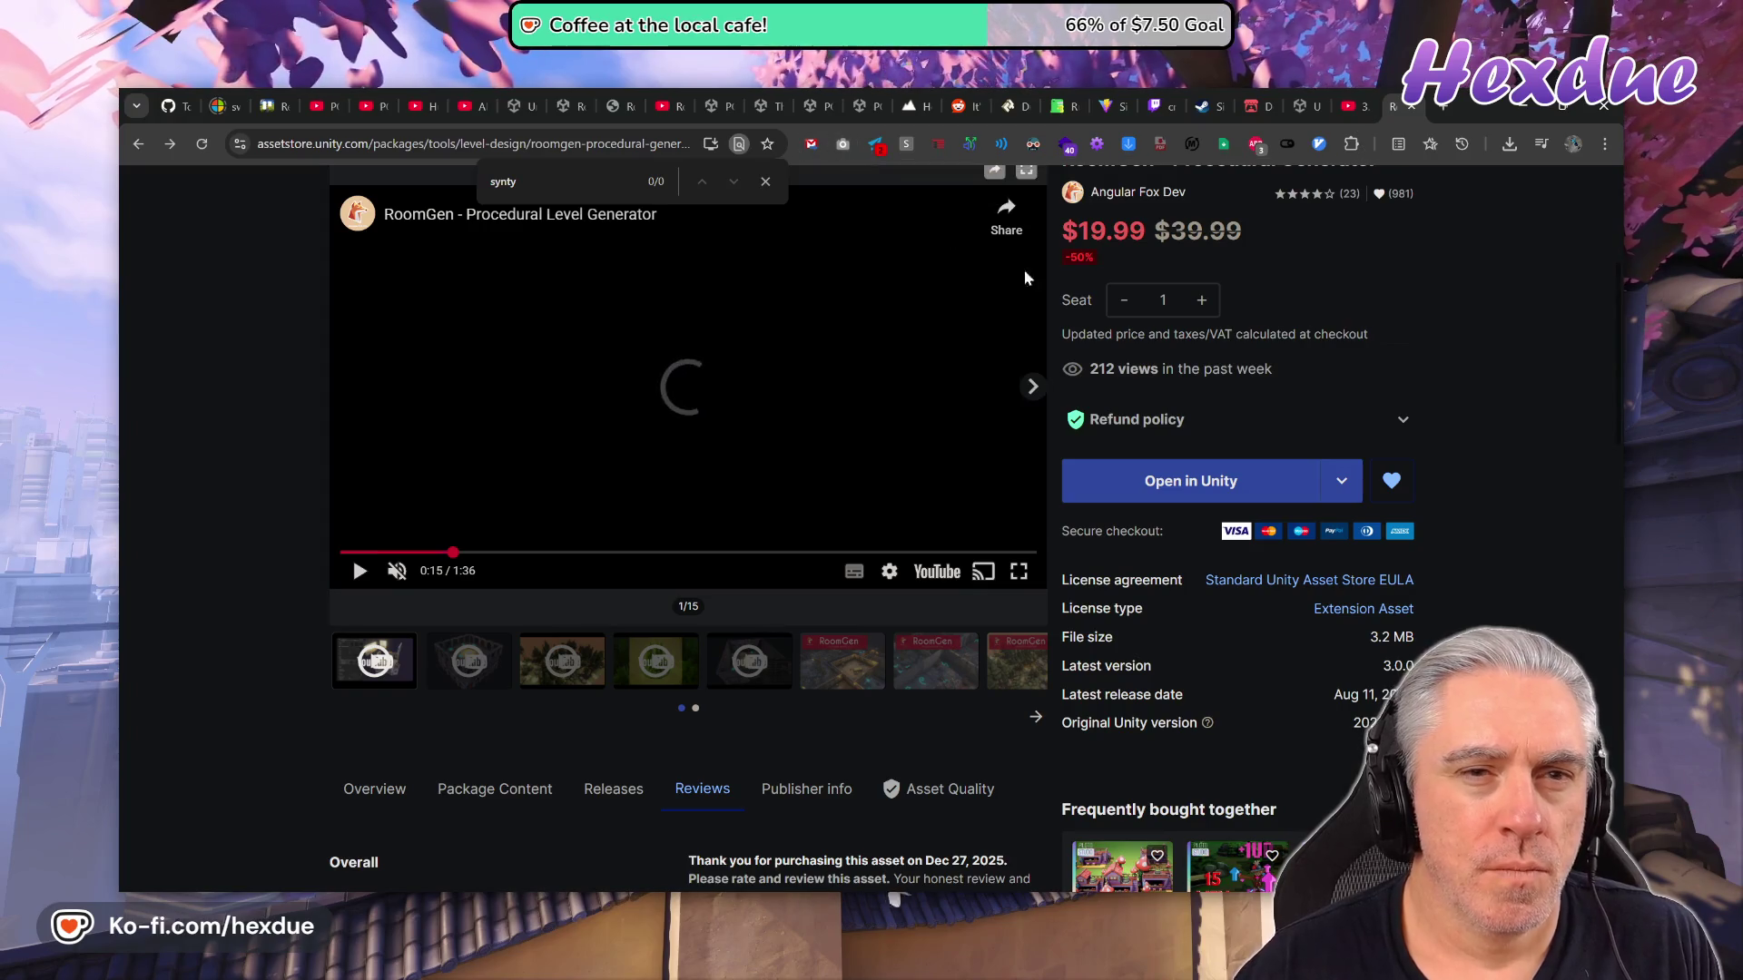
{"action": "left_click", "coordinate": [618, 106]}
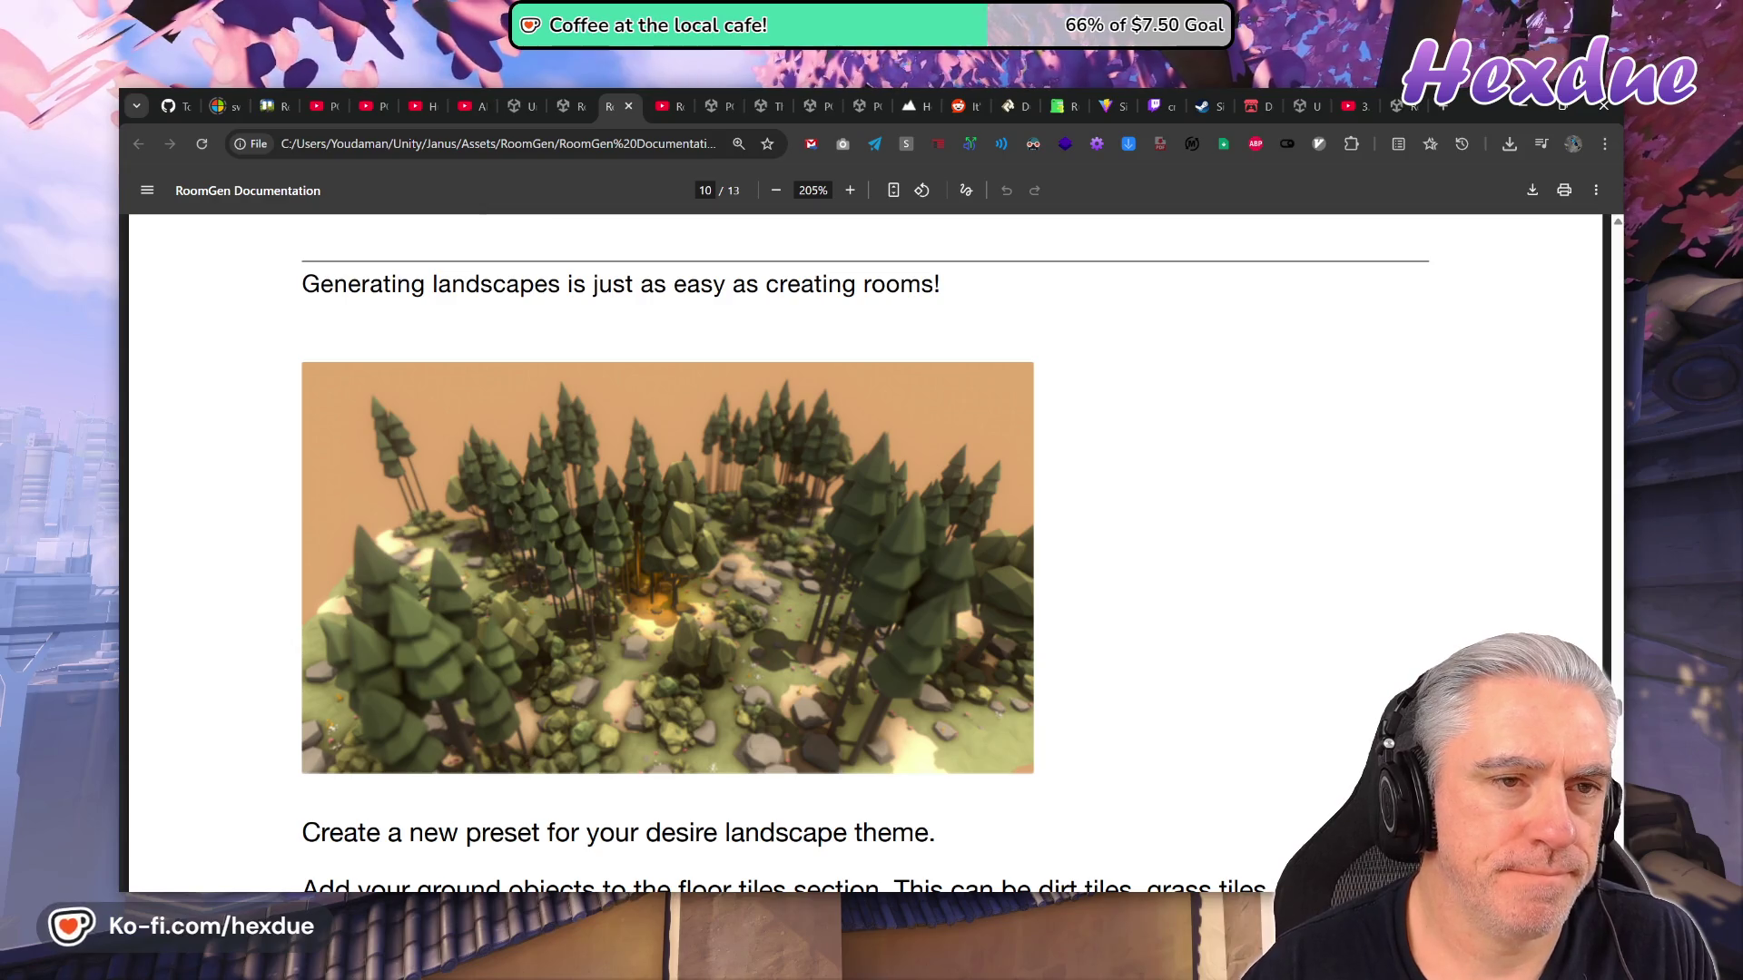
Cycle through the open tabs, ending on the 'synty nature' search results.
{"action": "left_click", "coordinate": [574, 96]}
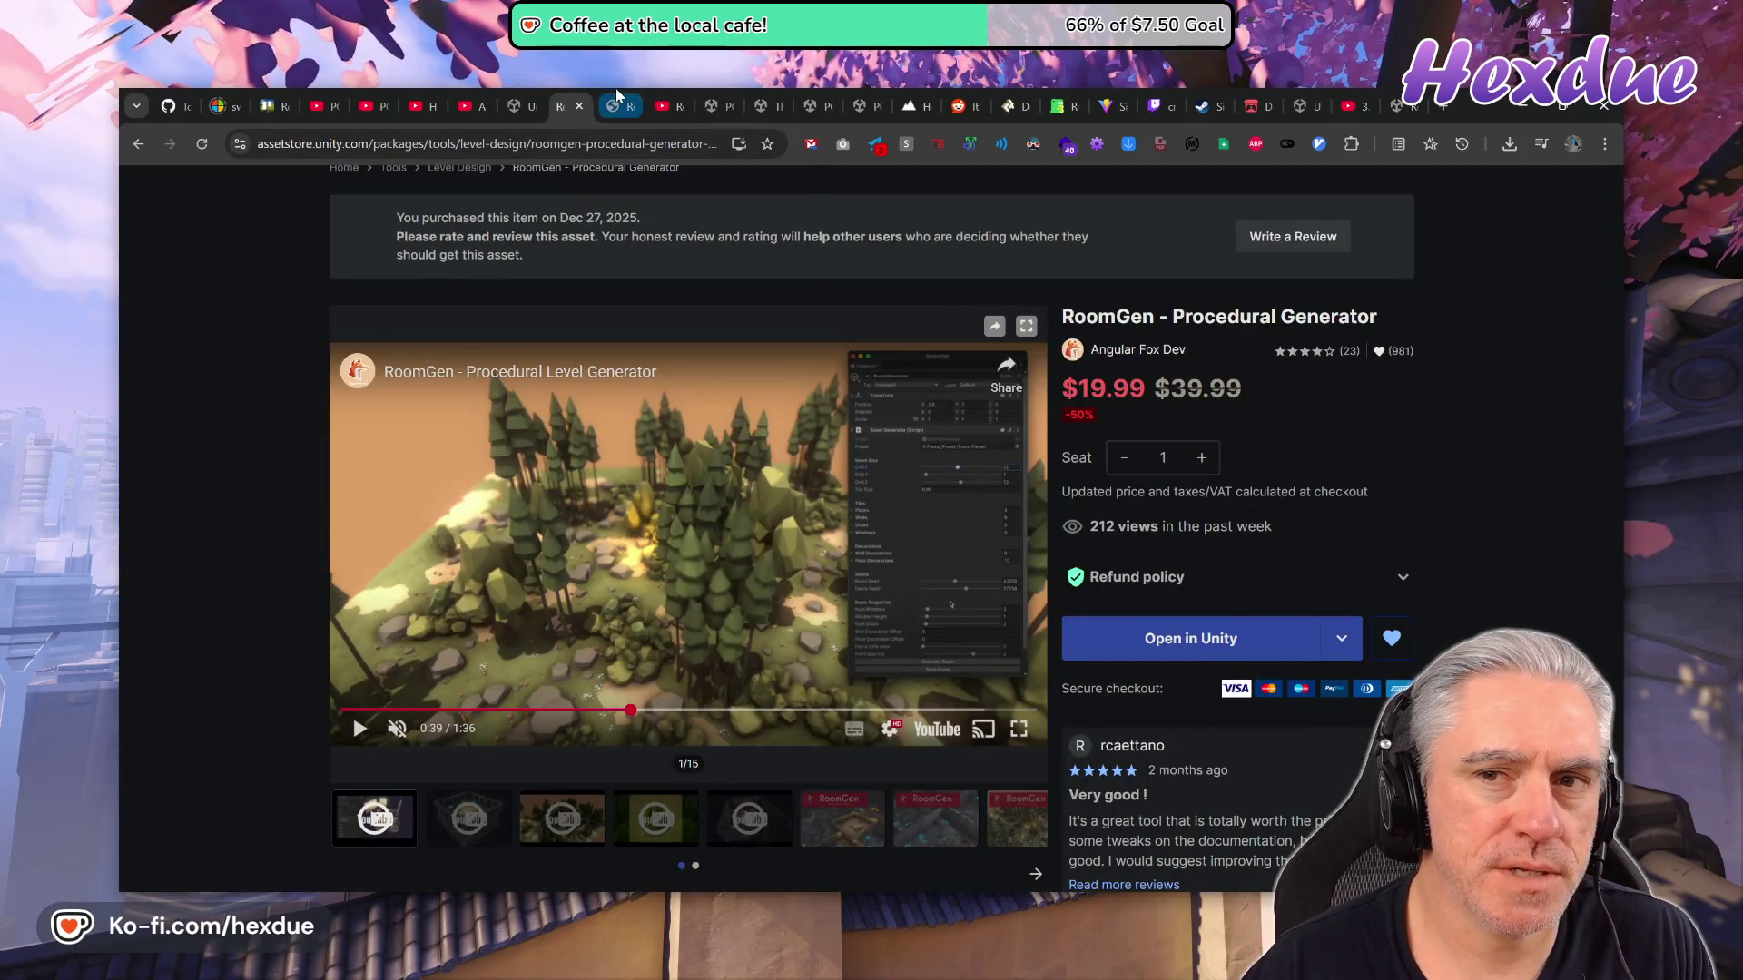
{"action": "left_click", "coordinate": [520, 107]}
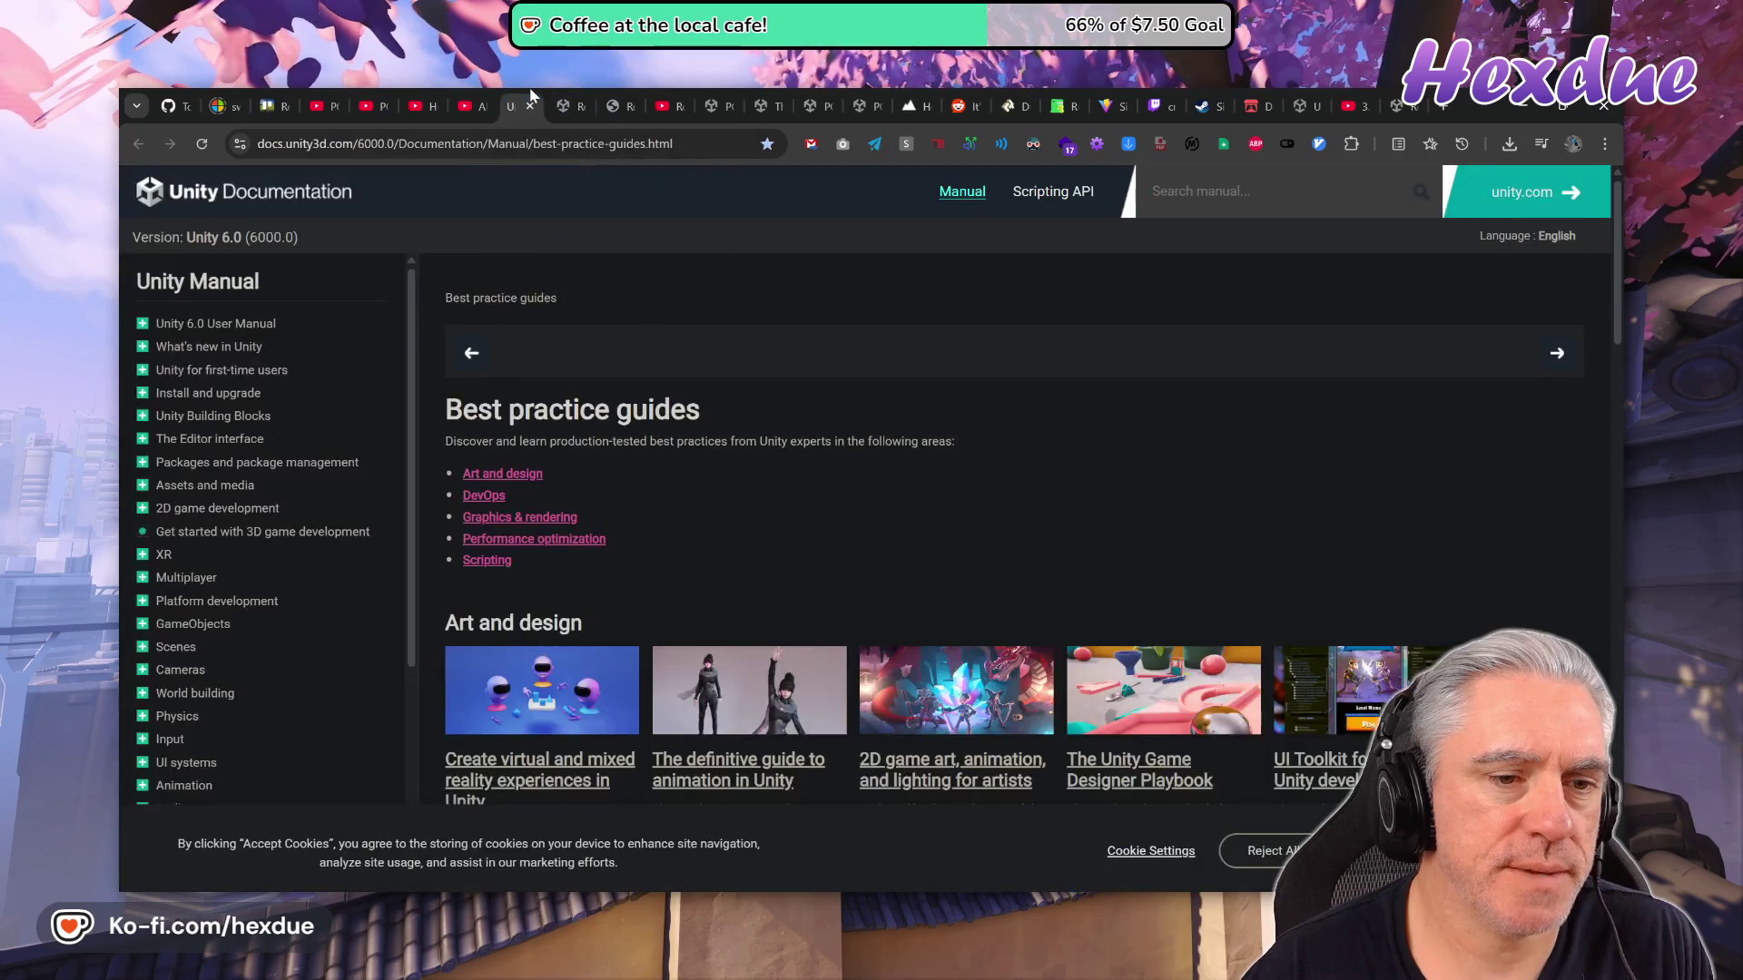
{"action": "left_click", "coordinate": [557, 106]}
{"action": "left_click", "coordinate": [614, 106]}
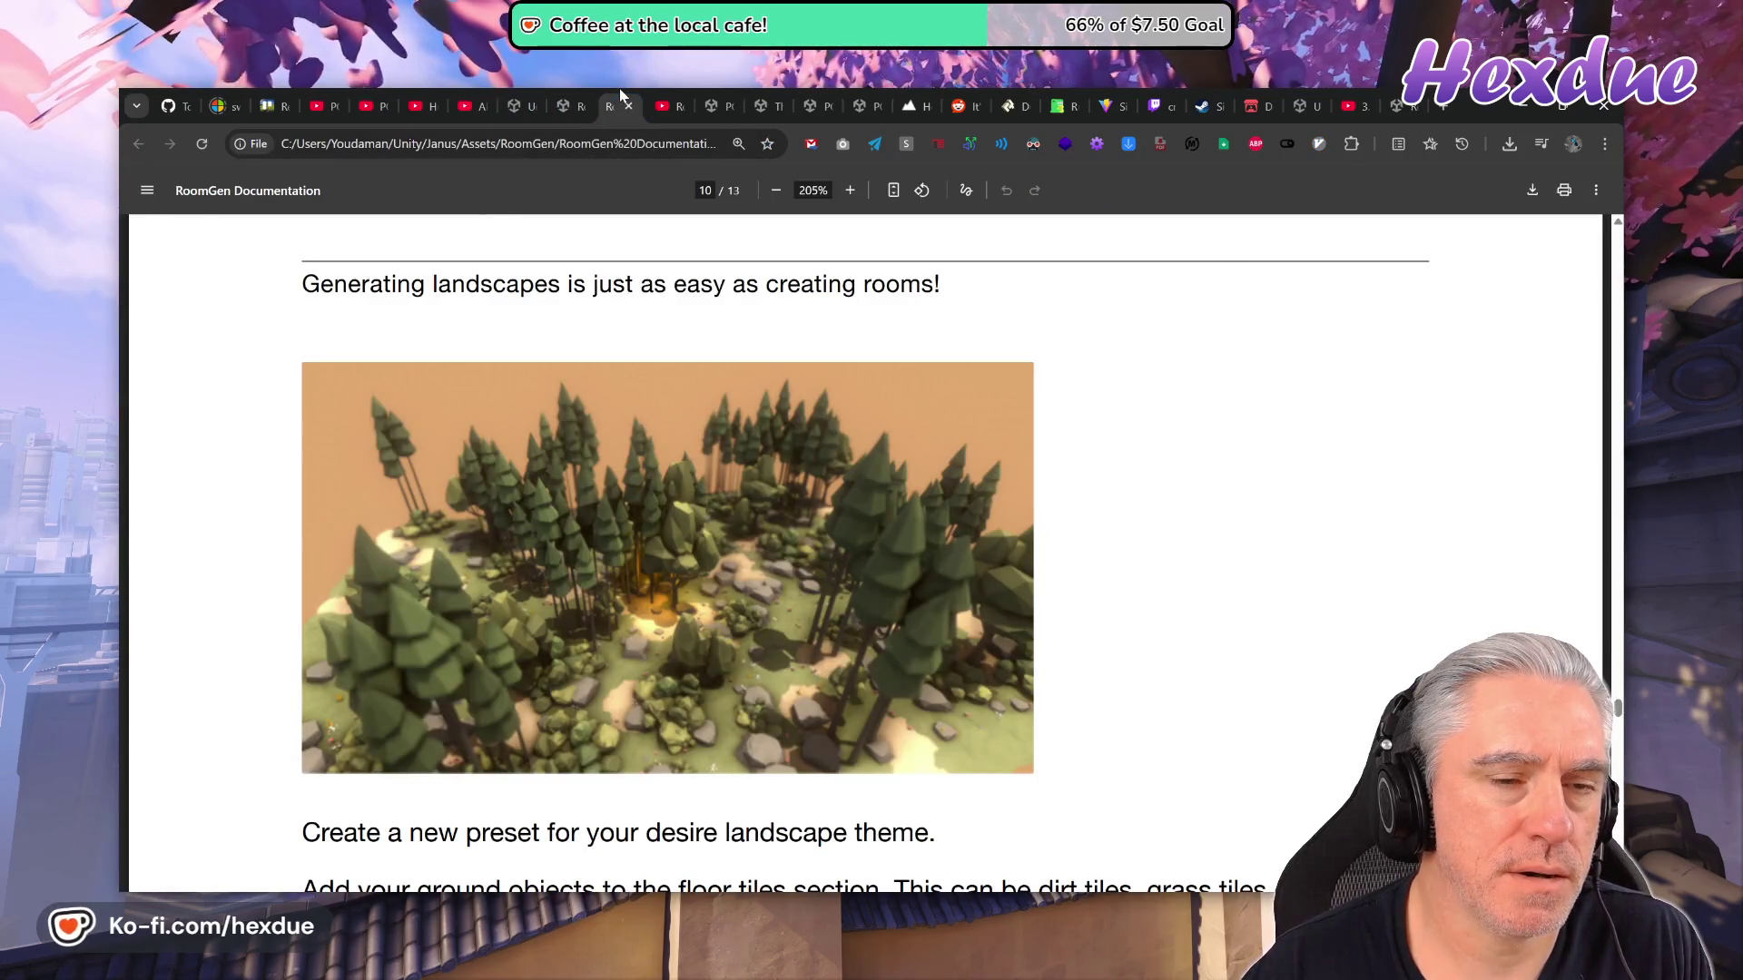
{"action": "left_click", "coordinate": [668, 90]}
{"action": "left_click", "coordinate": [703, 101]}
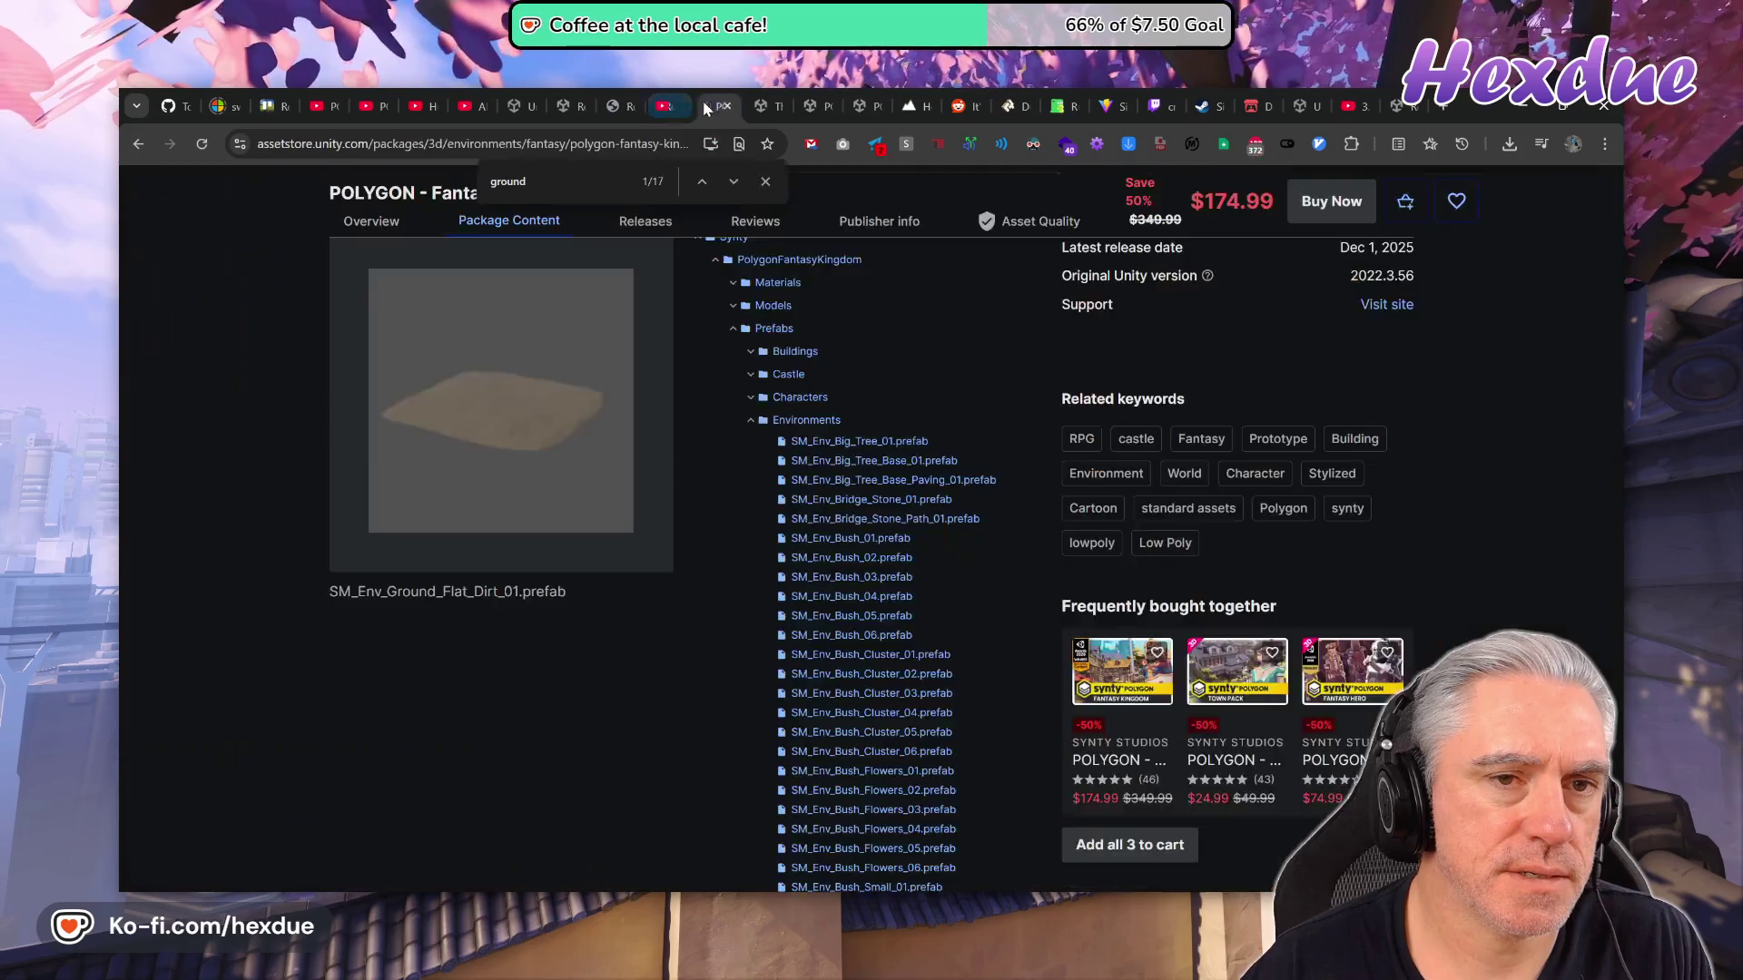
{"action": "left_click", "coordinate": [765, 108]}
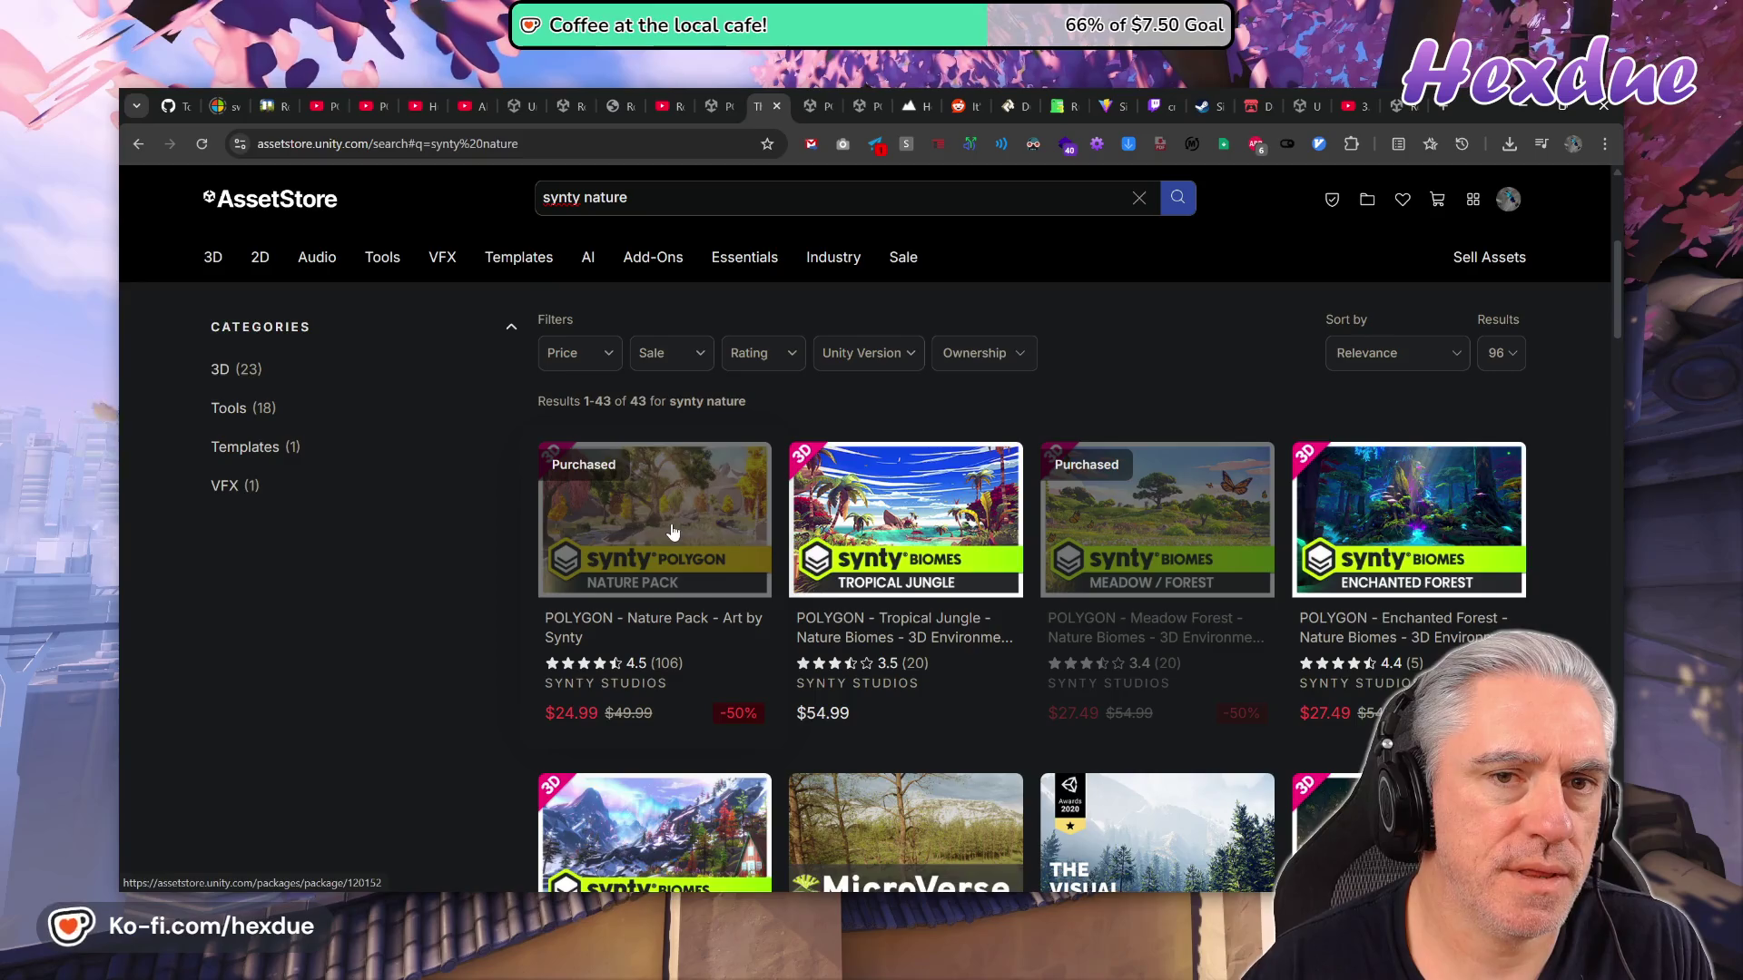
Open the POLYGON - Nature Pack page, closing the search results and all tabs to its right.
{"action": "left_click", "coordinate": [673, 534]}
{"action": "left_click", "coordinate": [750, 107]}
{"action": "left_click", "coordinate": [756, 107]}
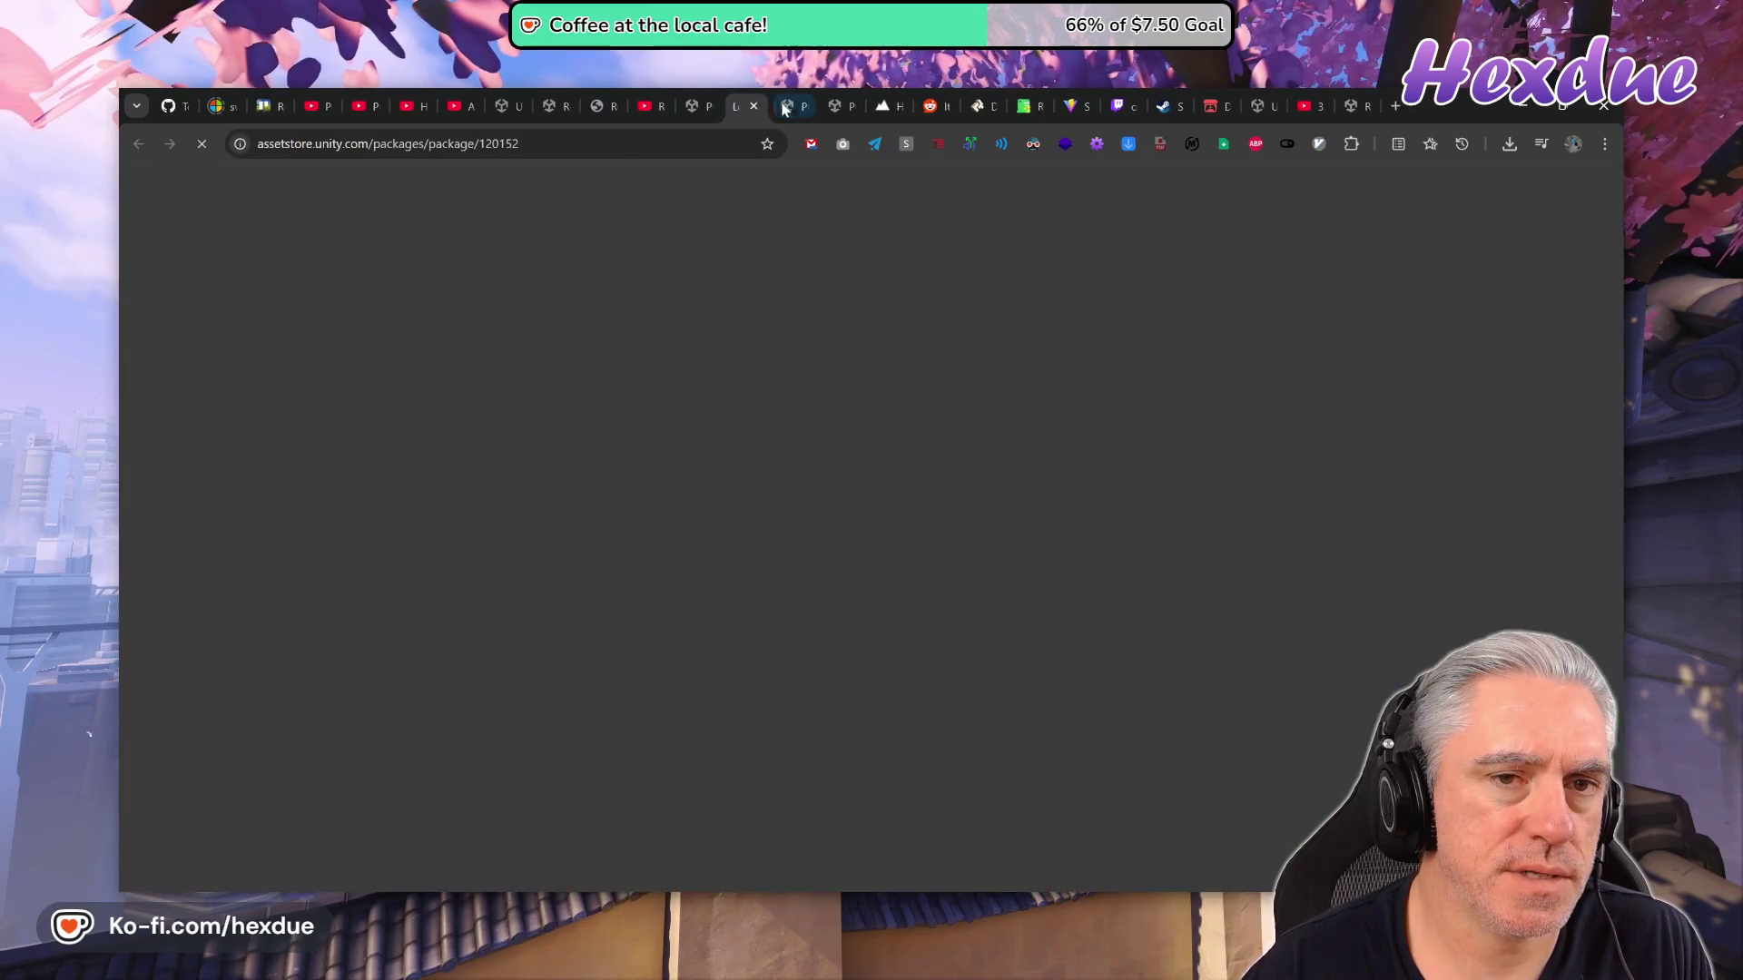
{"action": "right_click", "coordinate": [756, 107]}
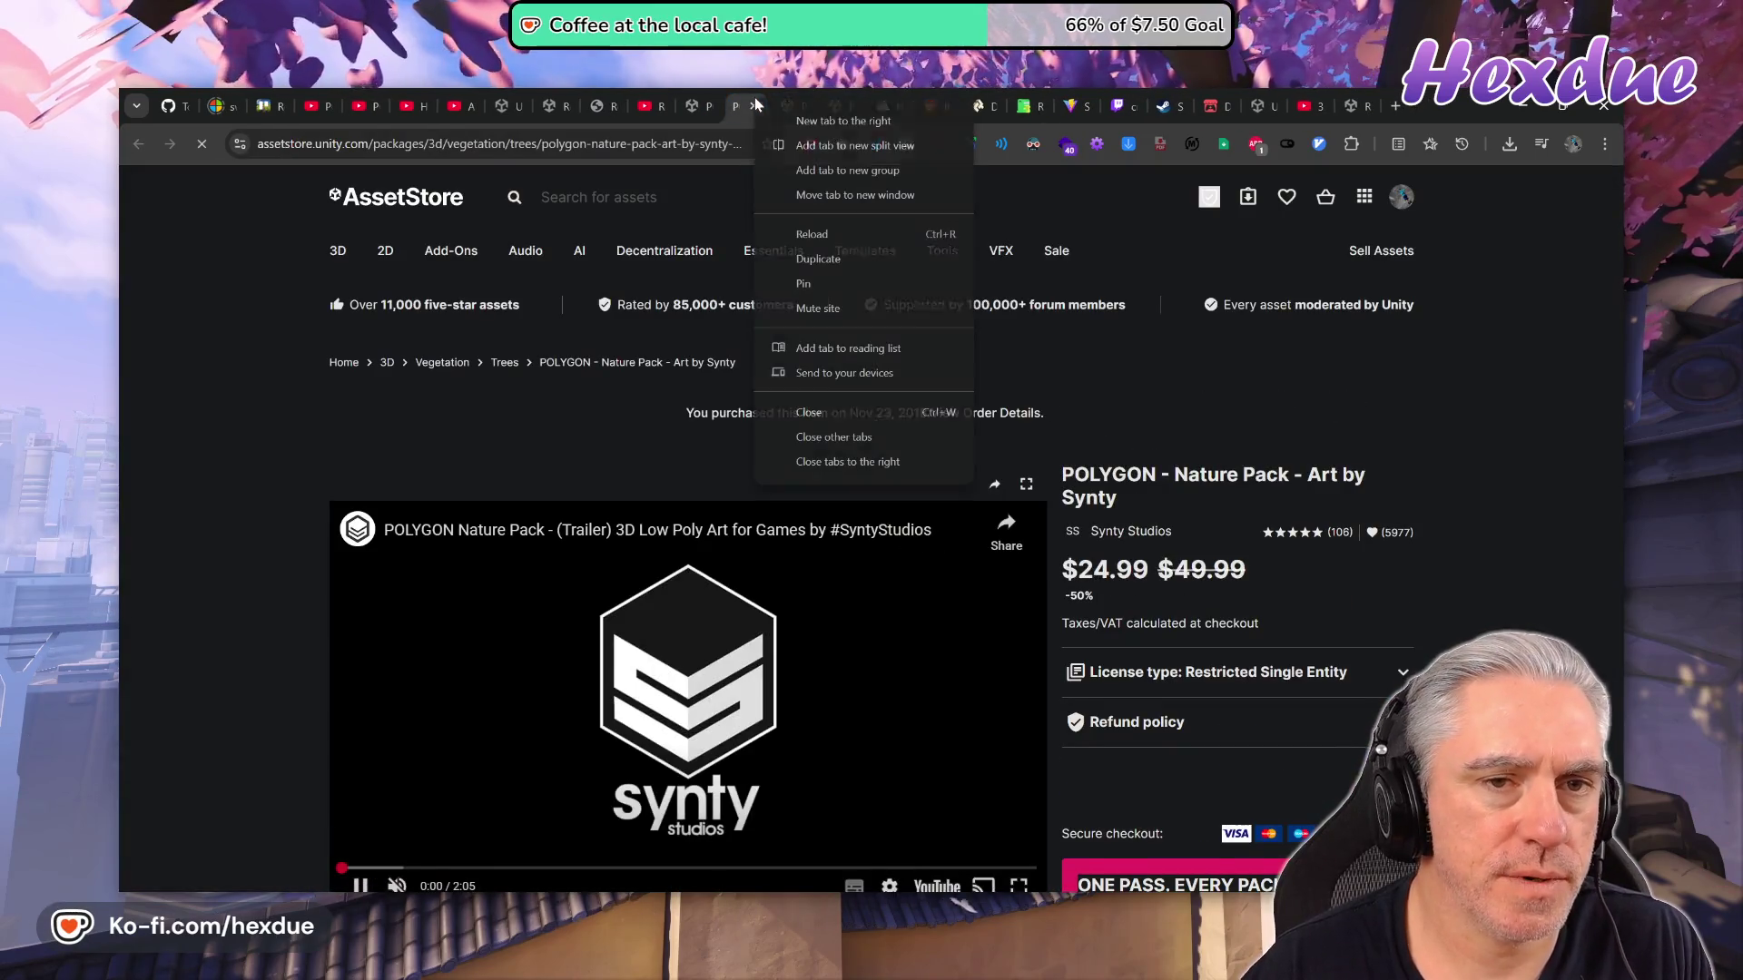
{"action": "left_click", "coordinate": [852, 467]}
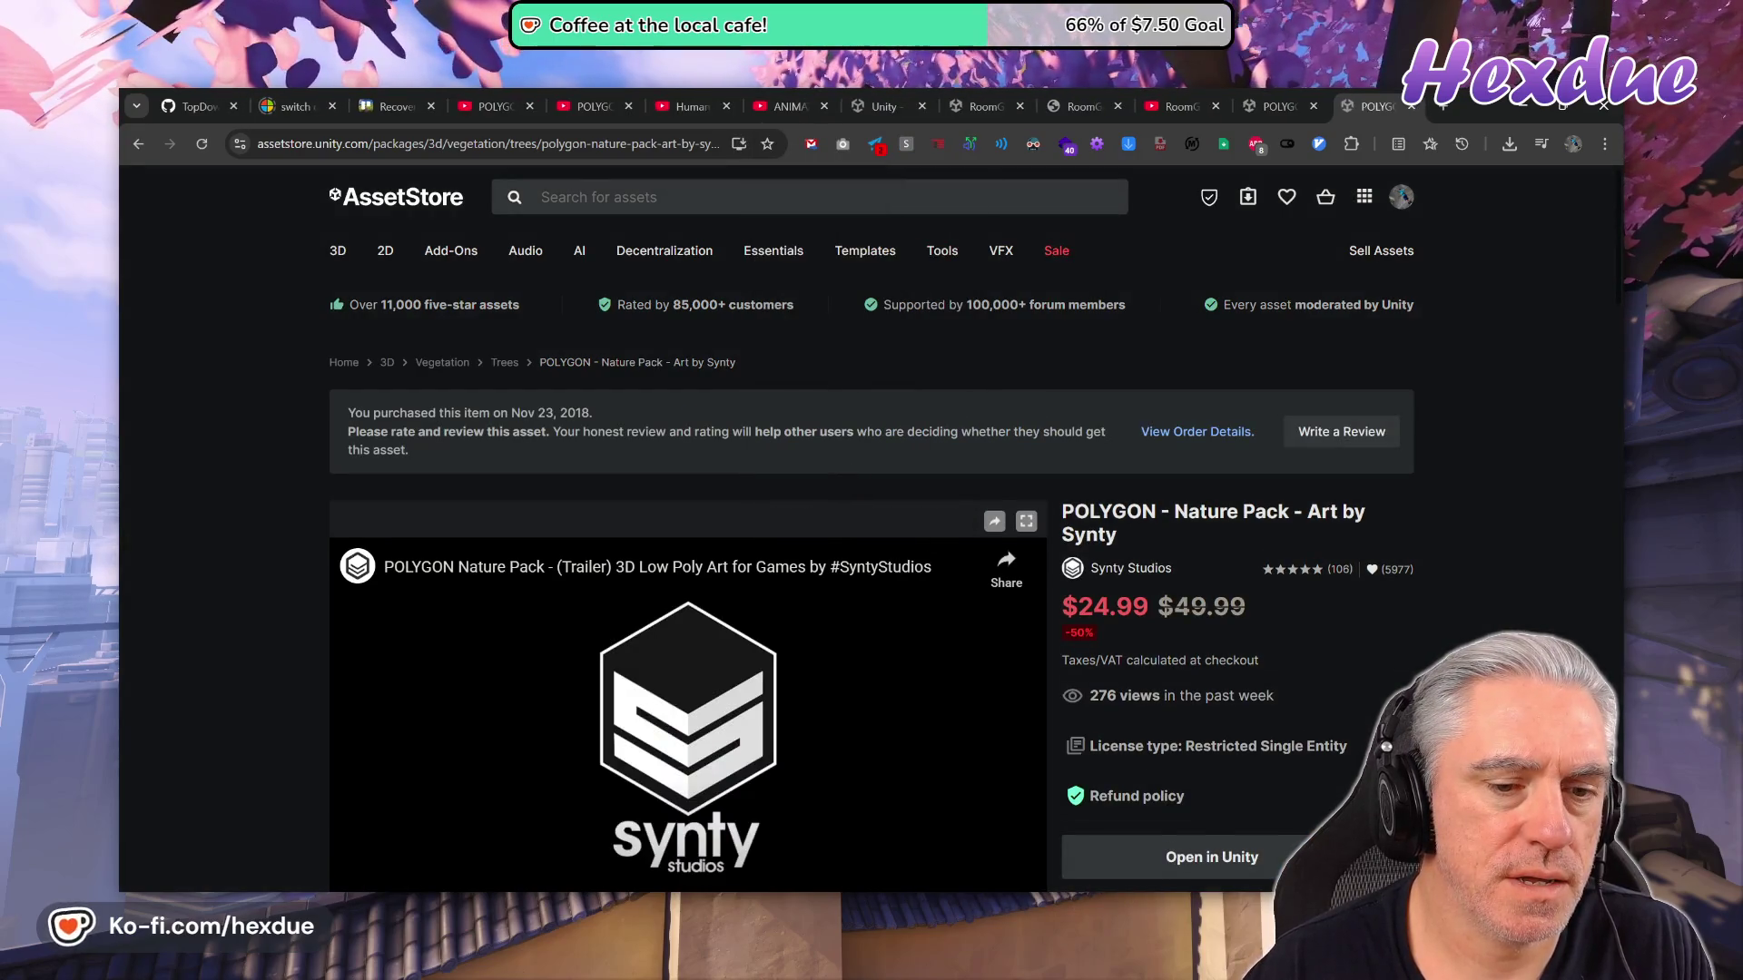
Show the Nature Pack's package contents and list the Prefabs > Terrain folder.
{"action": "scroll", "coordinate": [842, 399], "scroll_direction": "down", "scroll_amount": 4}
{"action": "left_click", "coordinate": [493, 790]}
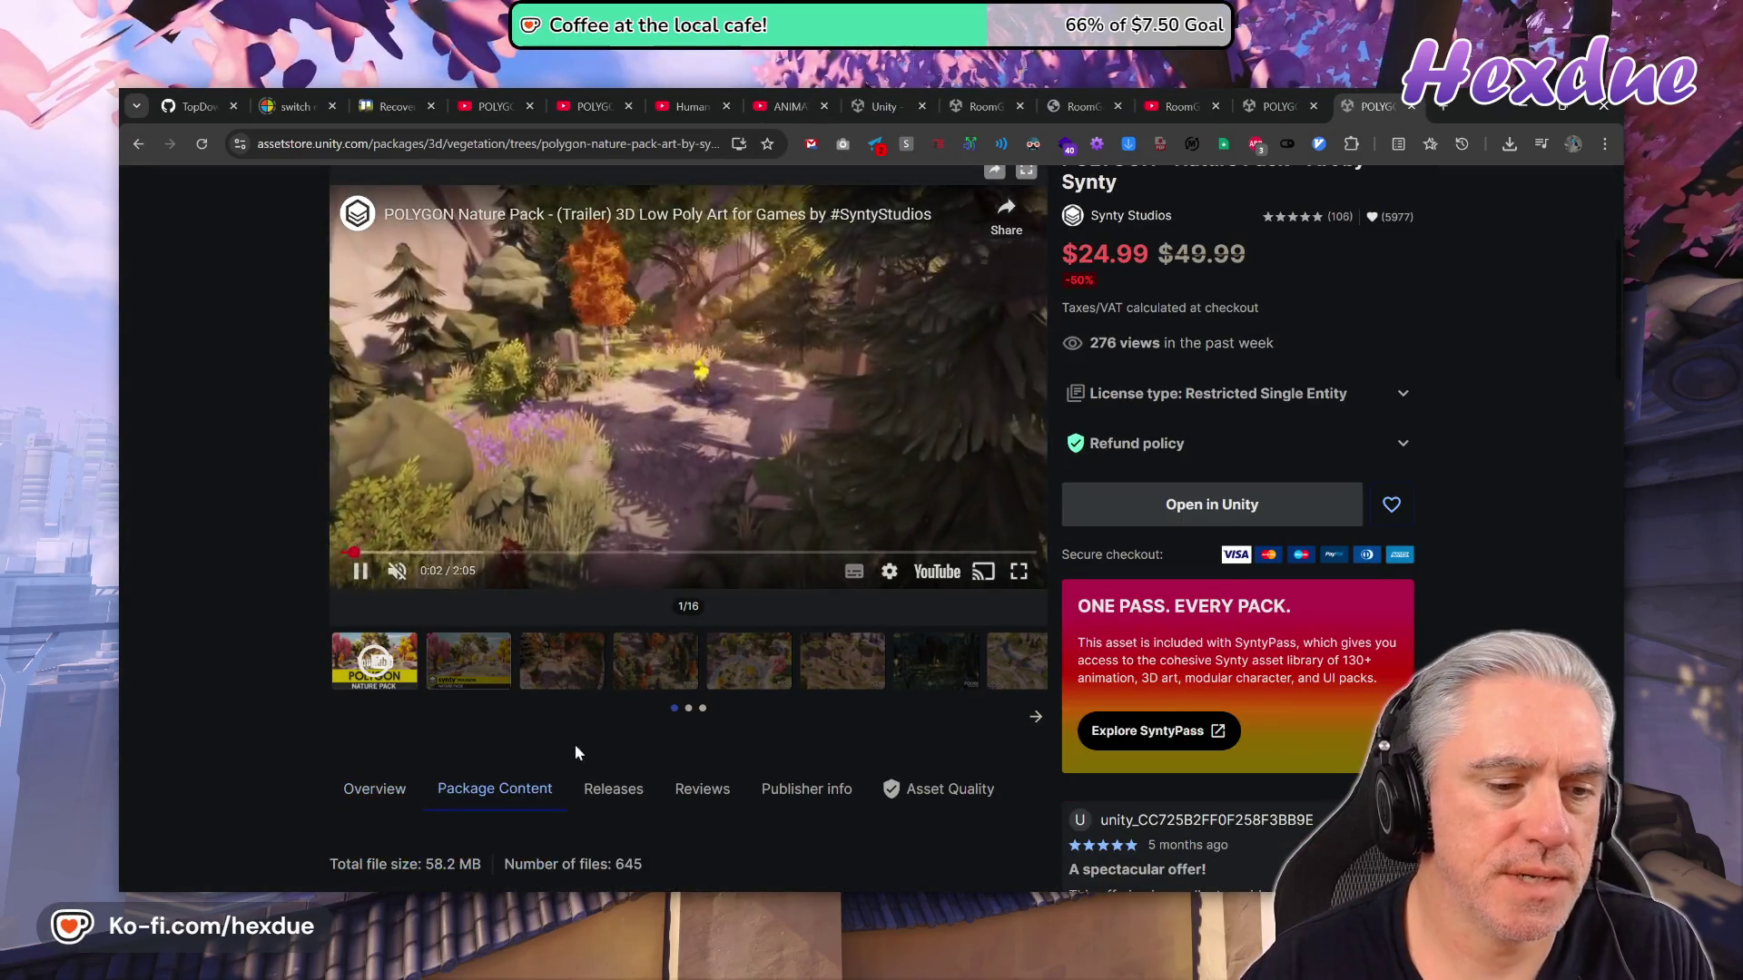
{"action": "scroll", "coordinate": [826, 554], "scroll_direction": "down", "scroll_amount": 5}
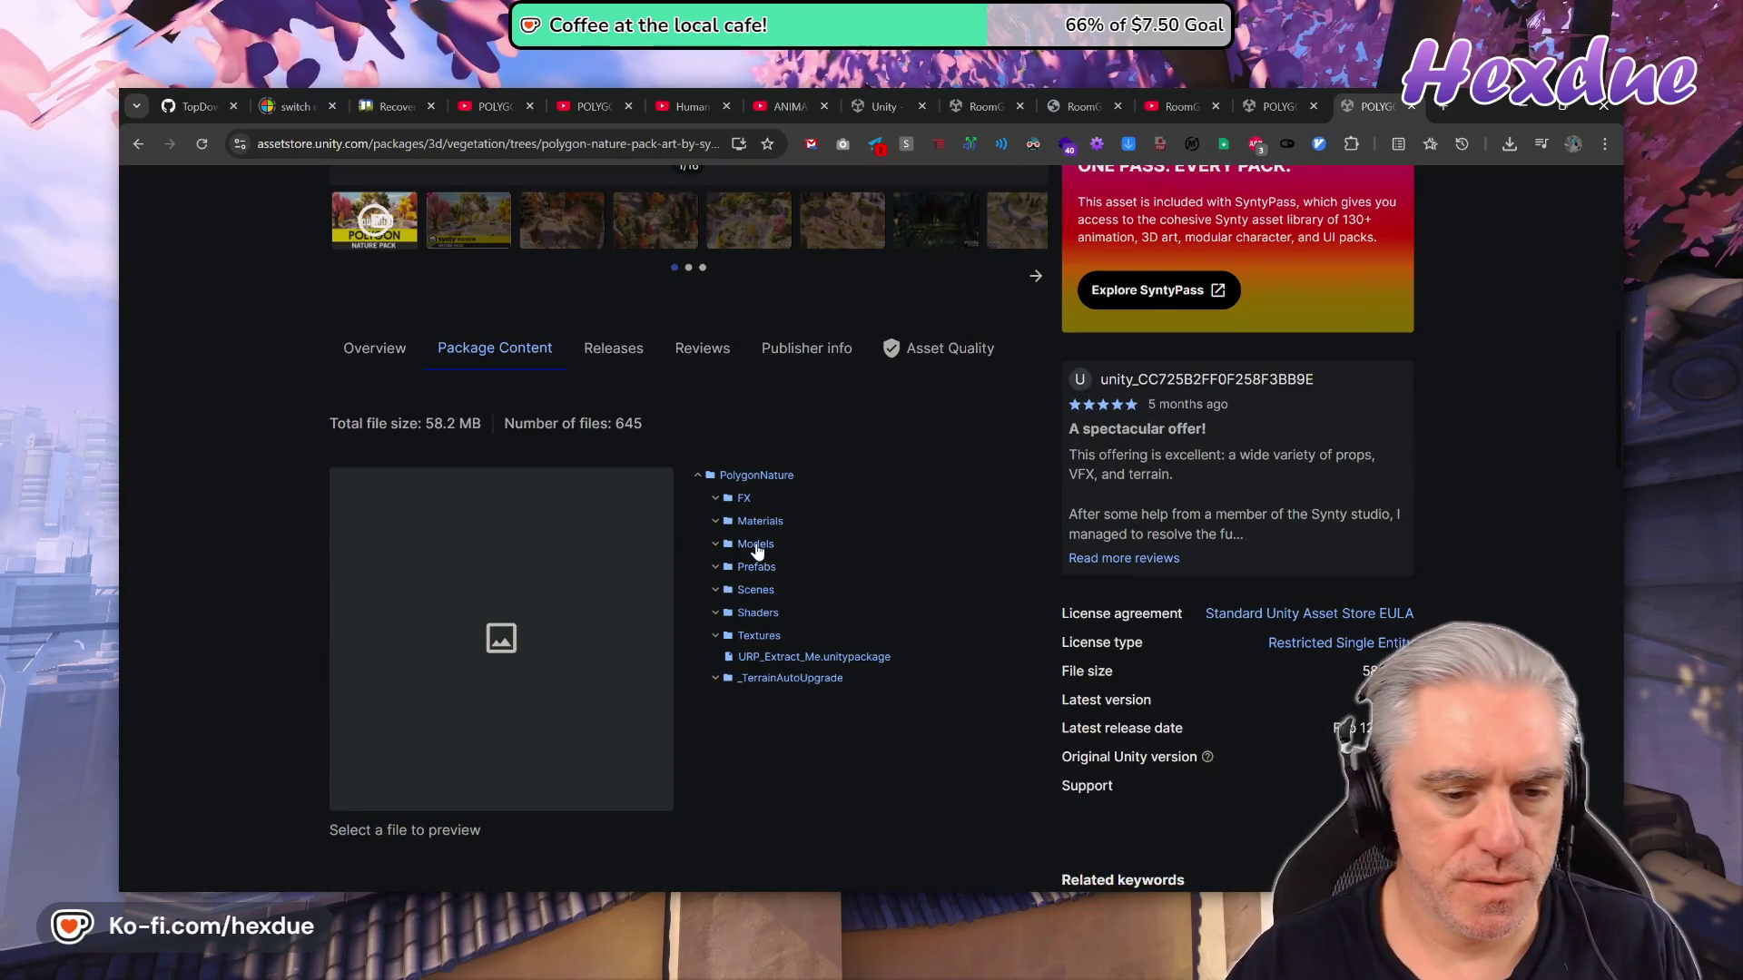
{"action": "left_click", "coordinate": [761, 567]}
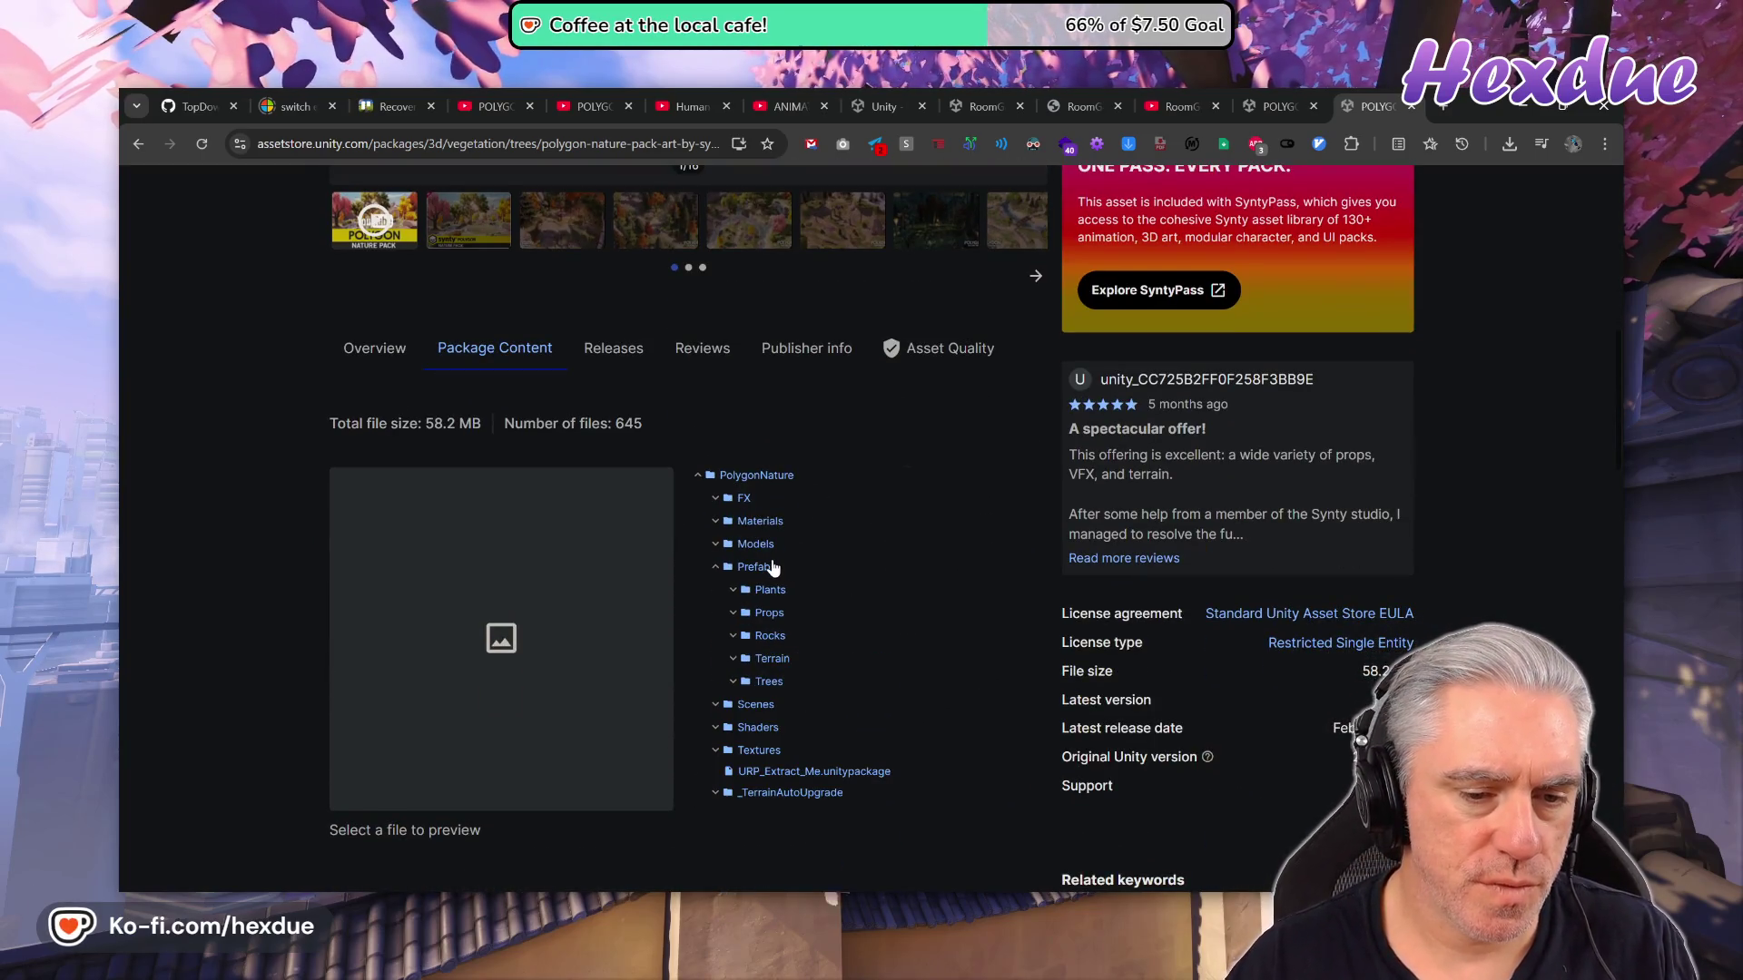
{"action": "left_click", "coordinate": [781, 663]}
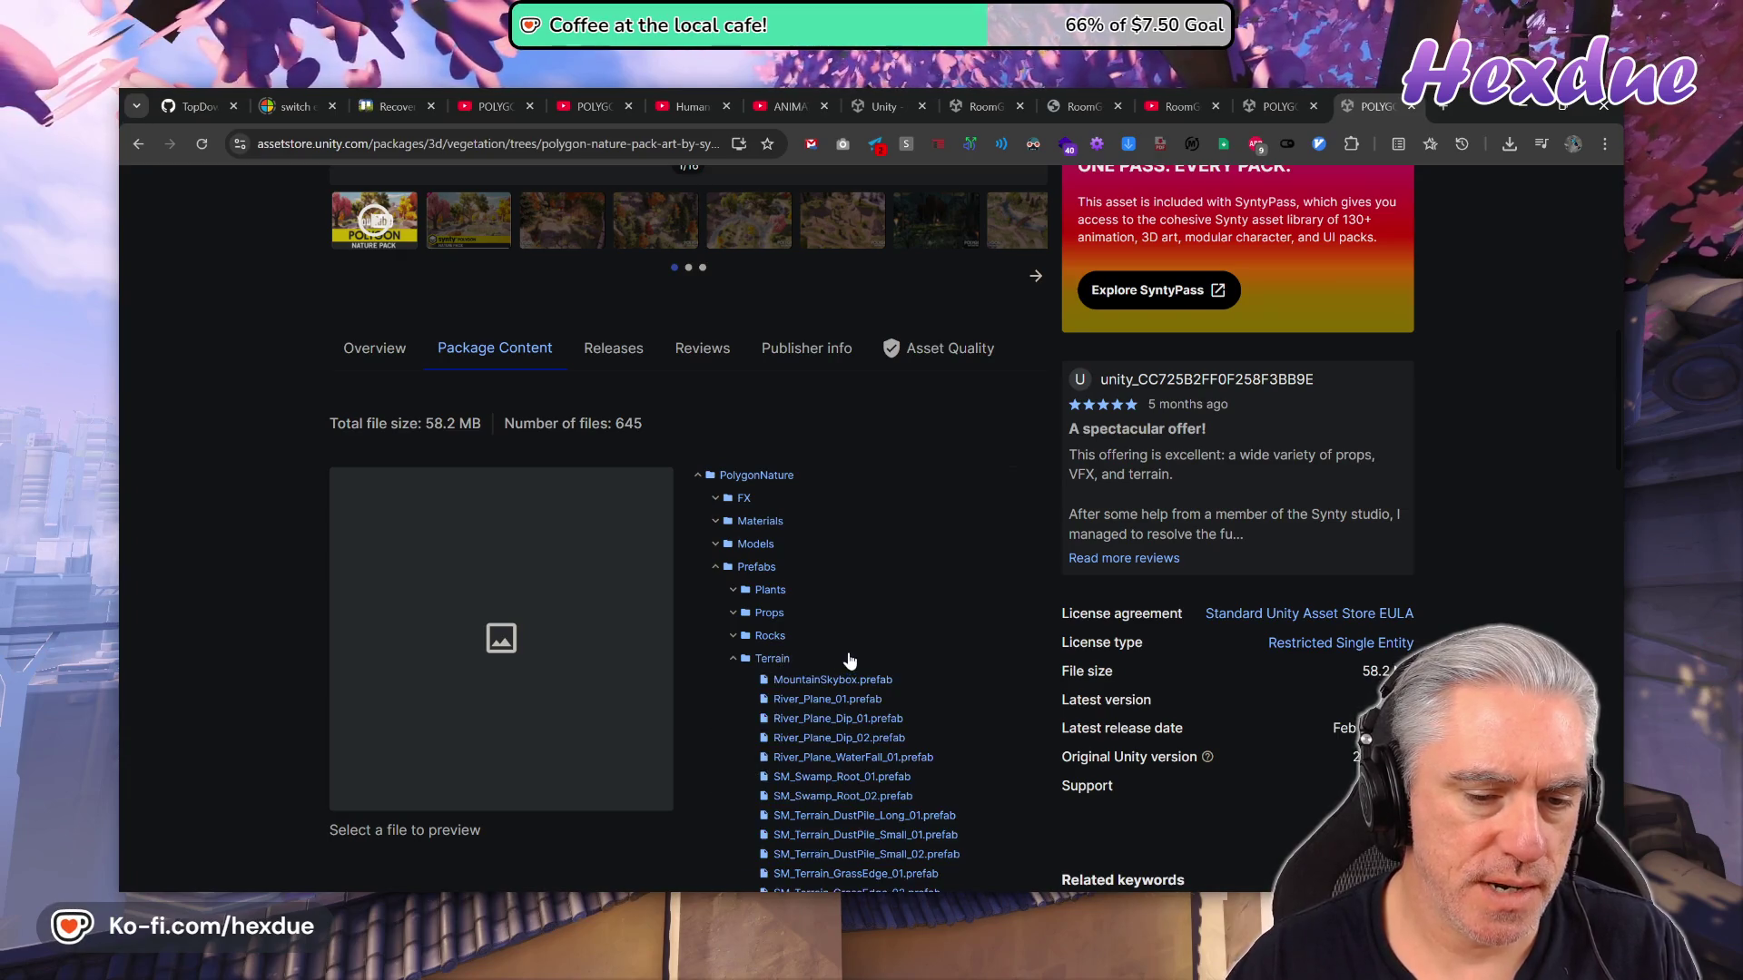
{"action": "scroll", "coordinate": [846, 677], "scroll_direction": "down", "scroll_amount": 5}
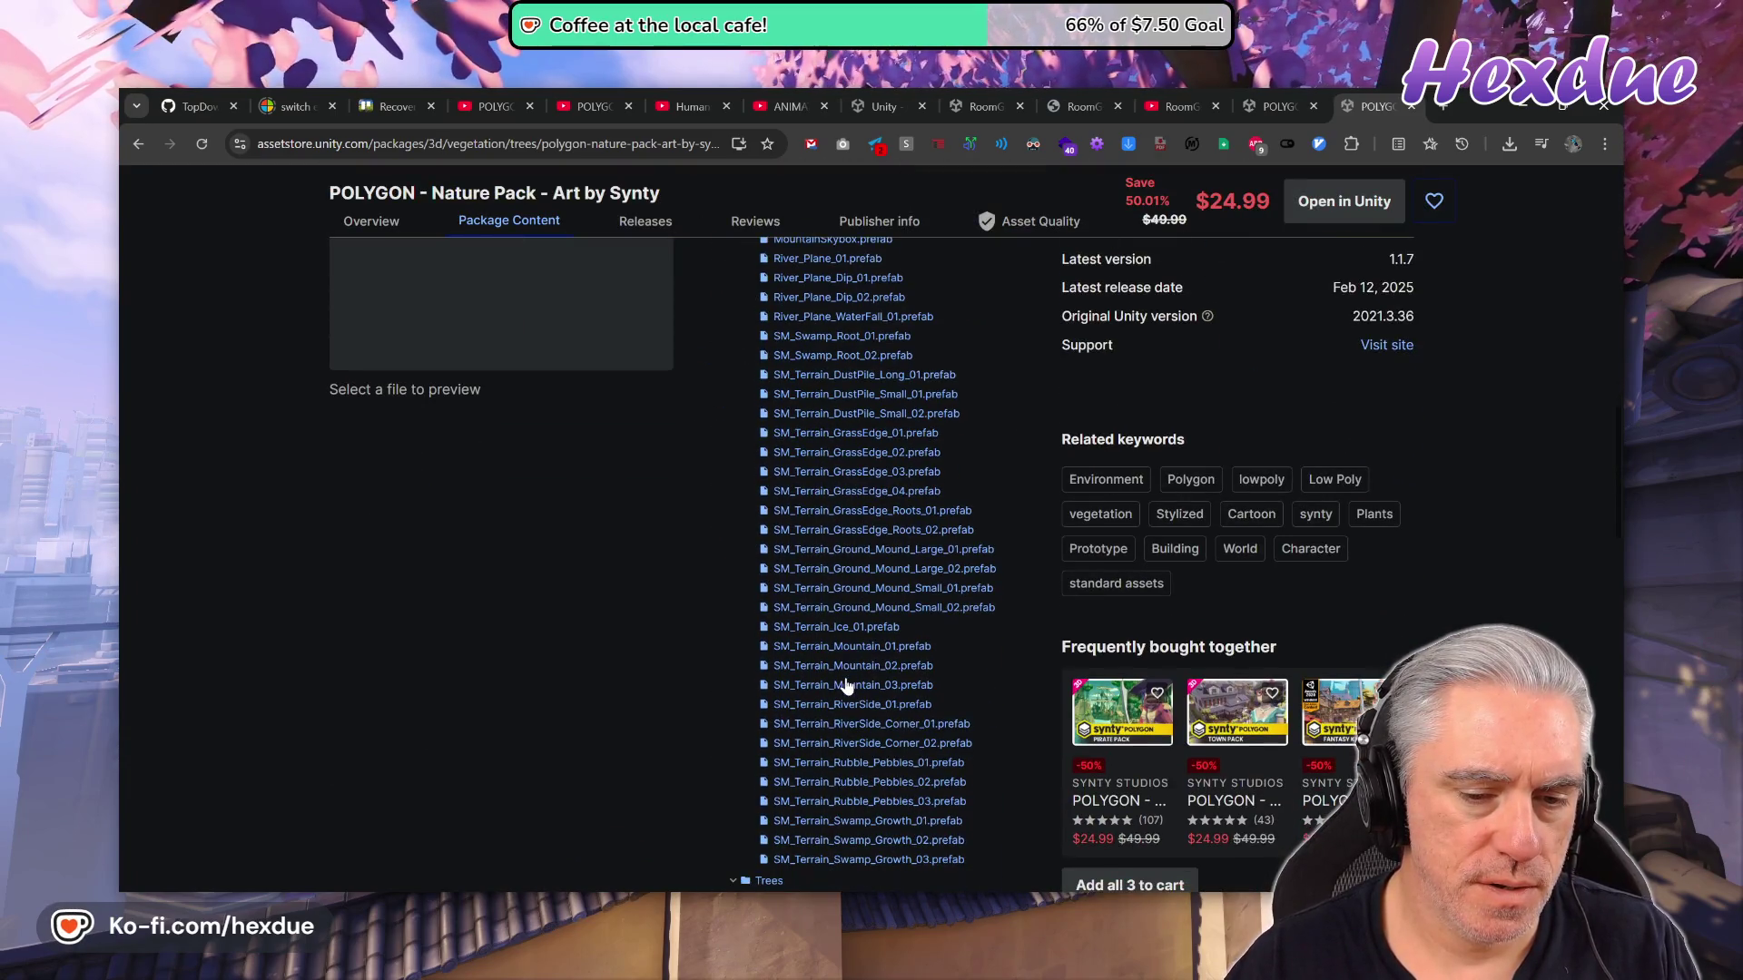
{"action": "scroll", "coordinate": [844, 688], "scroll_direction": "up", "scroll_amount": 1}
{"action": "scroll", "coordinate": [845, 690], "scroll_direction": "down", "scroll_amount": 2}
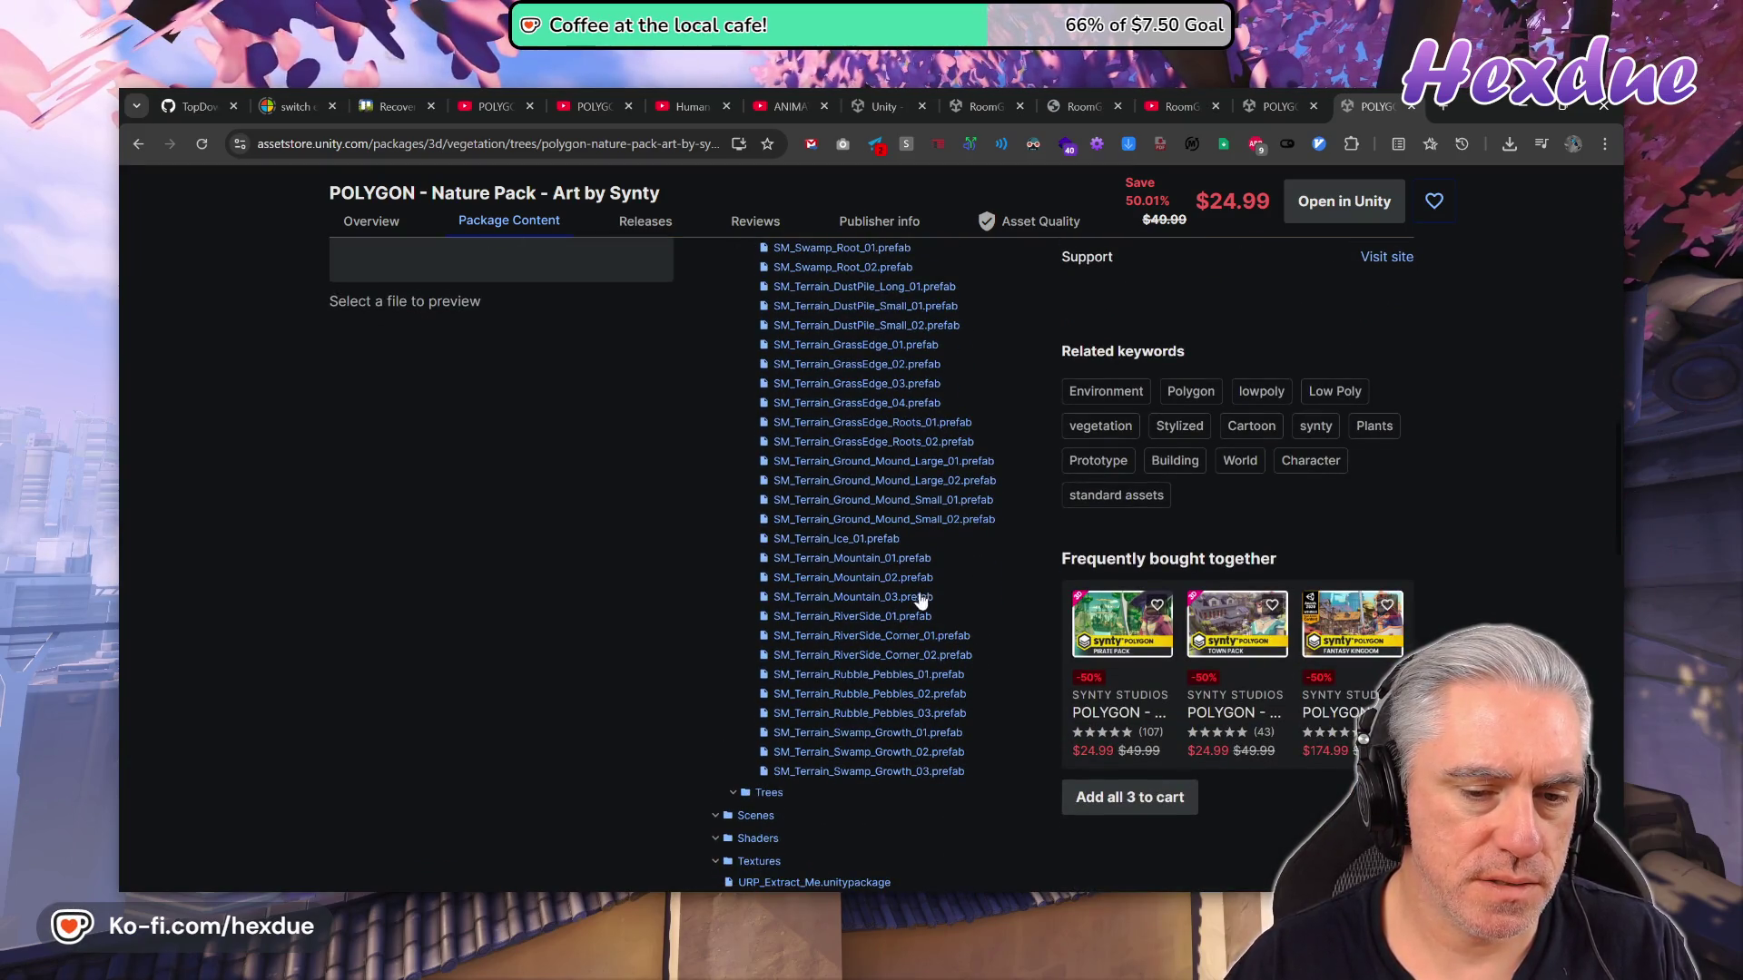
{"action": "scroll", "coordinate": [878, 557], "scroll_direction": "up", "scroll_amount": 2}
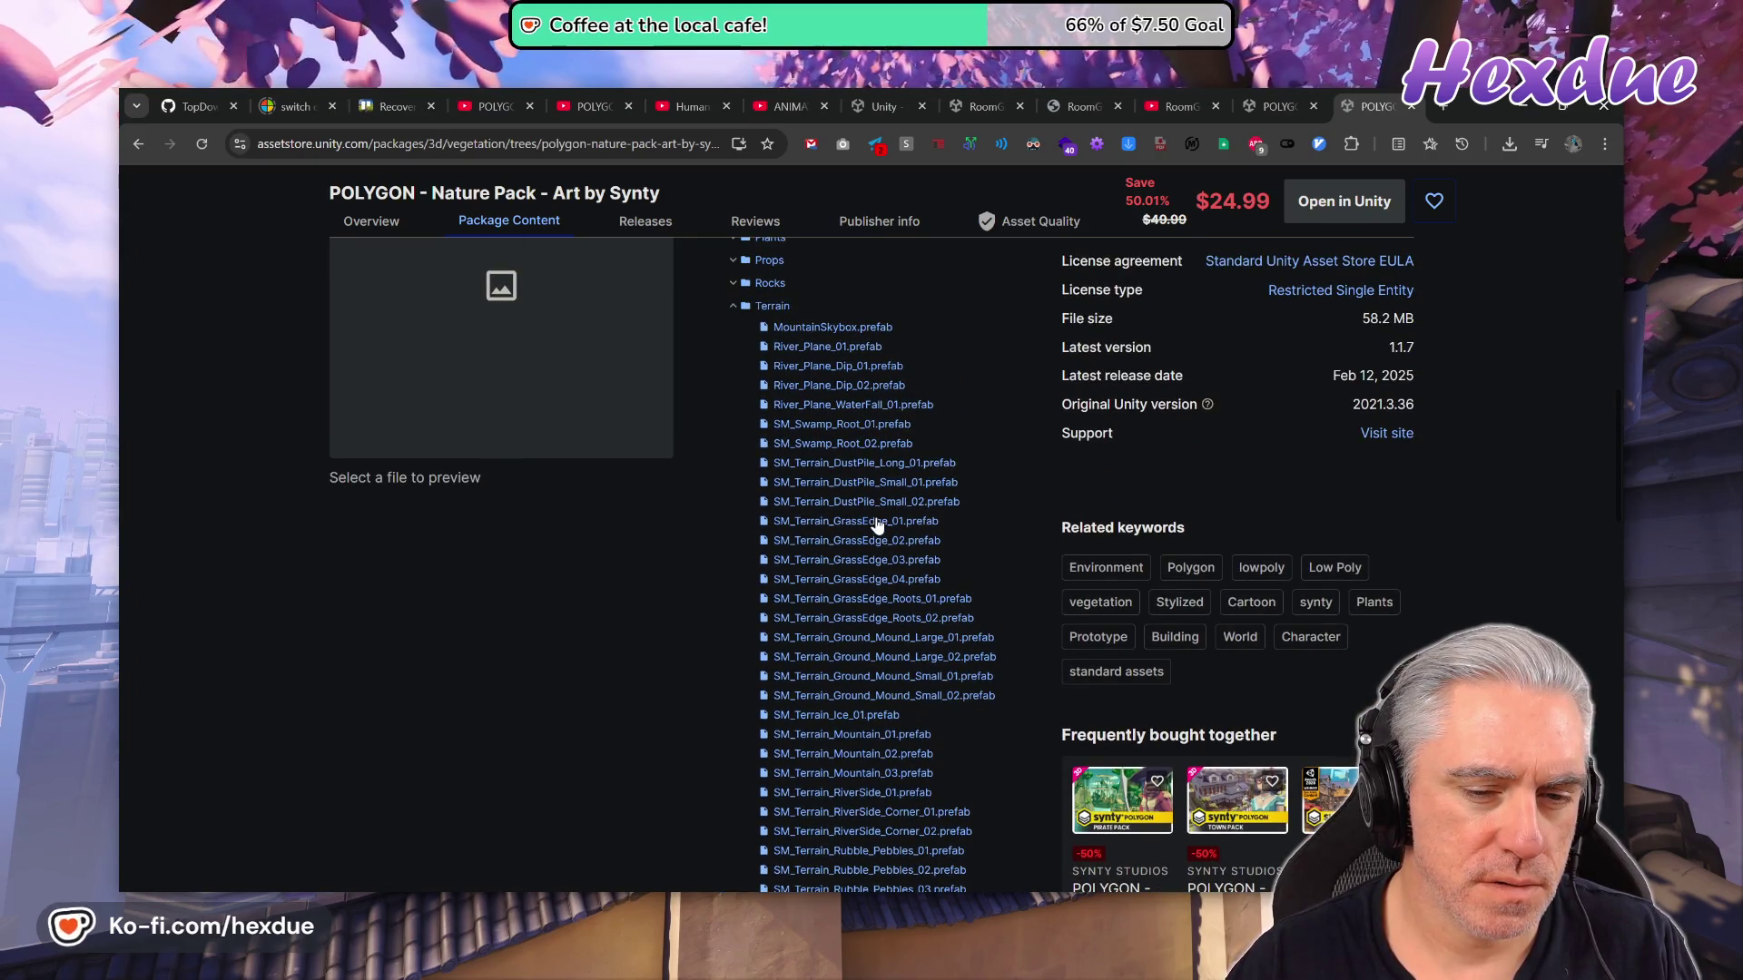
Preview SM_Terrain_GrassEdge_01, then expand the Models and Collision folders.
{"action": "left_click", "coordinate": [877, 526]}
{"action": "scroll", "coordinate": [1005, 538], "scroll_direction": "up", "scroll_amount": 1}
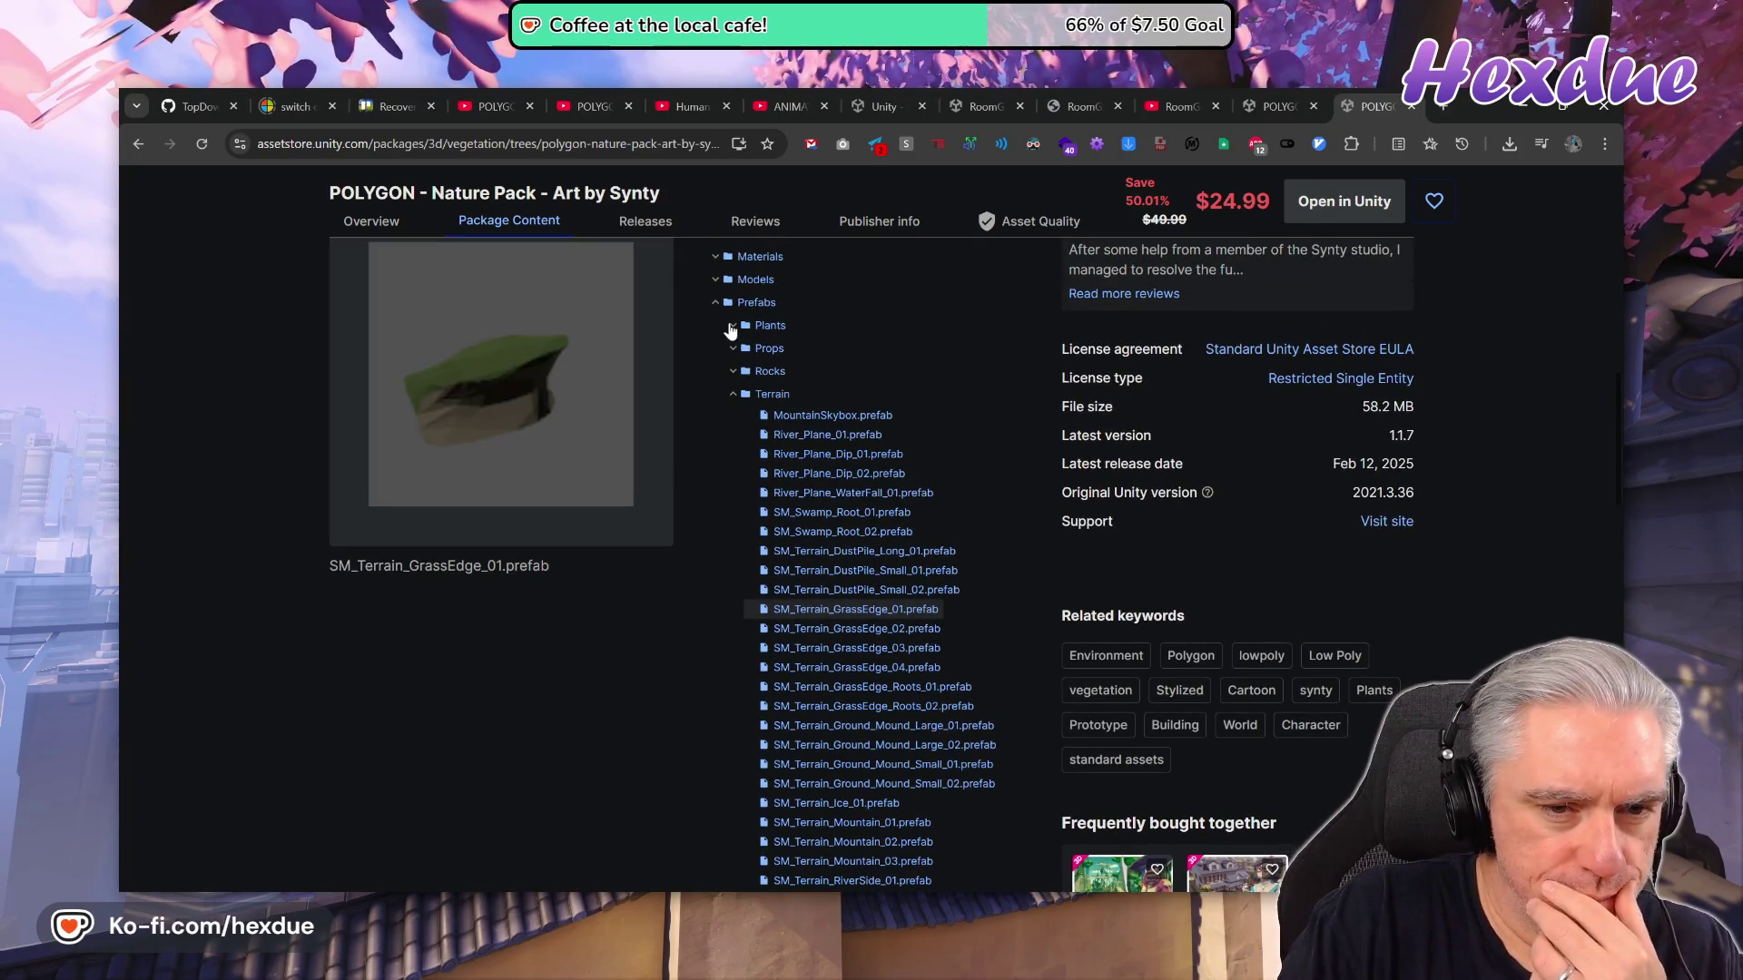
{"action": "scroll", "coordinate": [763, 454], "scroll_direction": "down", "scroll_amount": 6}
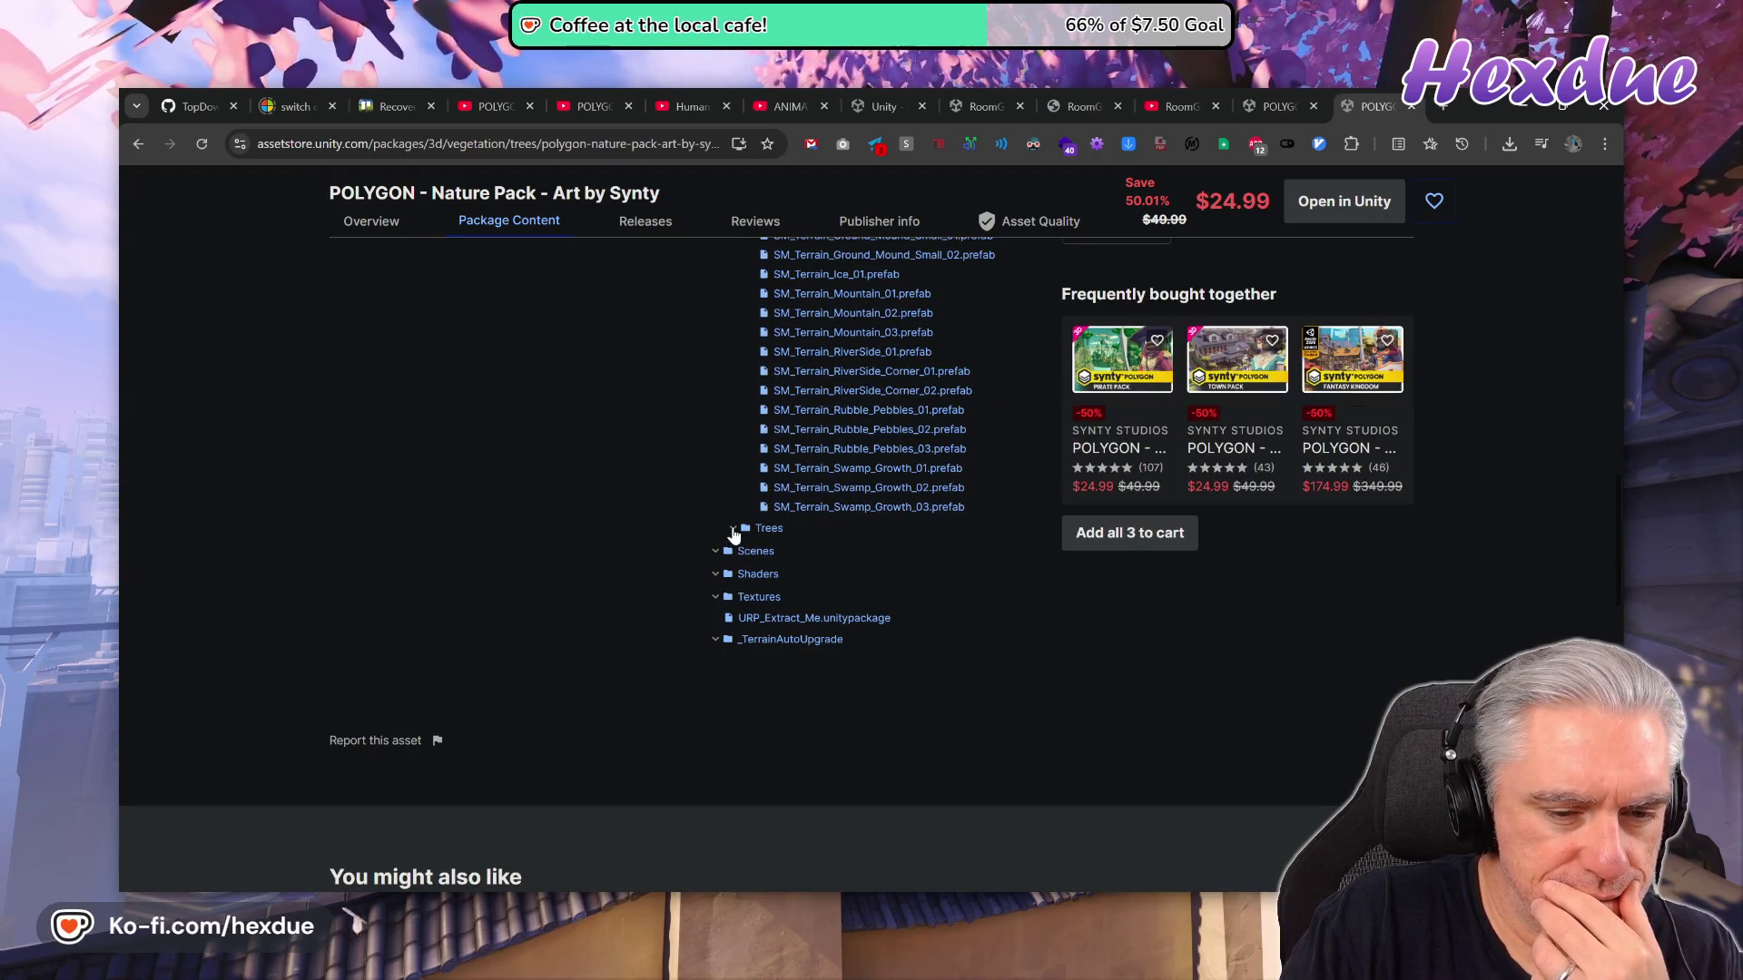
{"action": "scroll", "coordinate": [788, 599], "scroll_direction": "up", "scroll_amount": 8}
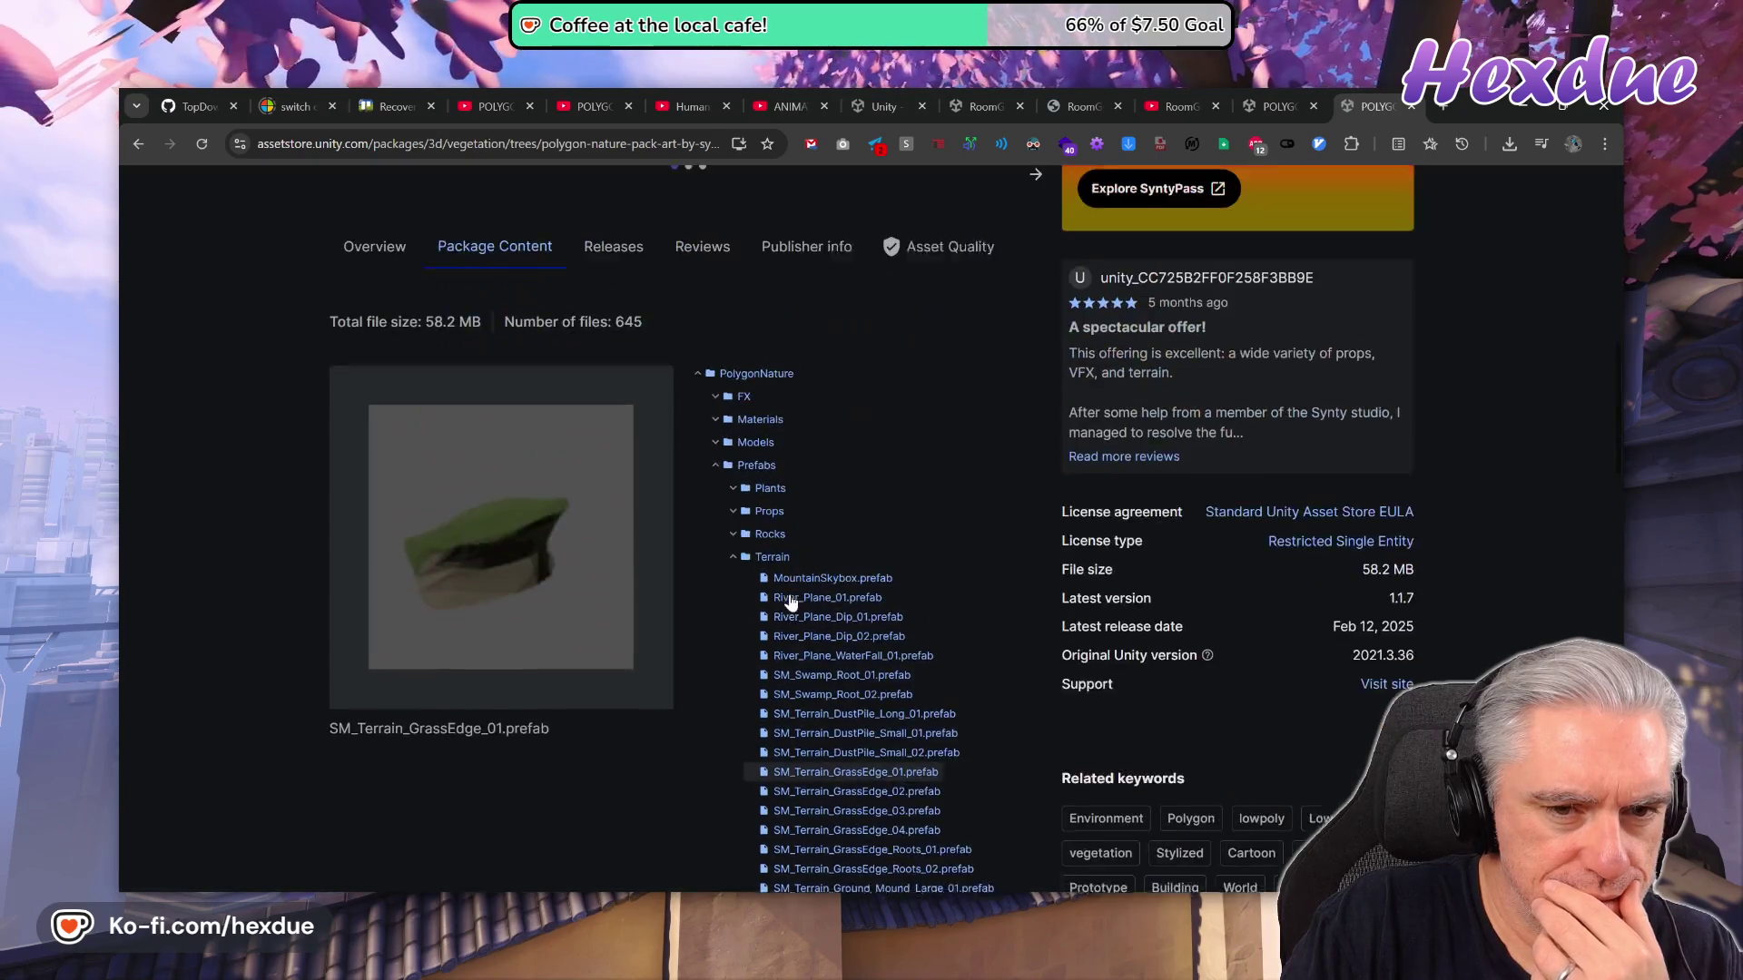
{"action": "left_click", "coordinate": [719, 459]}
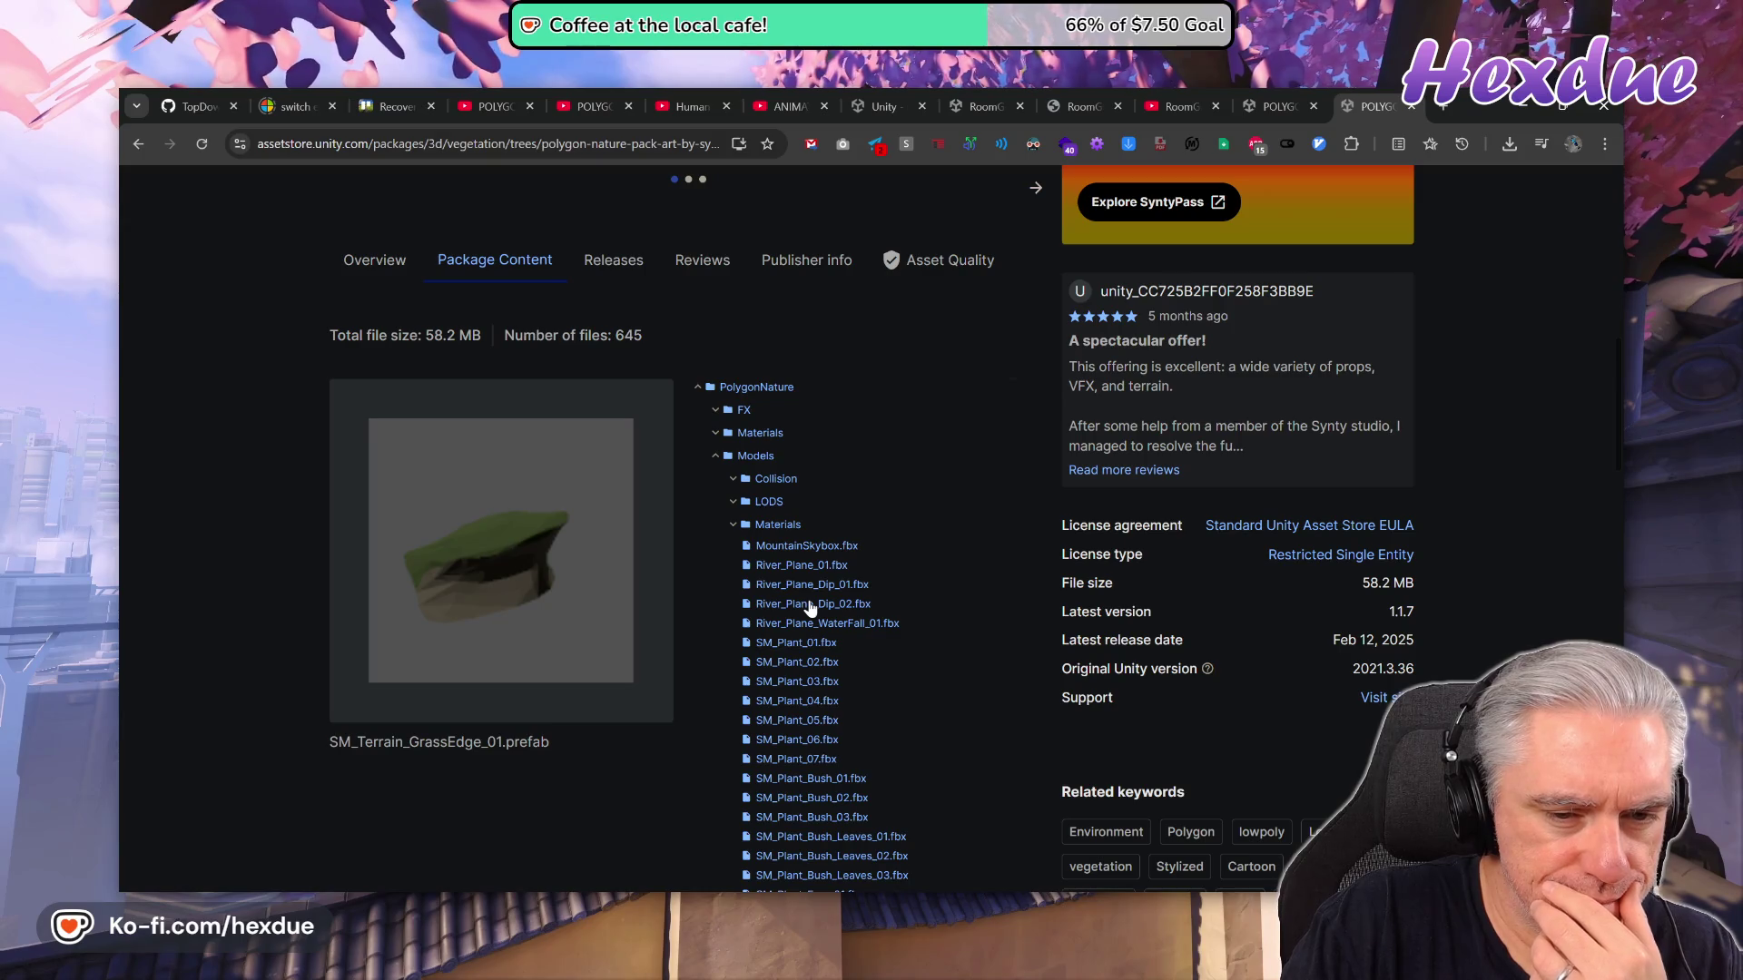
{"action": "left_click", "coordinate": [763, 485]}
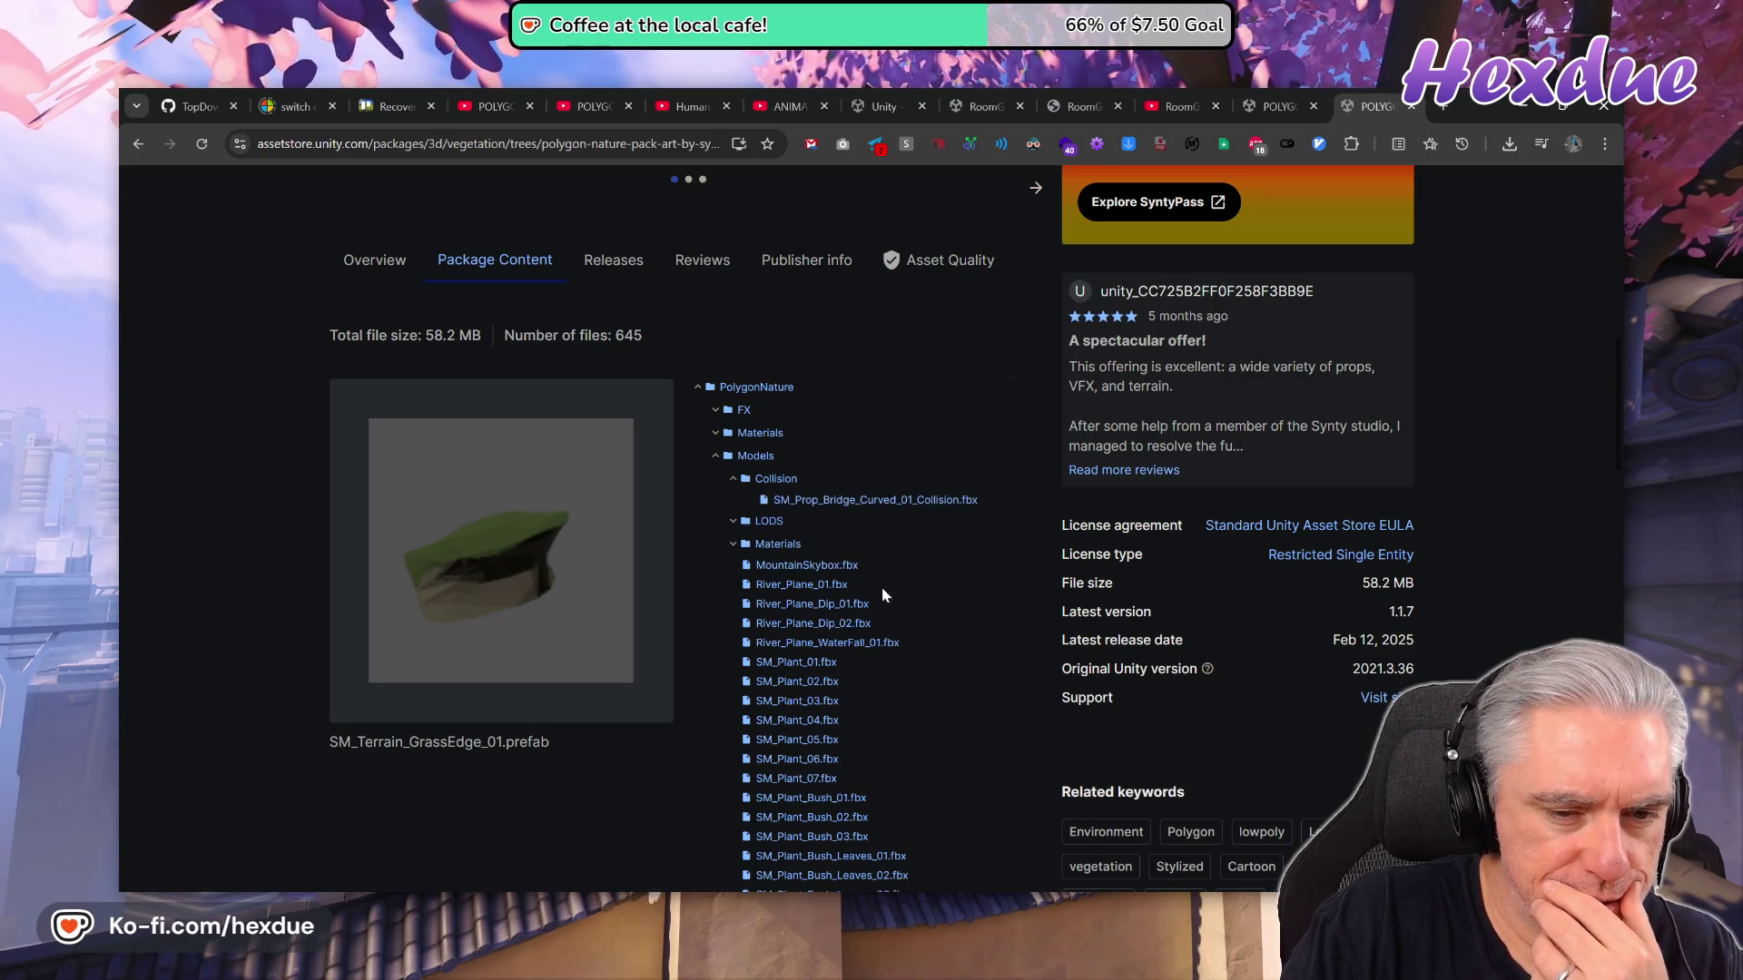
{"action": "scroll", "coordinate": [897, 682], "scroll_direction": "down", "scroll_amount": 10}
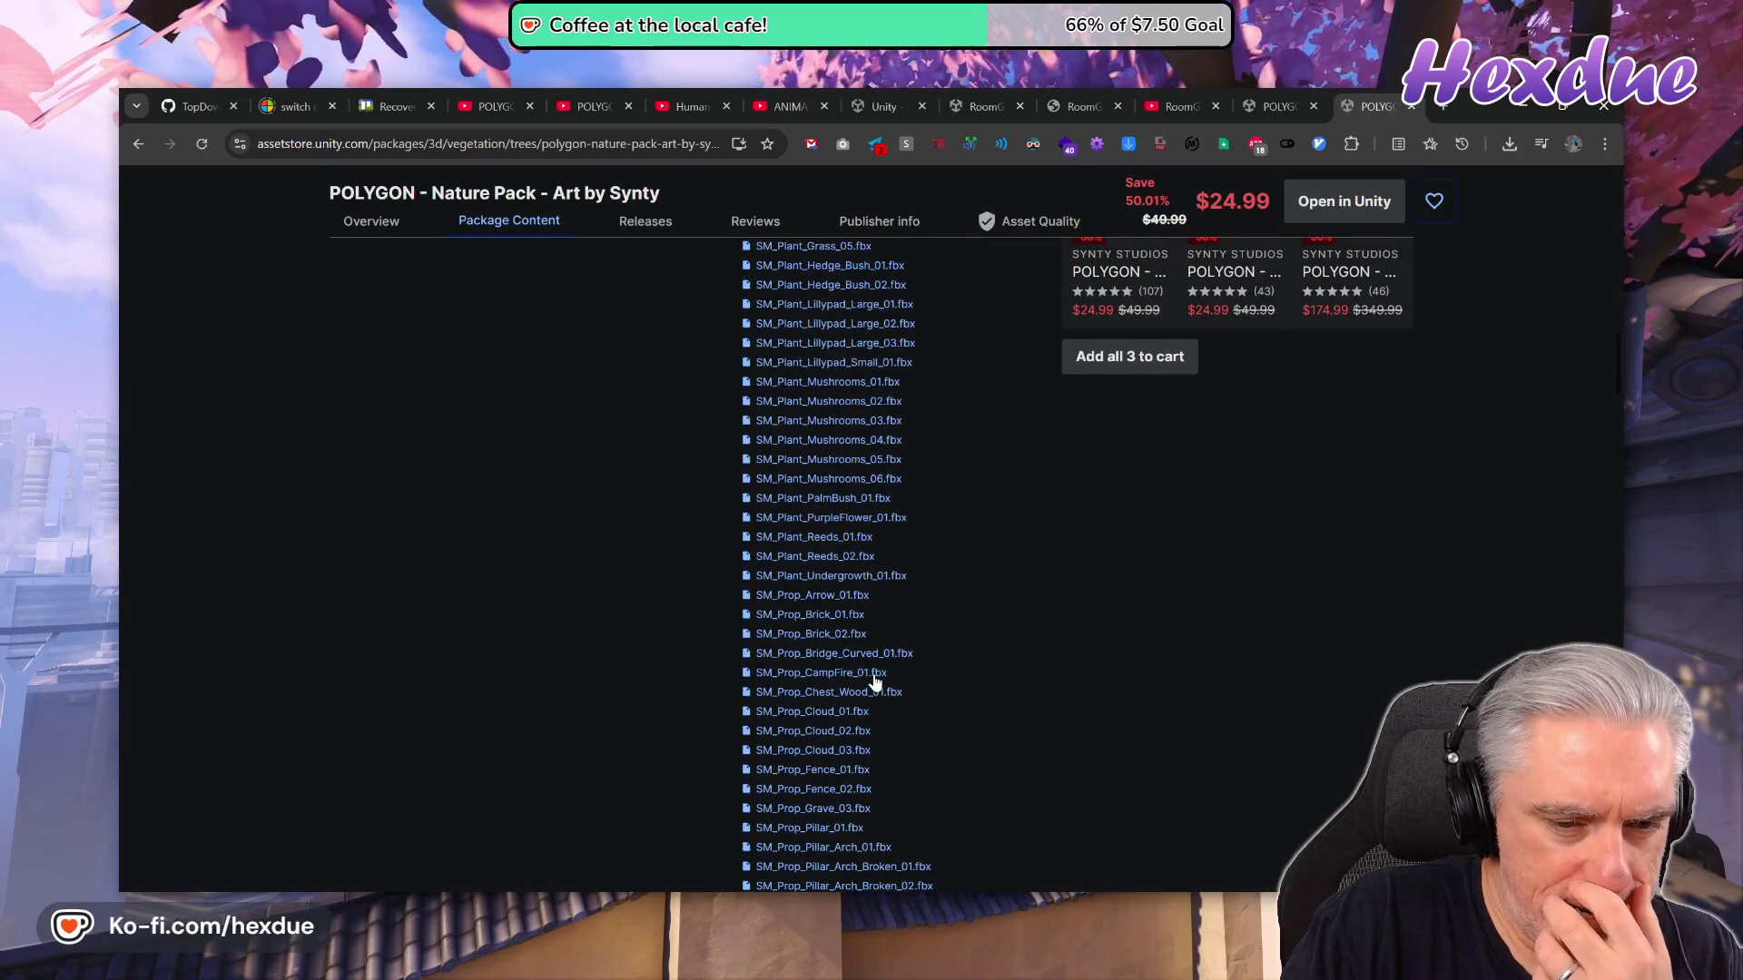
{"action": "scroll", "coordinate": [875, 681], "scroll_direction": "down", "scroll_amount": 3}
Search the file list for 'ground', previewing SM_Prop_Skeleton_Ground_01 and the next match.
{"action": "key", "text": "ctrl+f"}
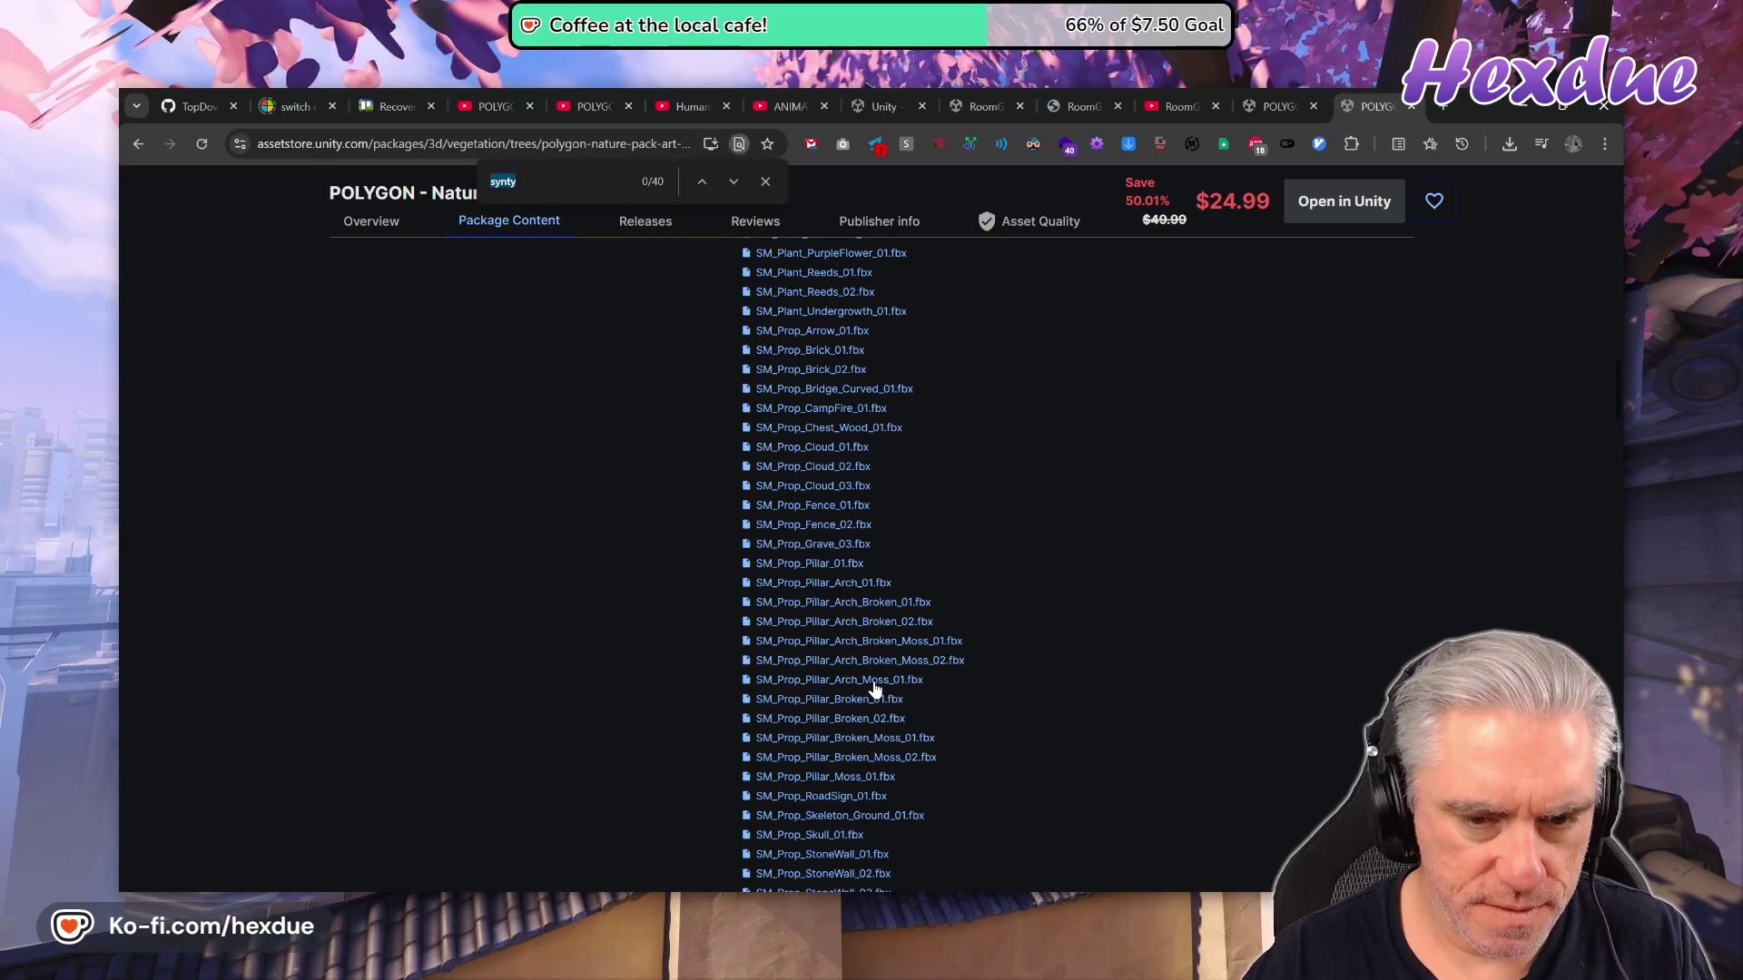
{"action": "type", "text": "ground"}
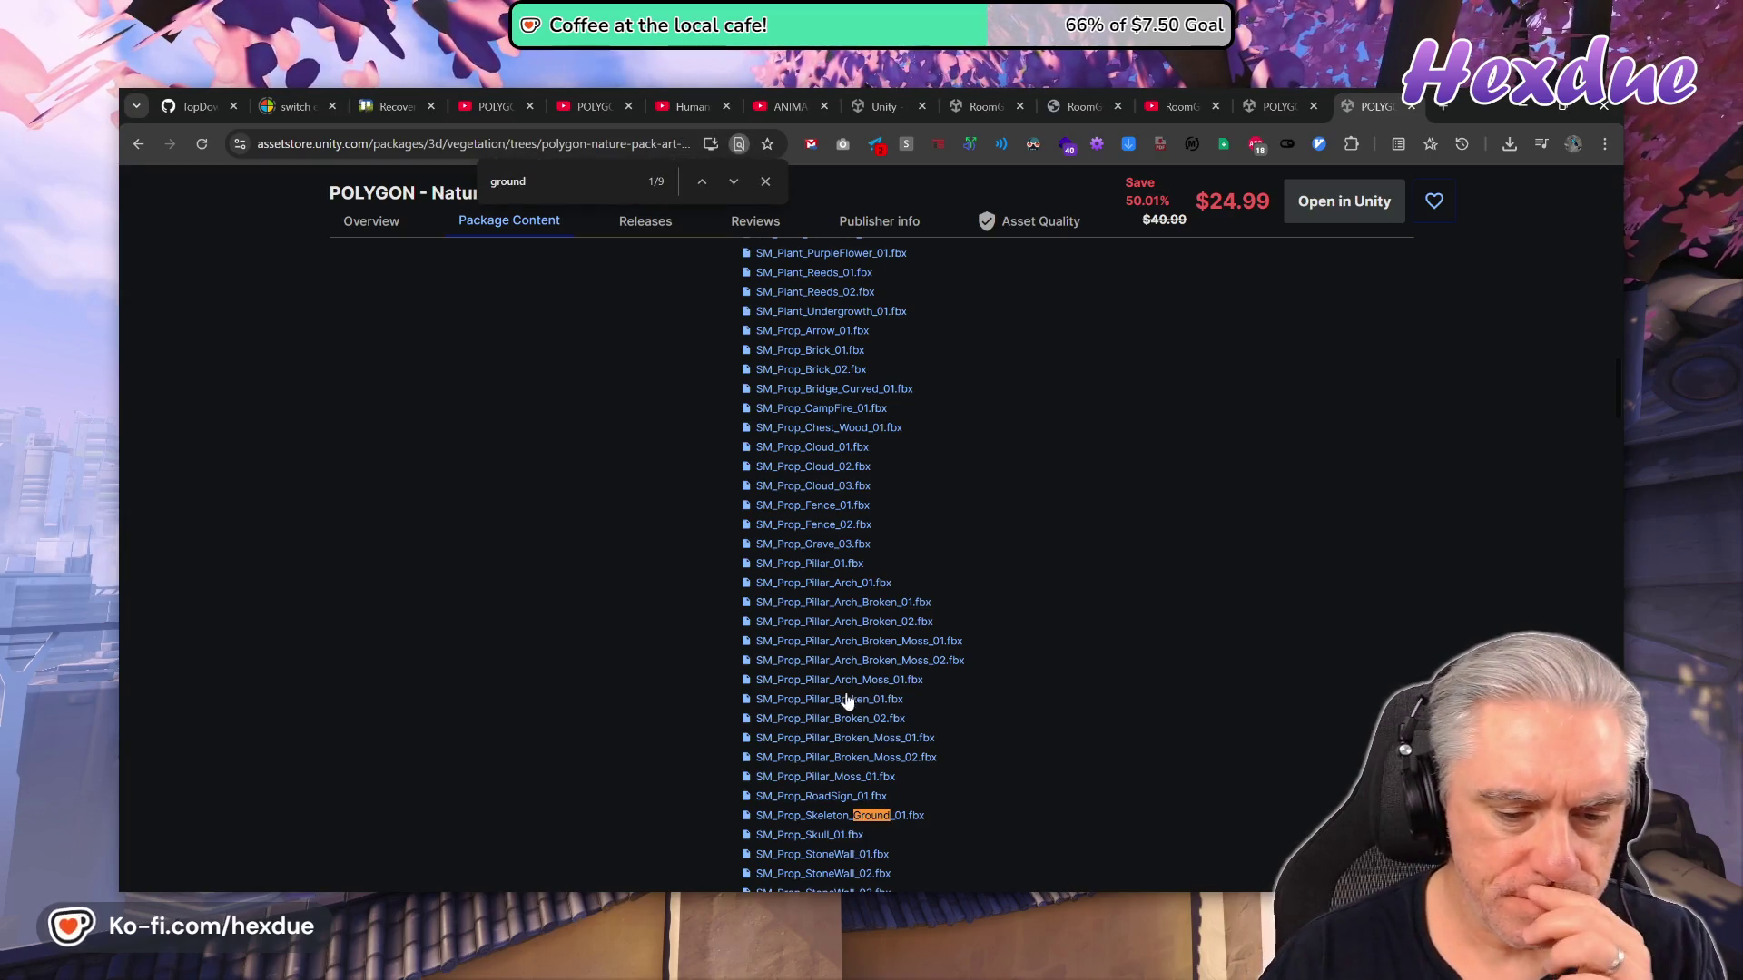
{"action": "scroll", "coordinate": [846, 702], "scroll_direction": "down", "scroll_amount": 2}
{"action": "left_click", "coordinate": [825, 646]}
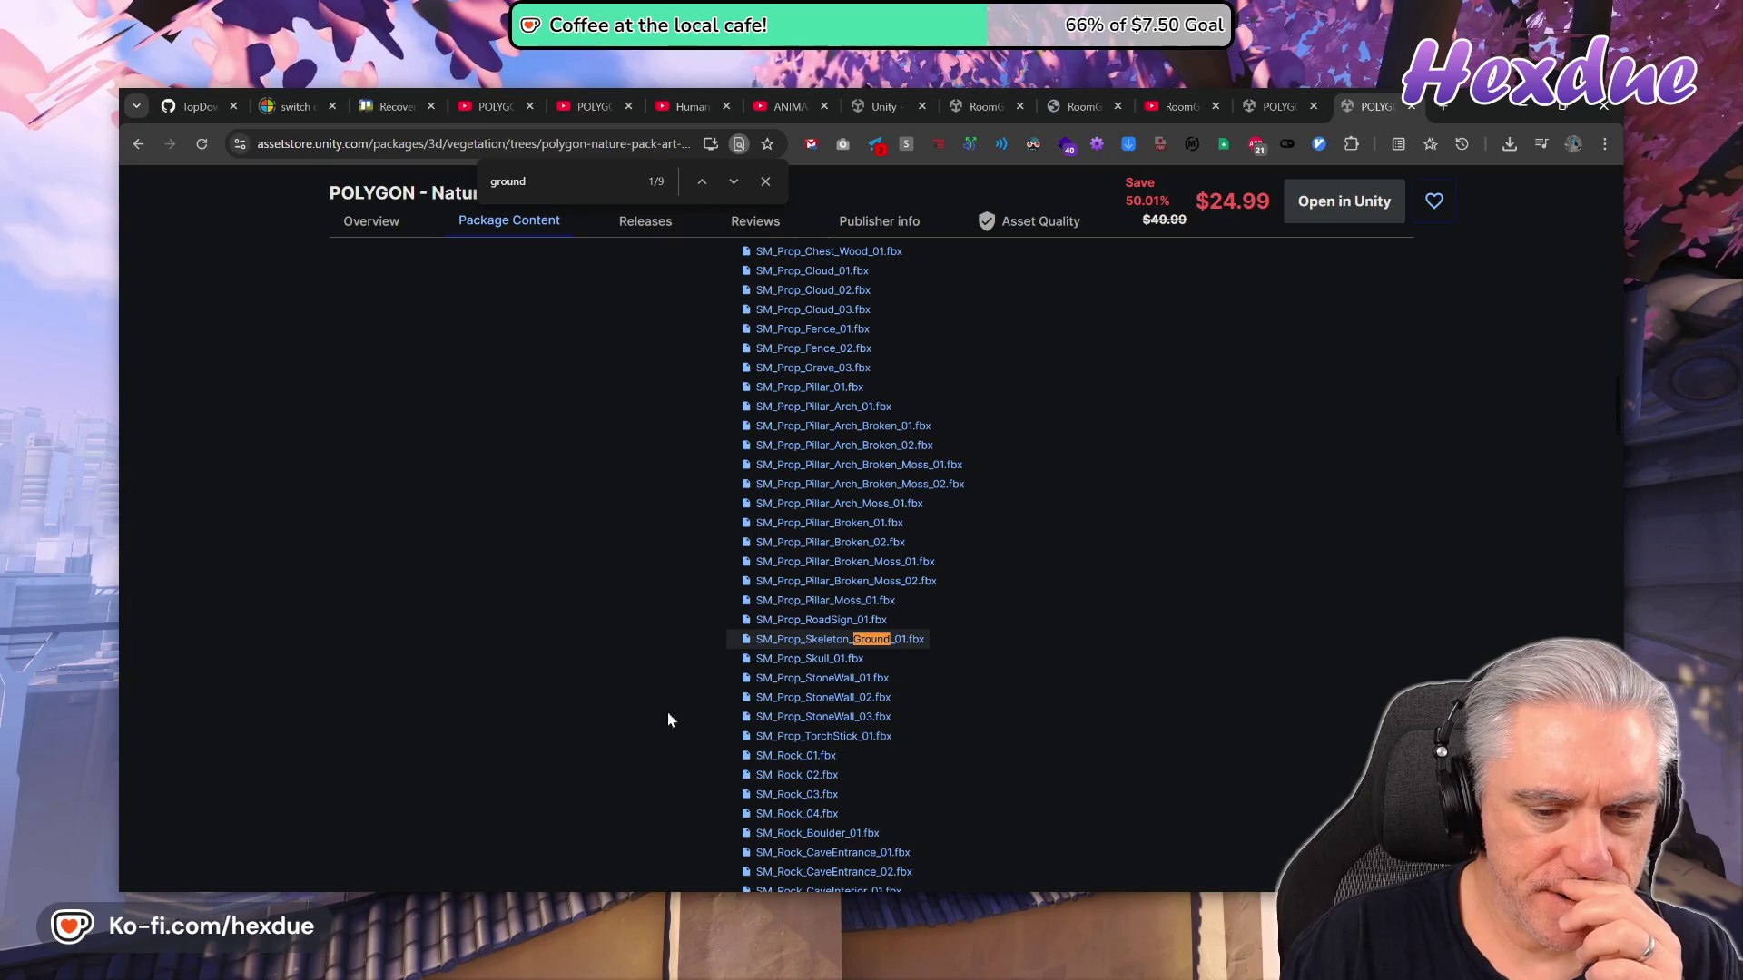
{"action": "scroll", "coordinate": [563, 776], "scroll_direction": "down", "scroll_amount": 10}
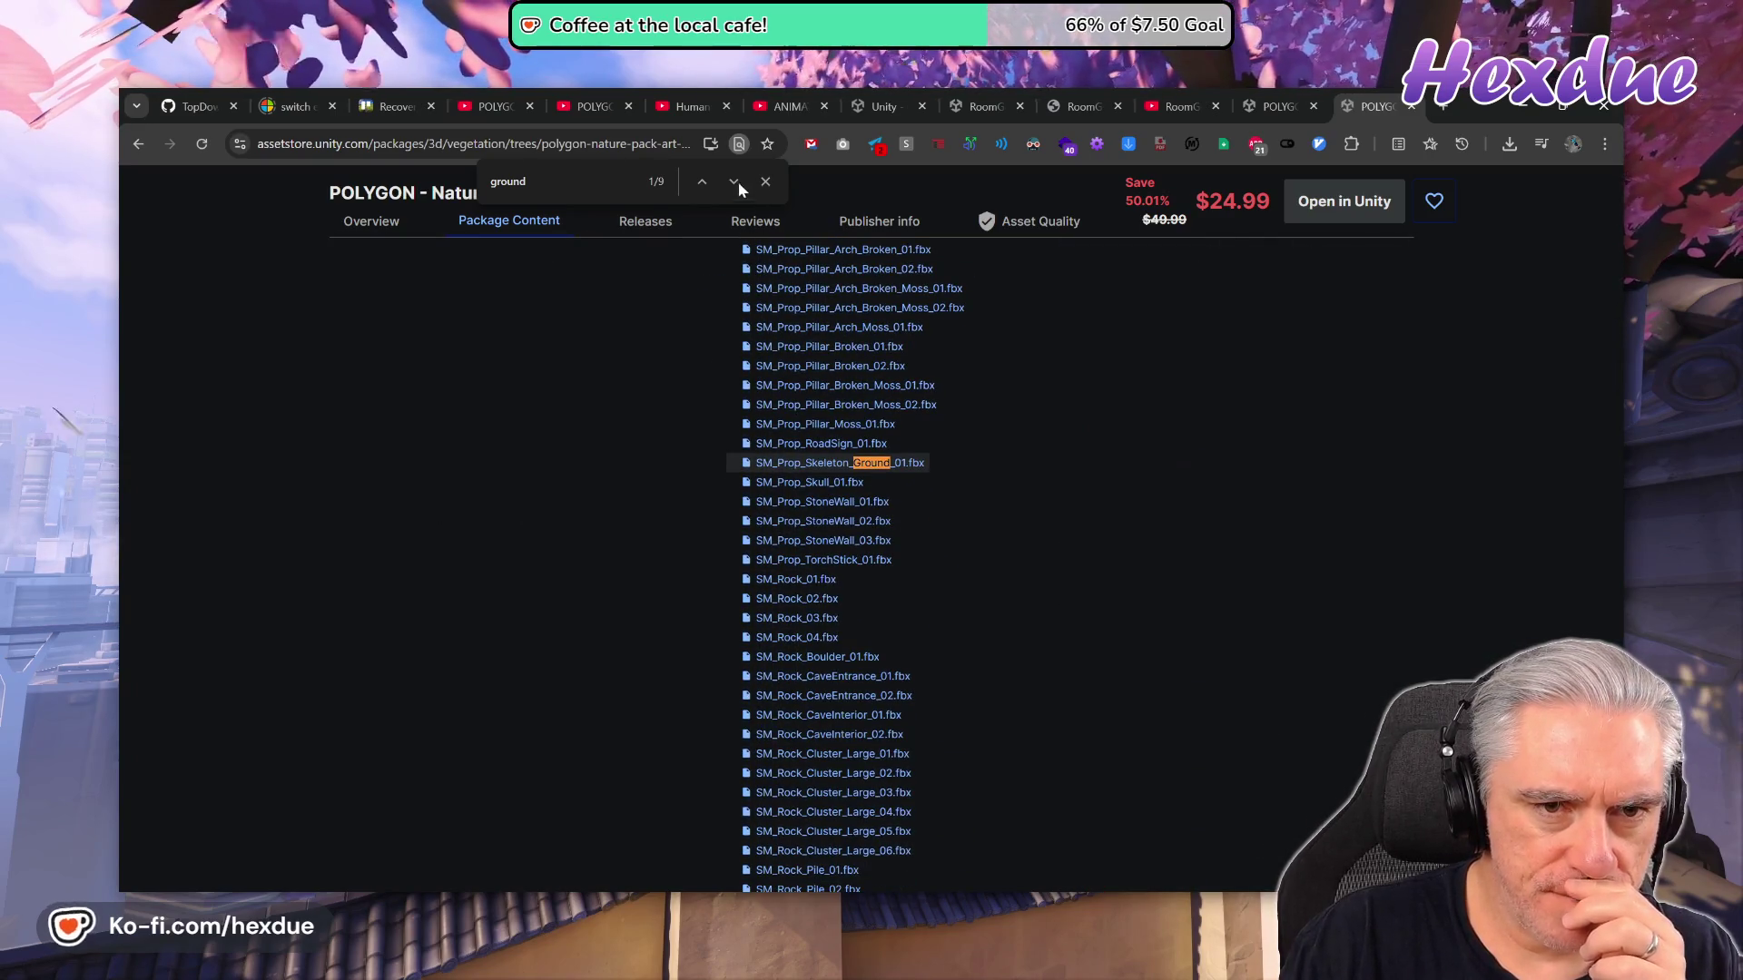
{"action": "key", "text": "Return"}
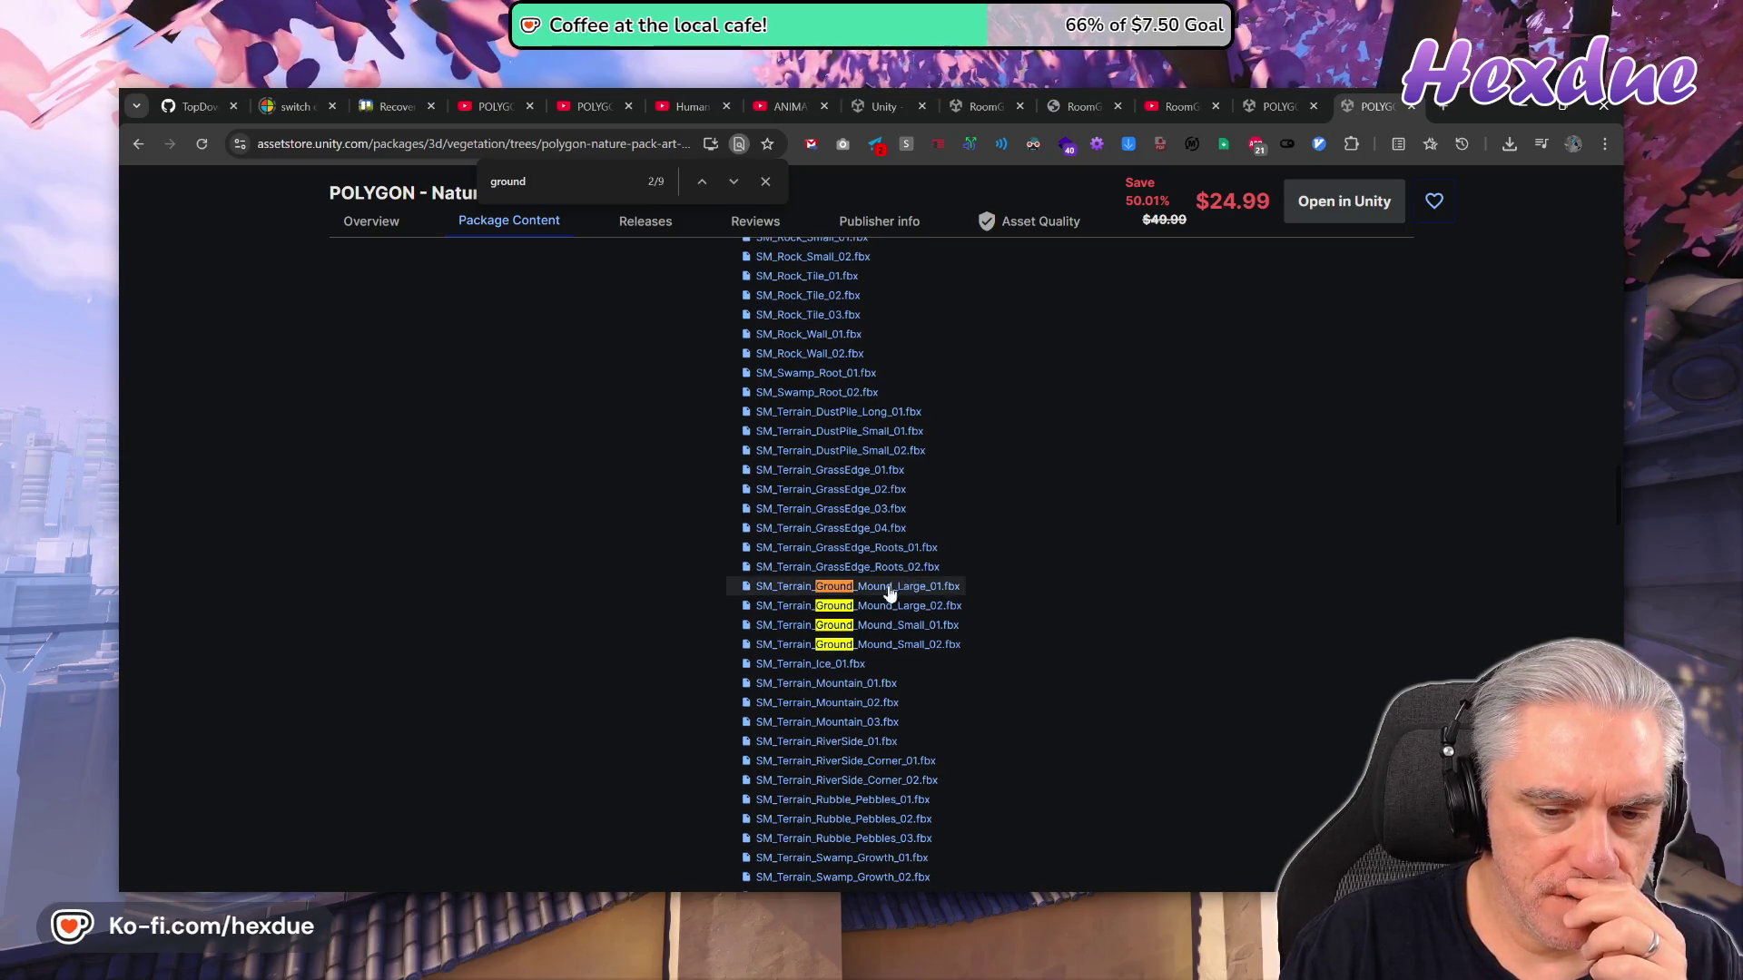
{"action": "scroll", "coordinate": [586, 513], "scroll_direction": "up", "scroll_amount": 15}
{"action": "scroll", "coordinate": [599, 526], "scroll_direction": "down", "scroll_amount": 8}
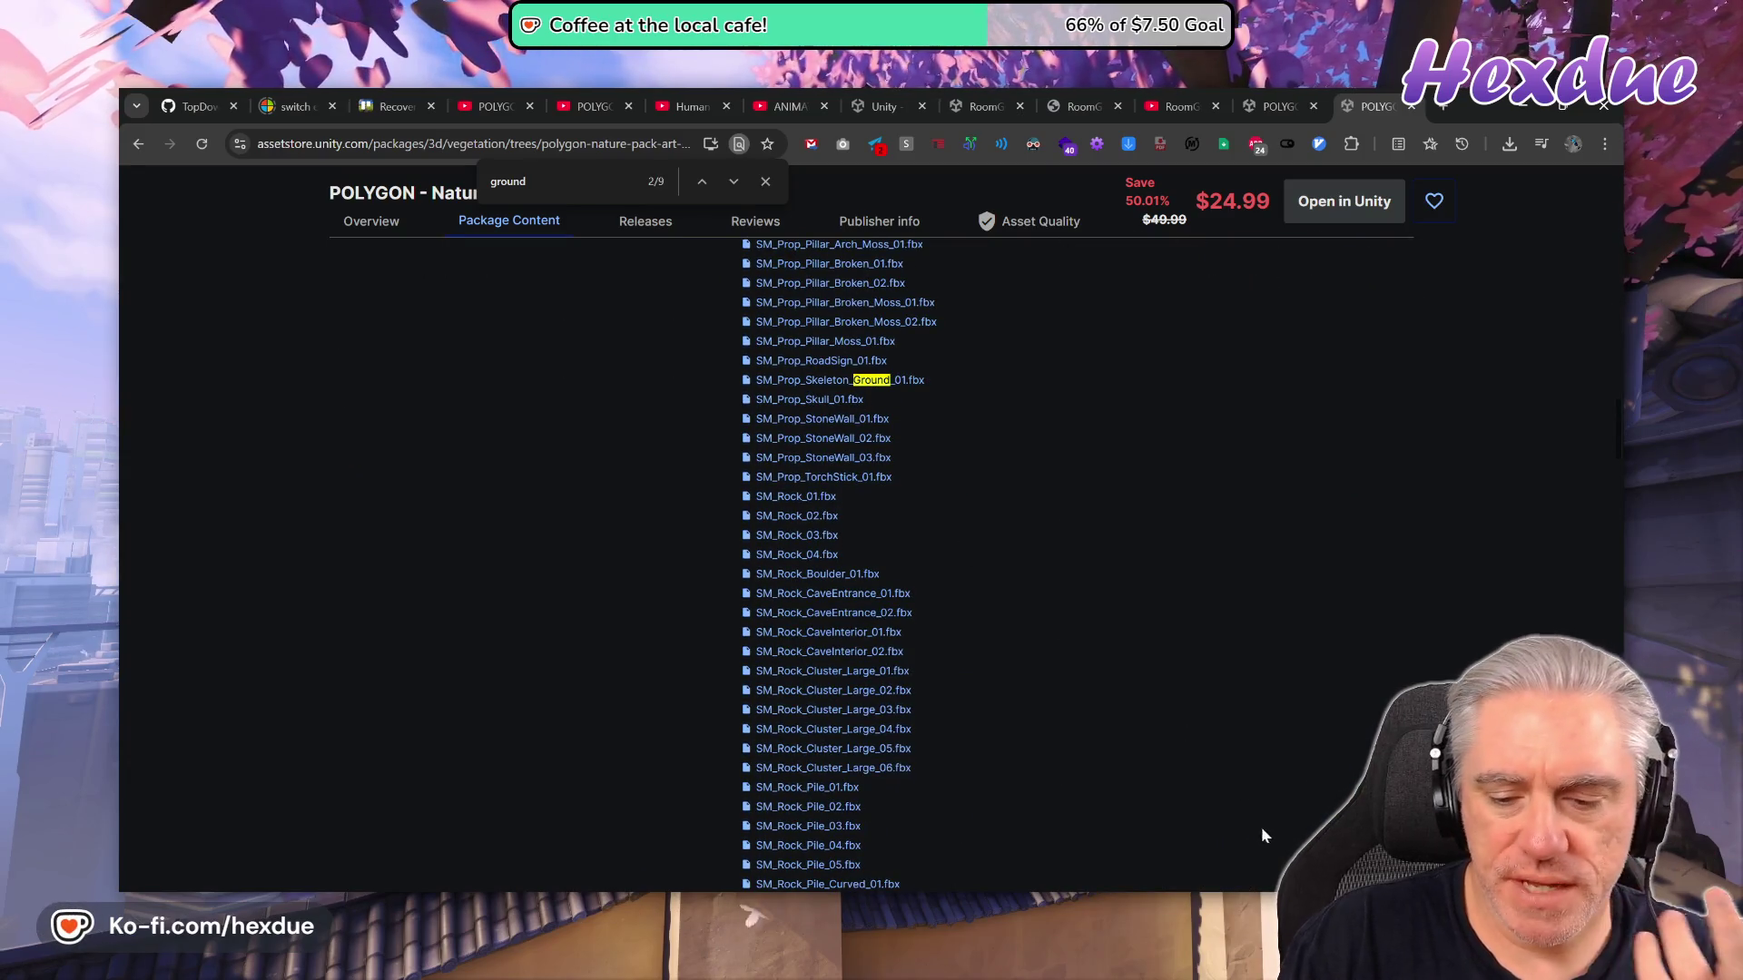
{"action": "key", "text": "alt+Tab"}
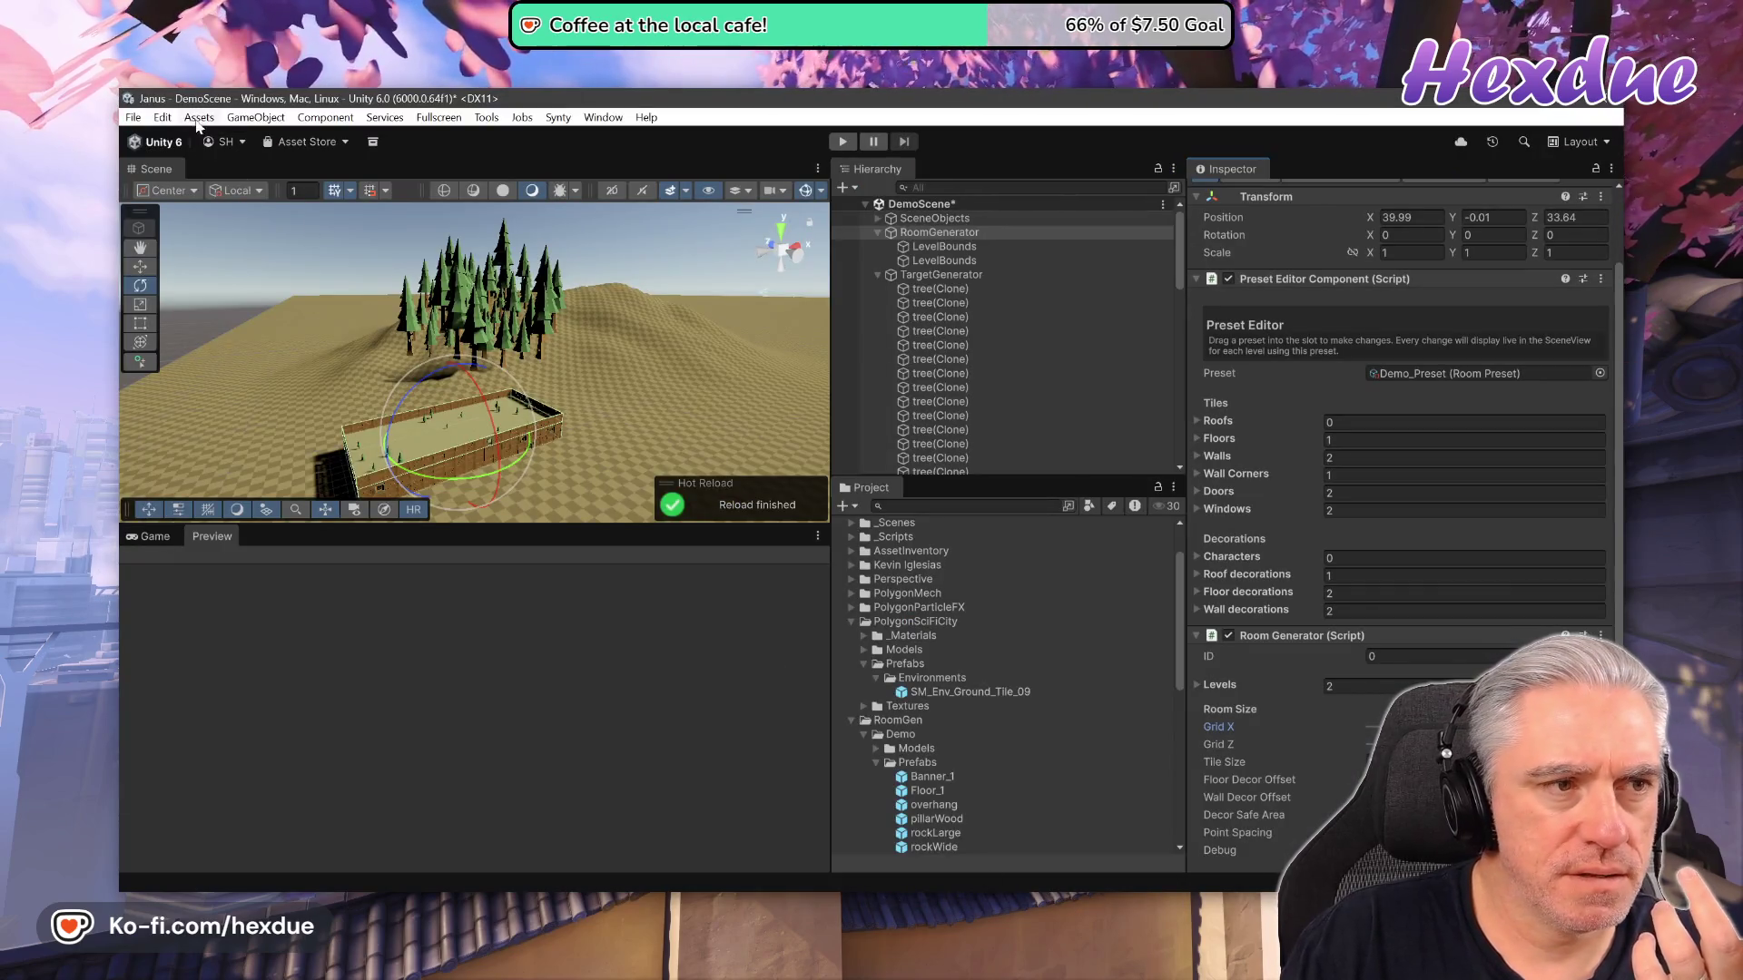
Open Assets > Asset Inventory and filter its prefab results to publisher Synty Studios.
{"action": "left_click", "coordinate": [199, 118]}
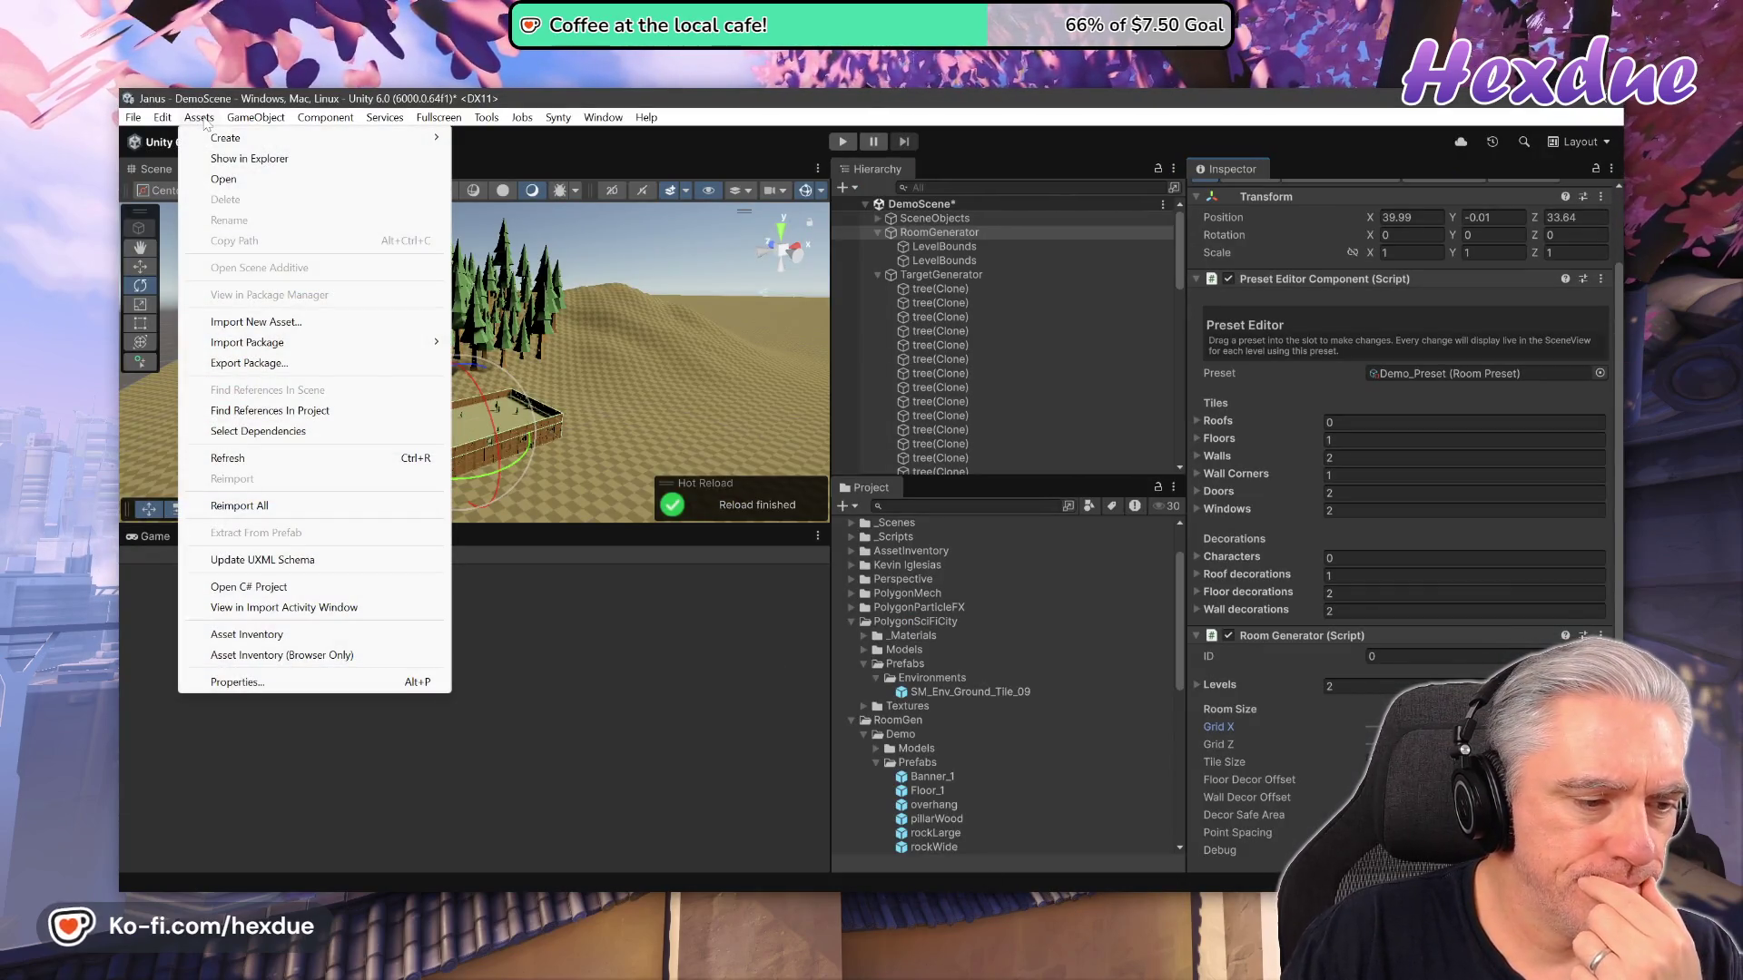
{"action": "left_click", "coordinate": [333, 639]}
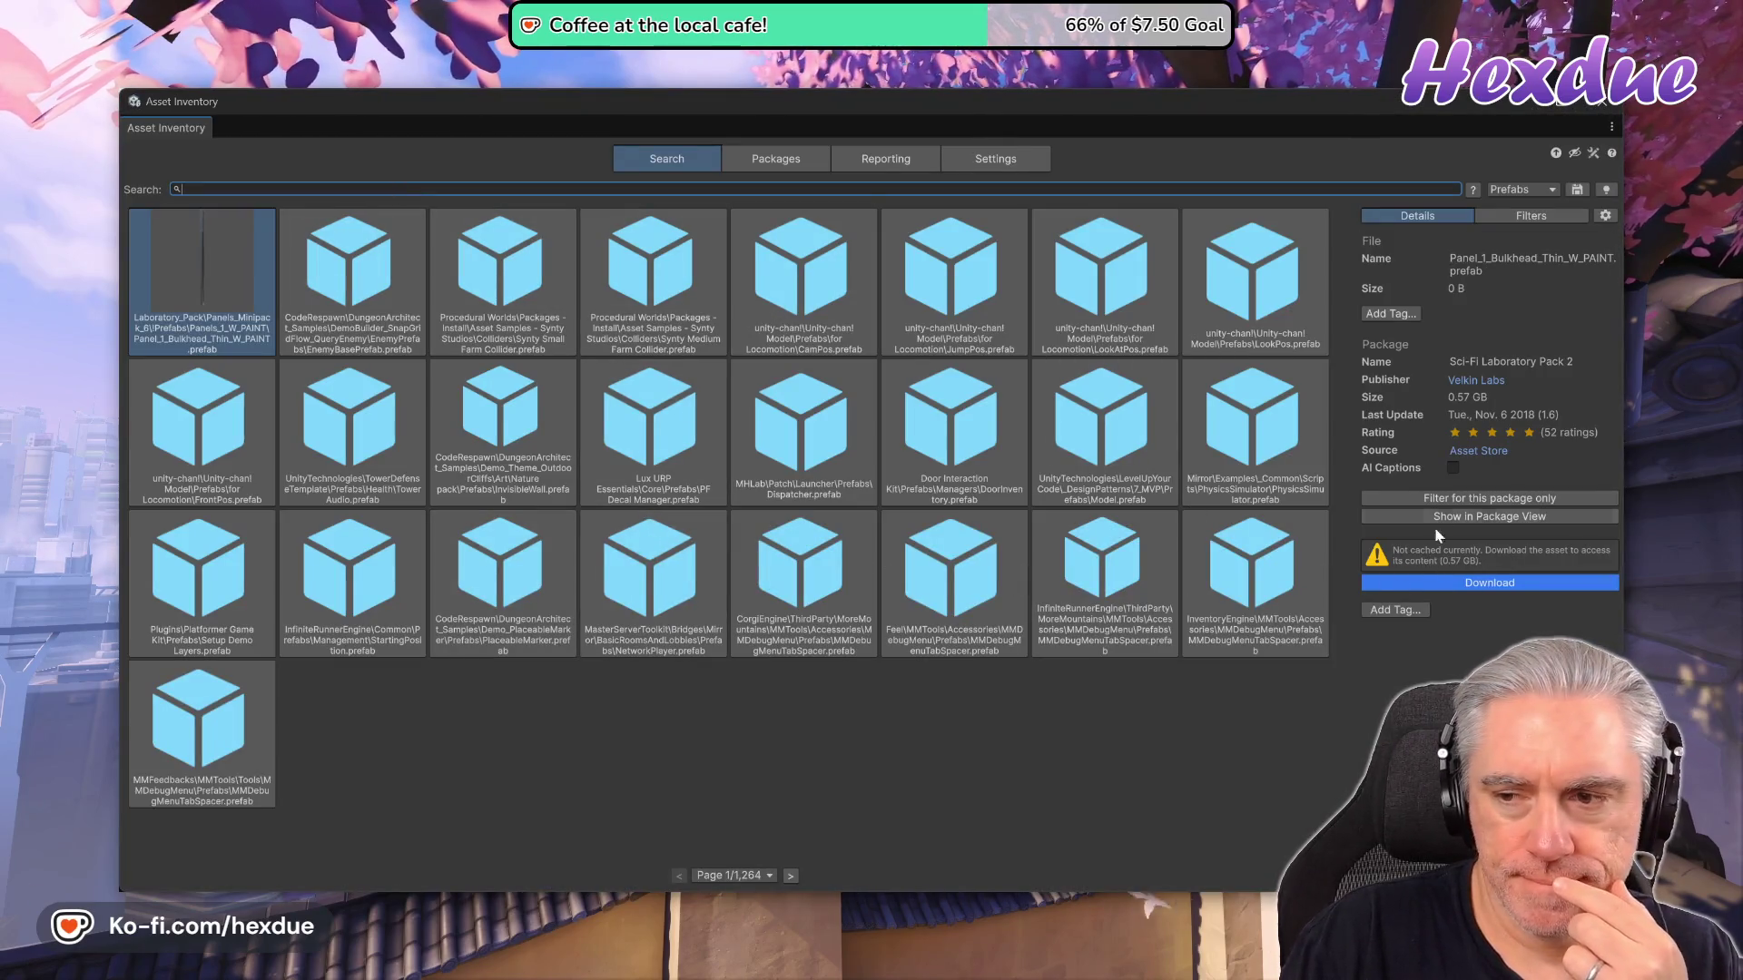
{"action": "left_click", "coordinate": [1526, 216]}
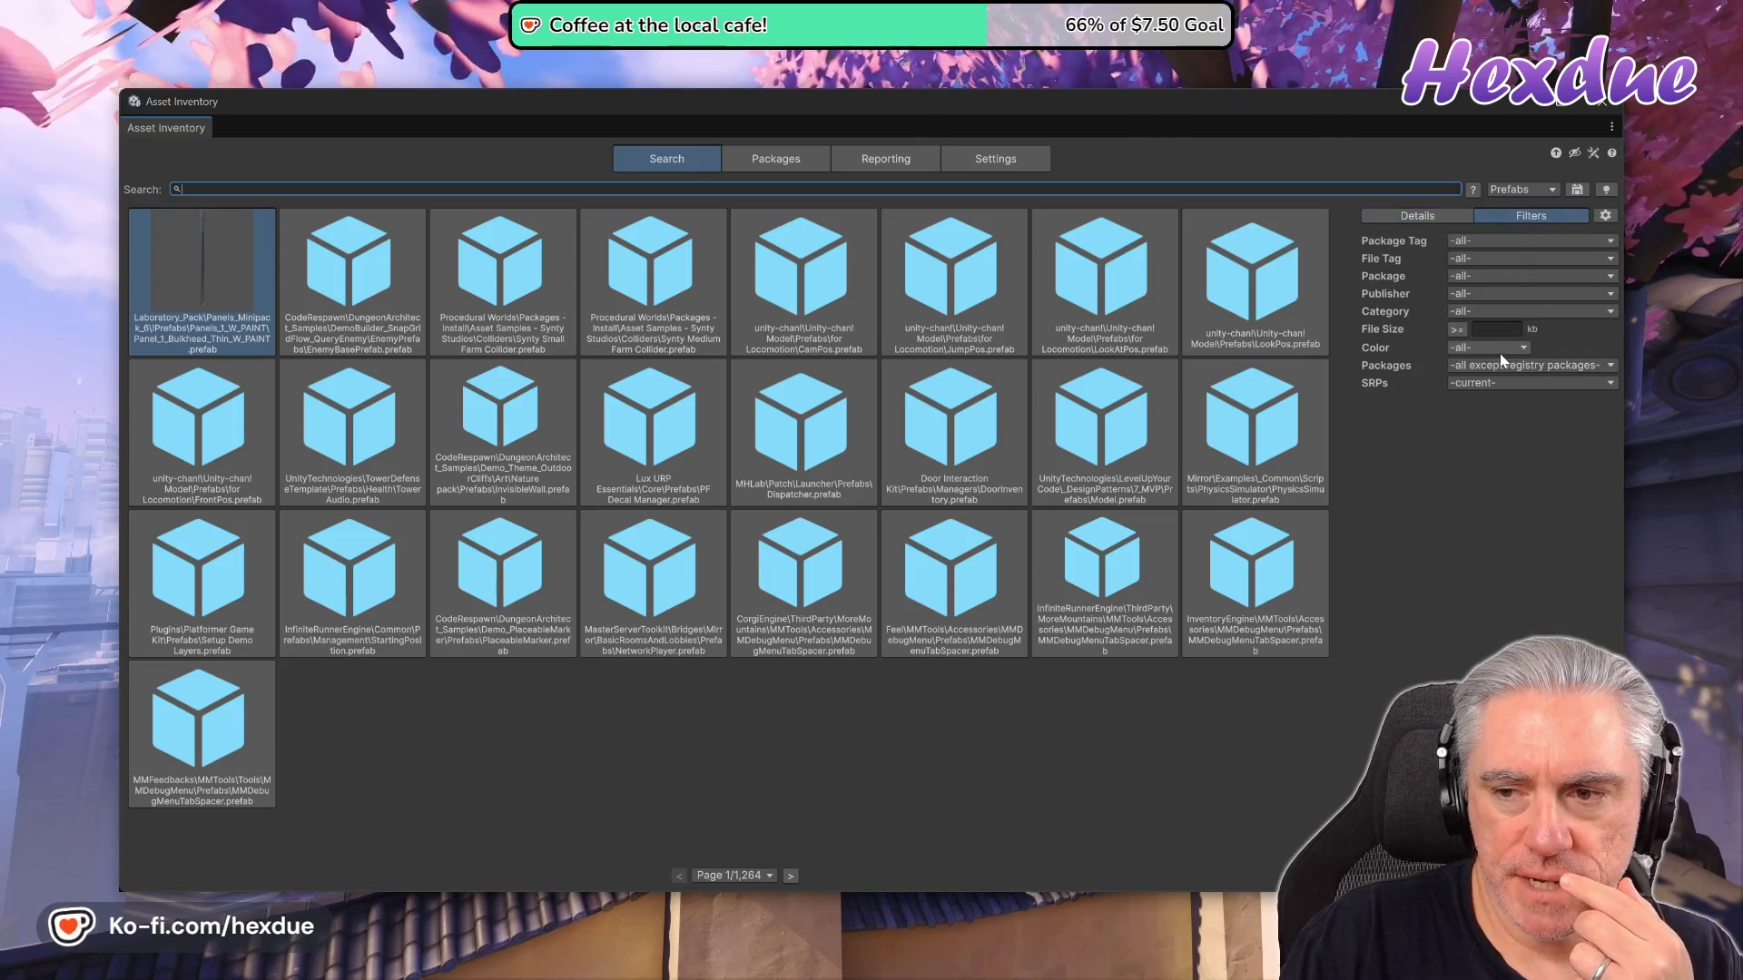
{"action": "left_click", "coordinate": [1467, 295]}
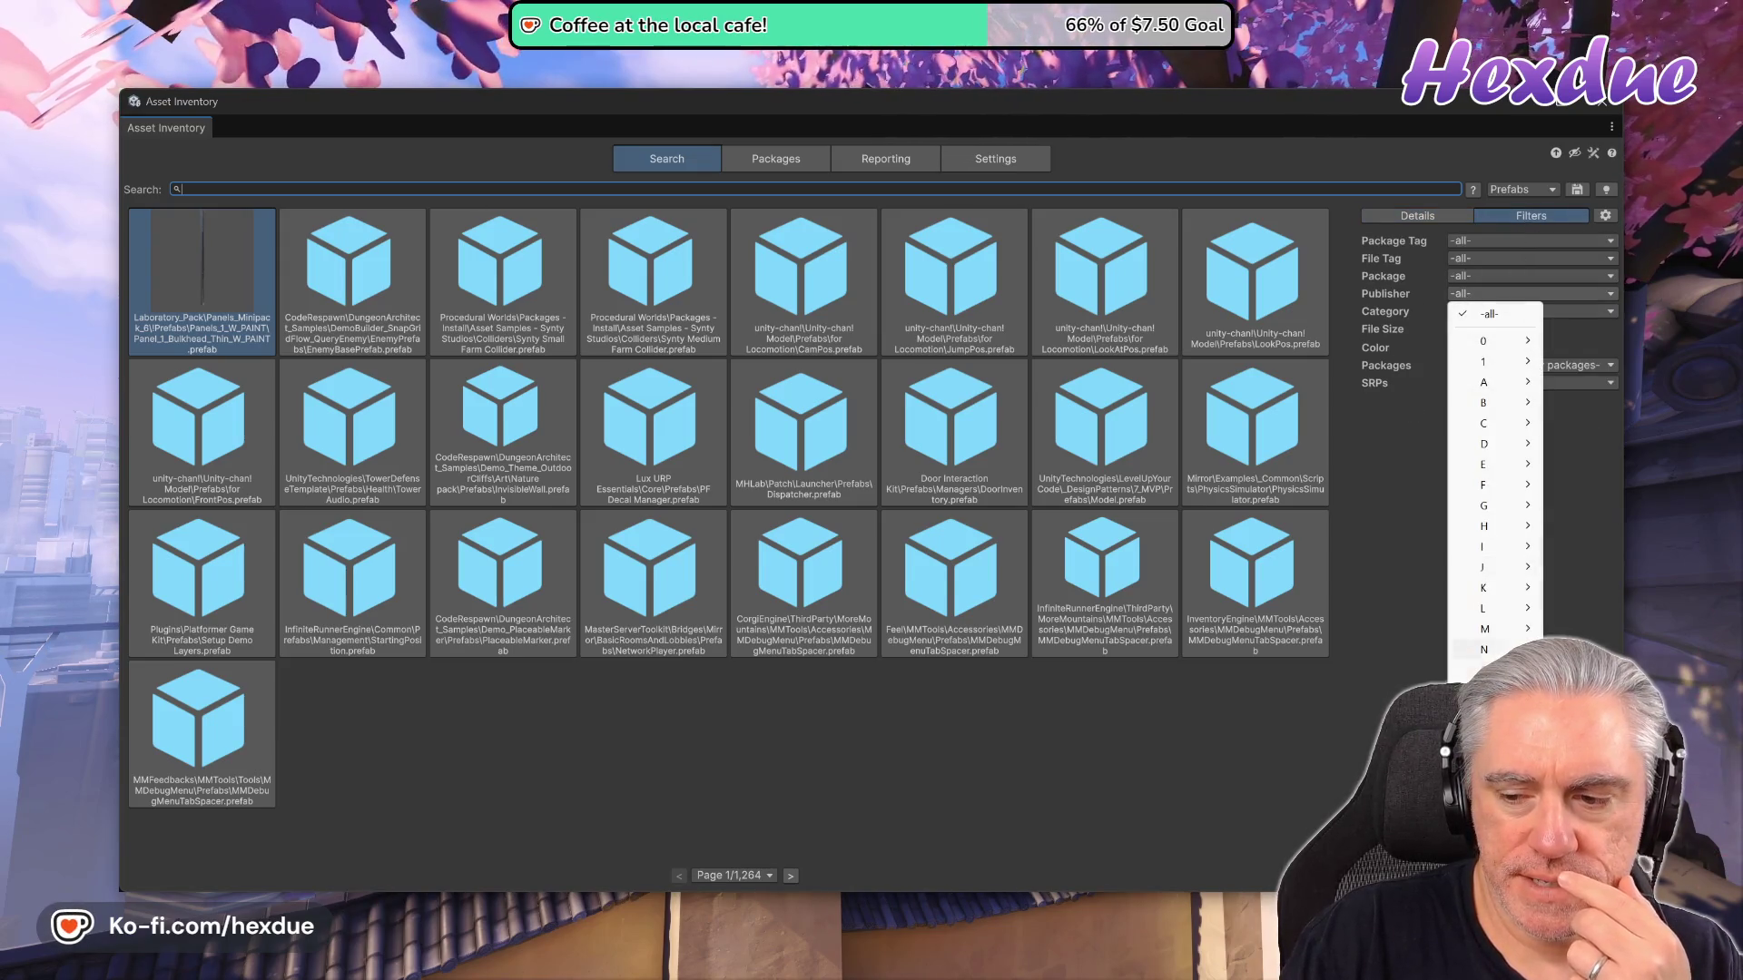
{"action": "mouse_move", "coordinate": [1489, 754]}
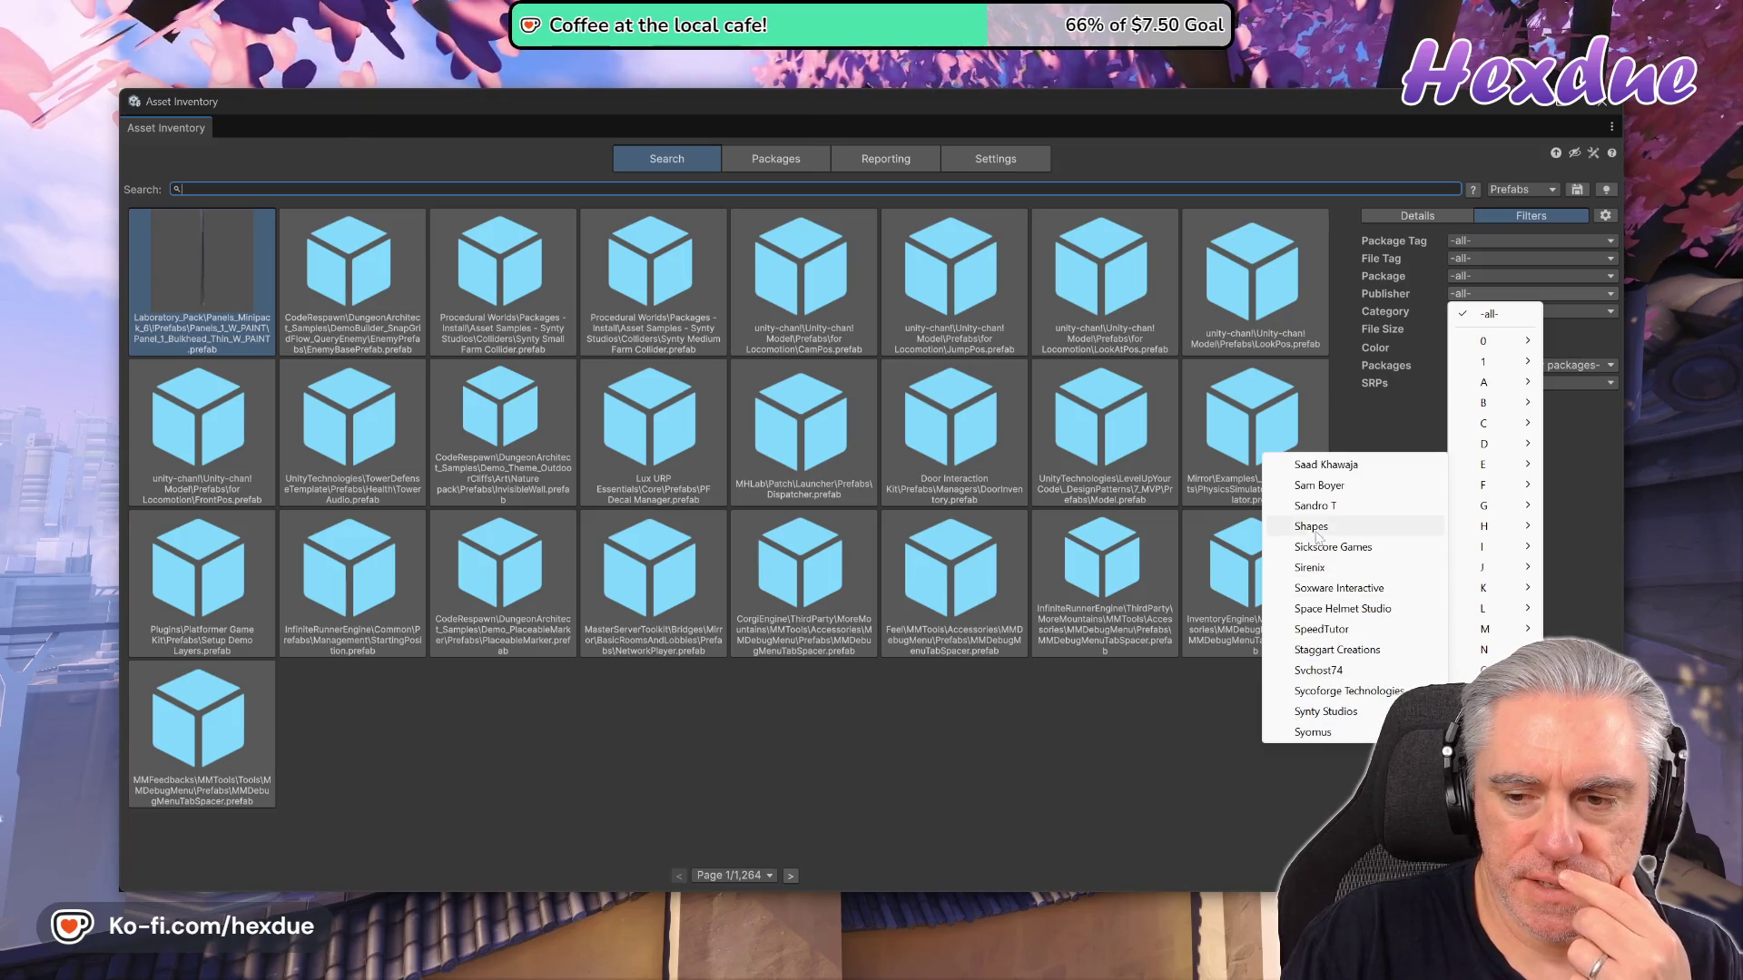
{"action": "left_click", "coordinate": [1326, 712]}
{"action": "type", "text": "groun"}
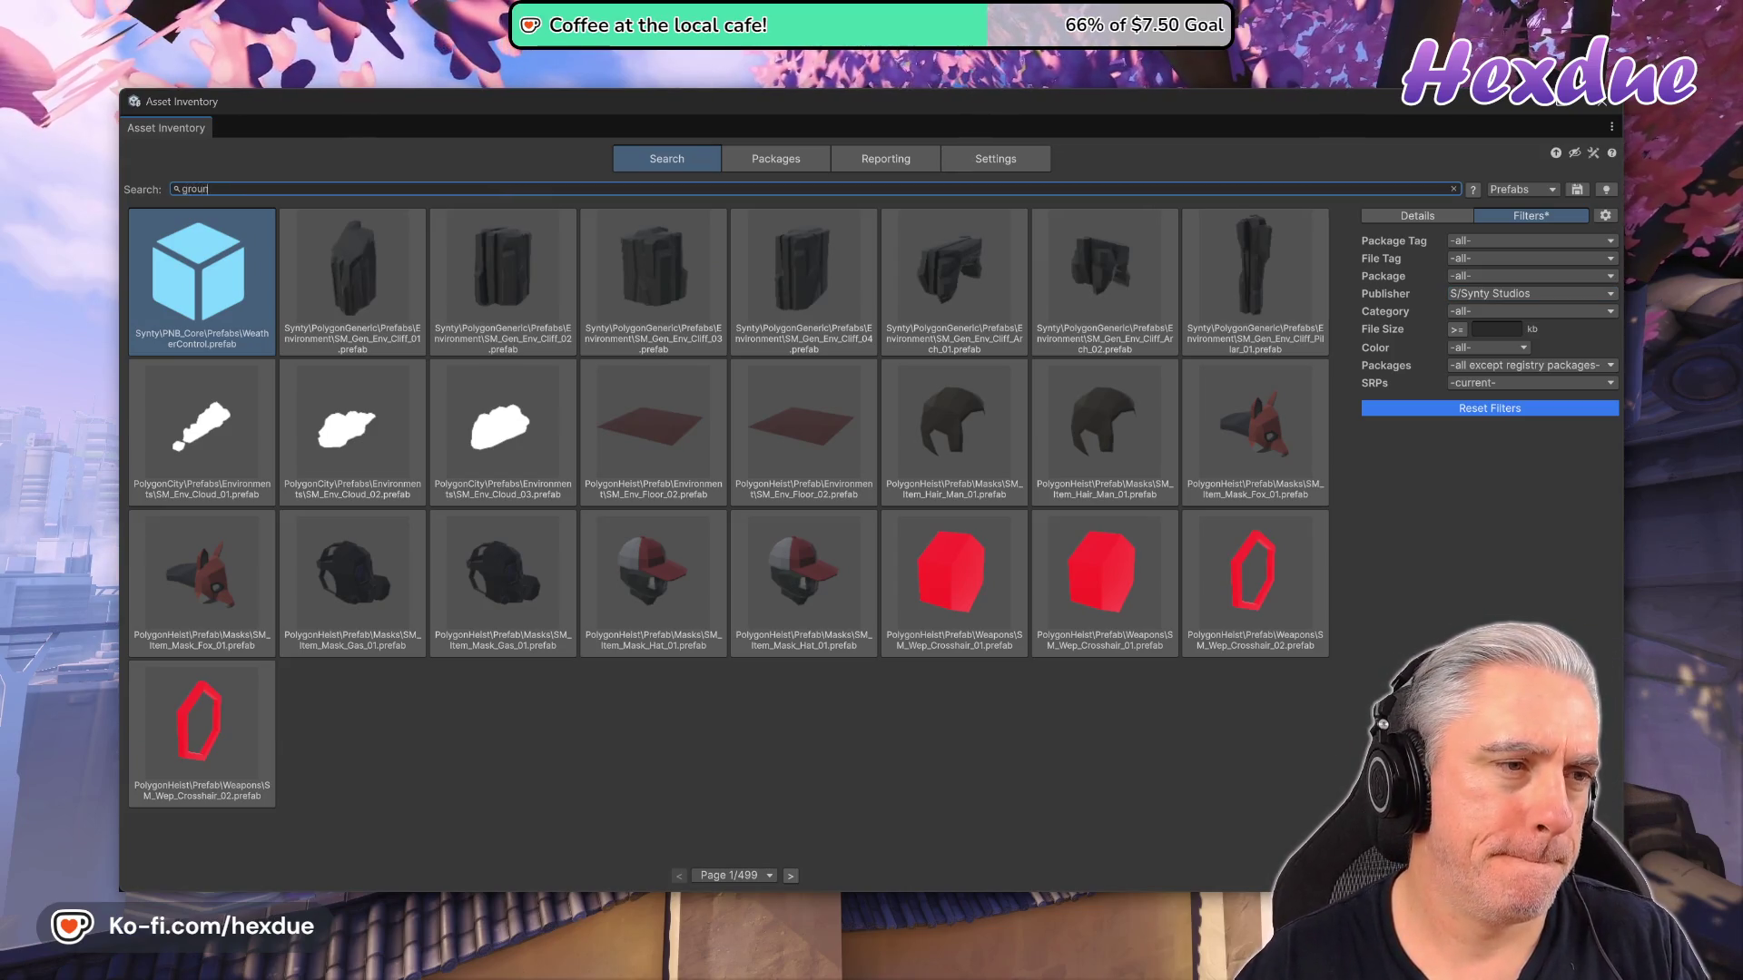
Finish the 'ground' Asset Inventory search, page through results and view the SM_Generic_Ground_Flat_01 prefab details.
{"action": "type", "text": "d"}
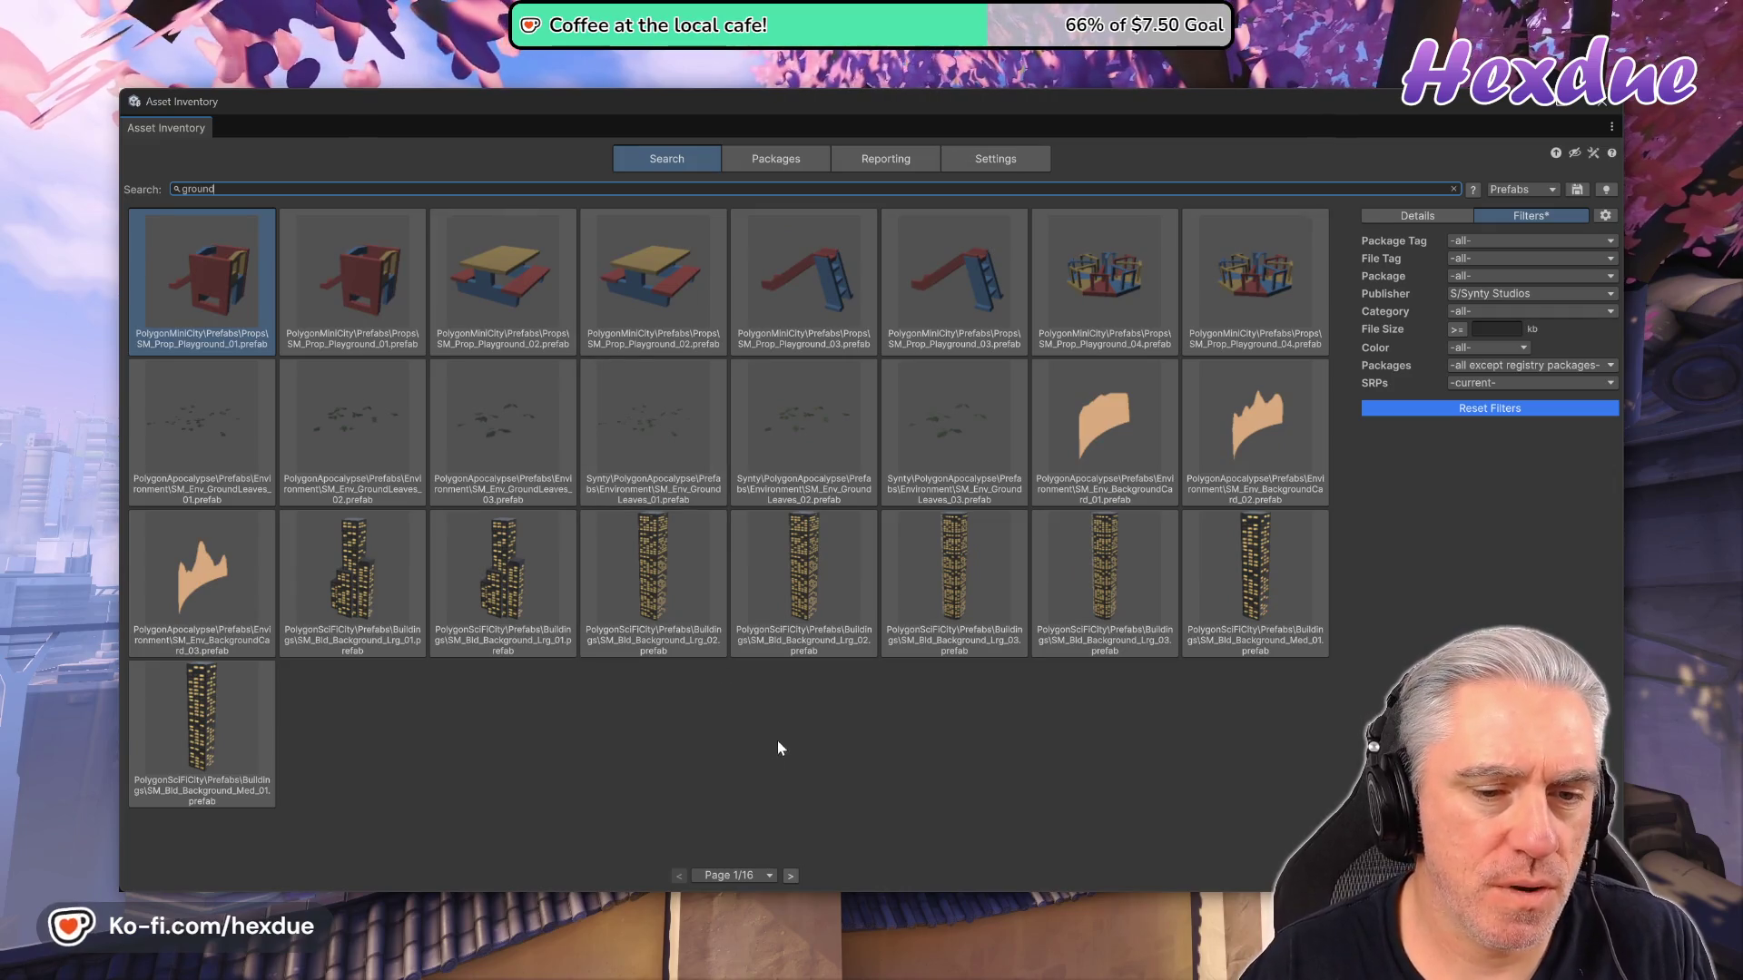
{"action": "left_click", "coordinate": [790, 876]}
{"action": "left_click", "coordinate": [790, 876]}
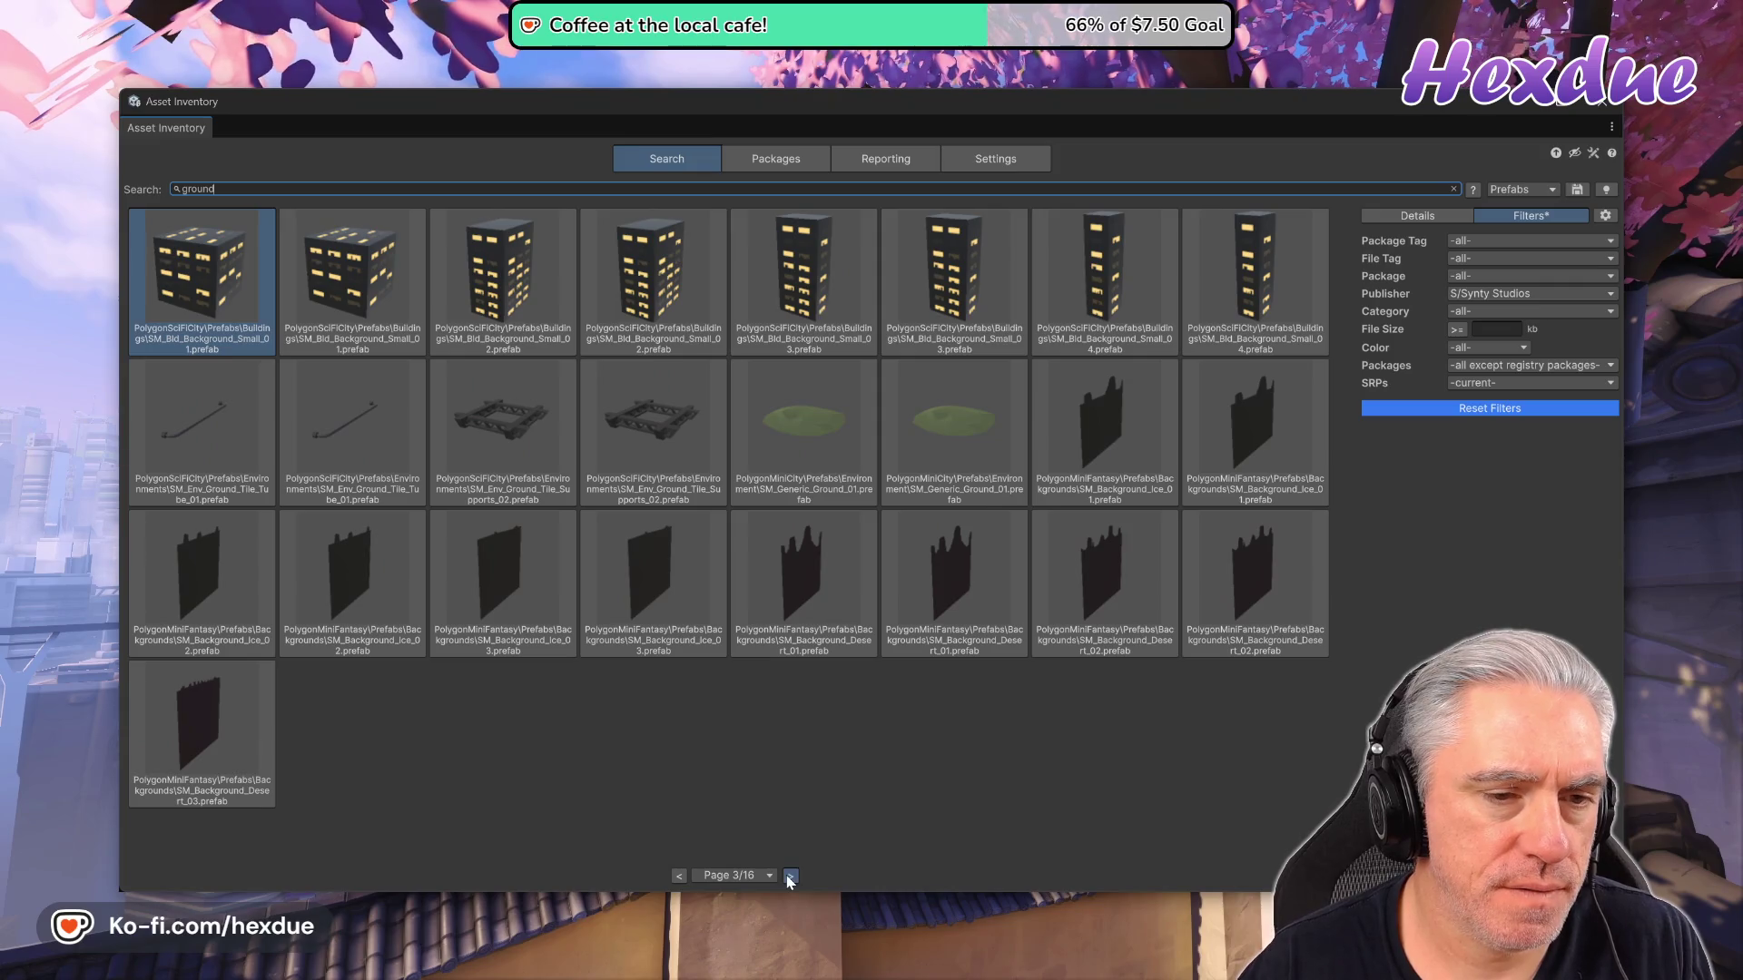
{"action": "left_click", "coordinate": [789, 877]}
{"action": "left_click", "coordinate": [790, 876]}
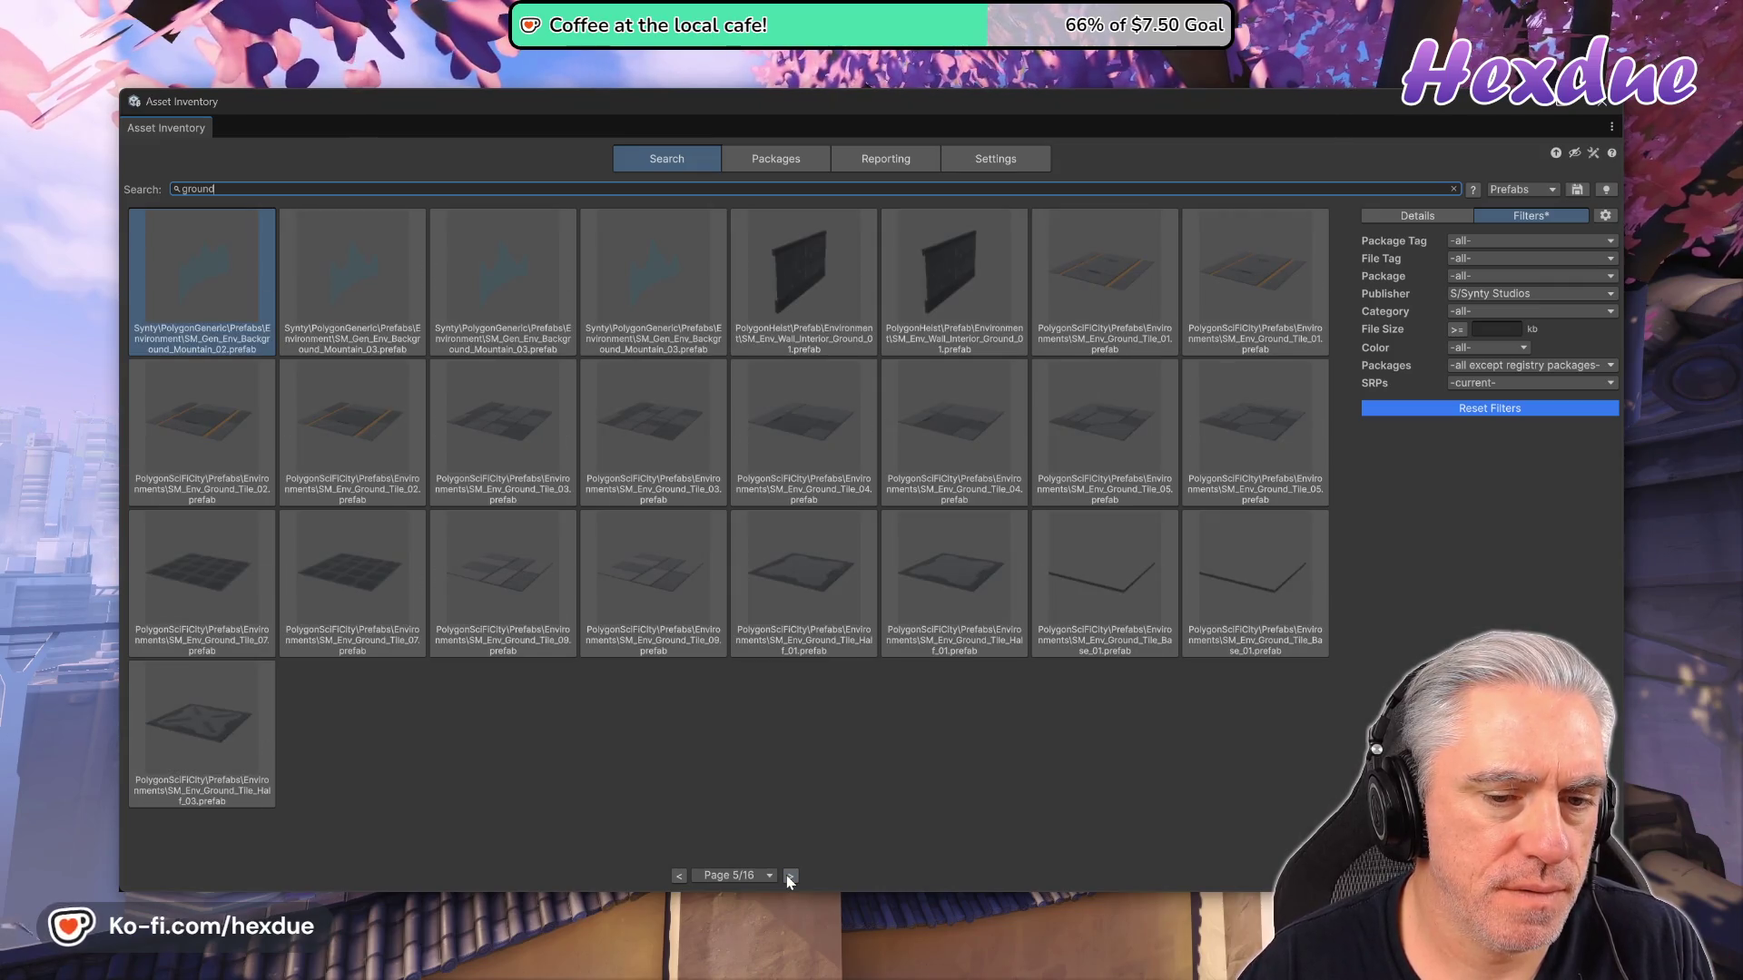
{"action": "left_click", "coordinate": [790, 876]}
{"action": "left_click", "coordinate": [790, 876]}
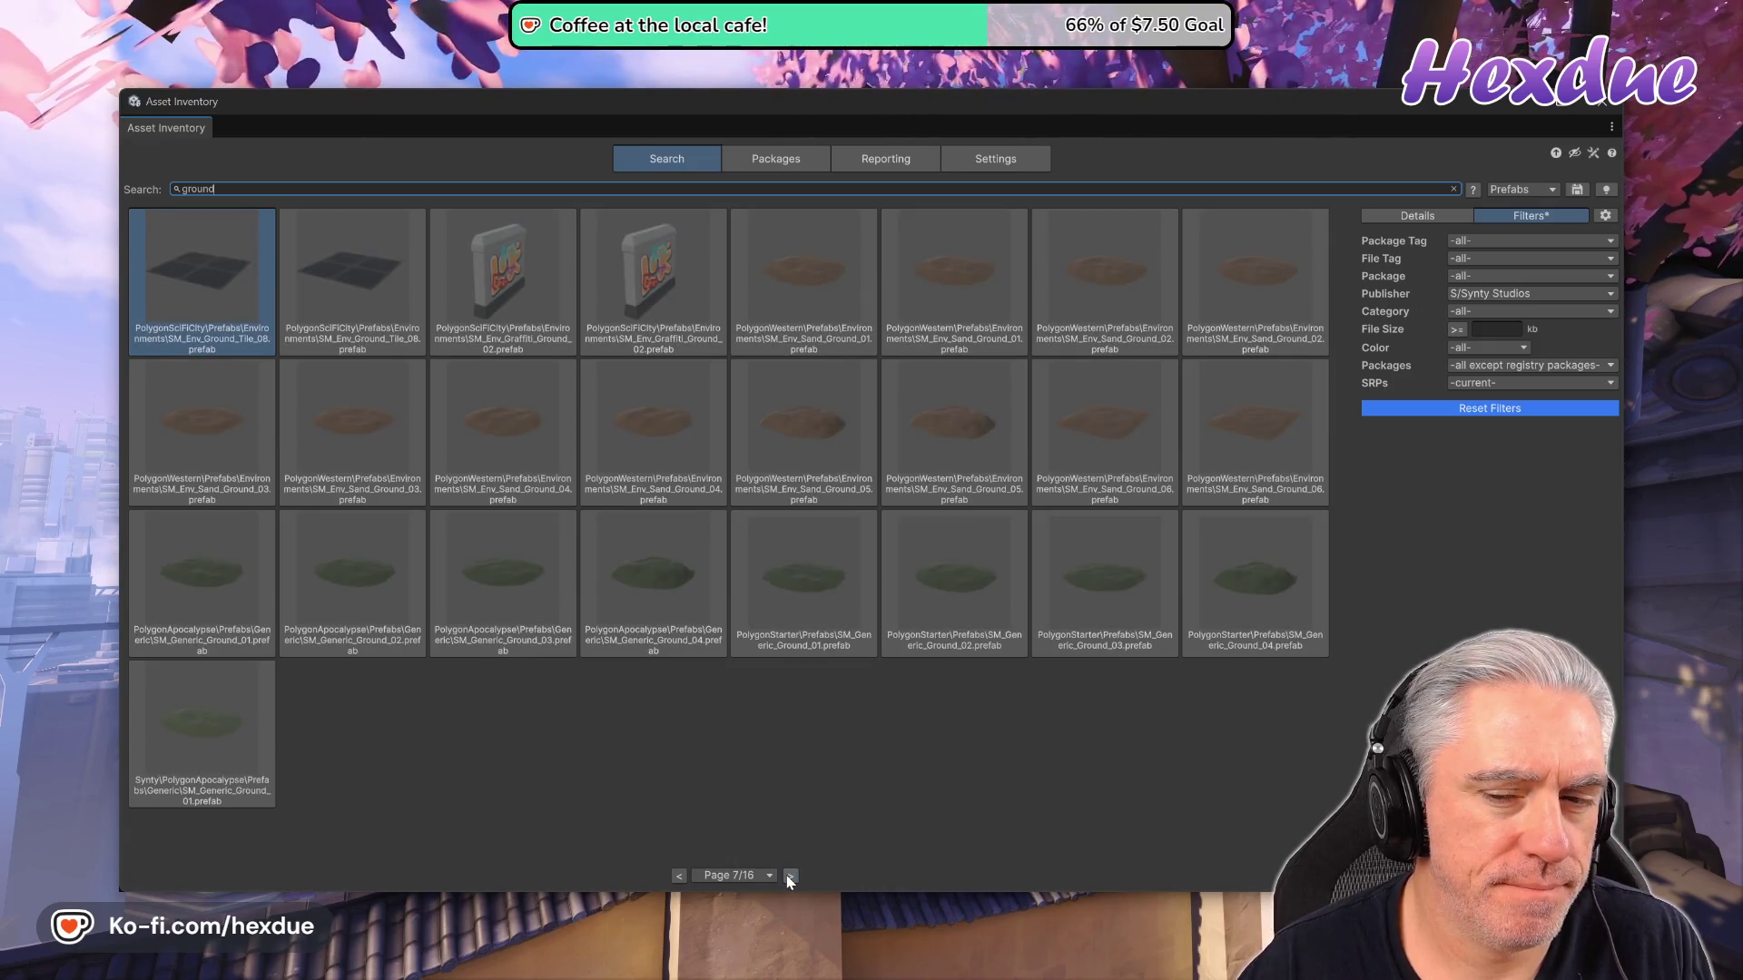
{"action": "left_click", "coordinate": [790, 876]}
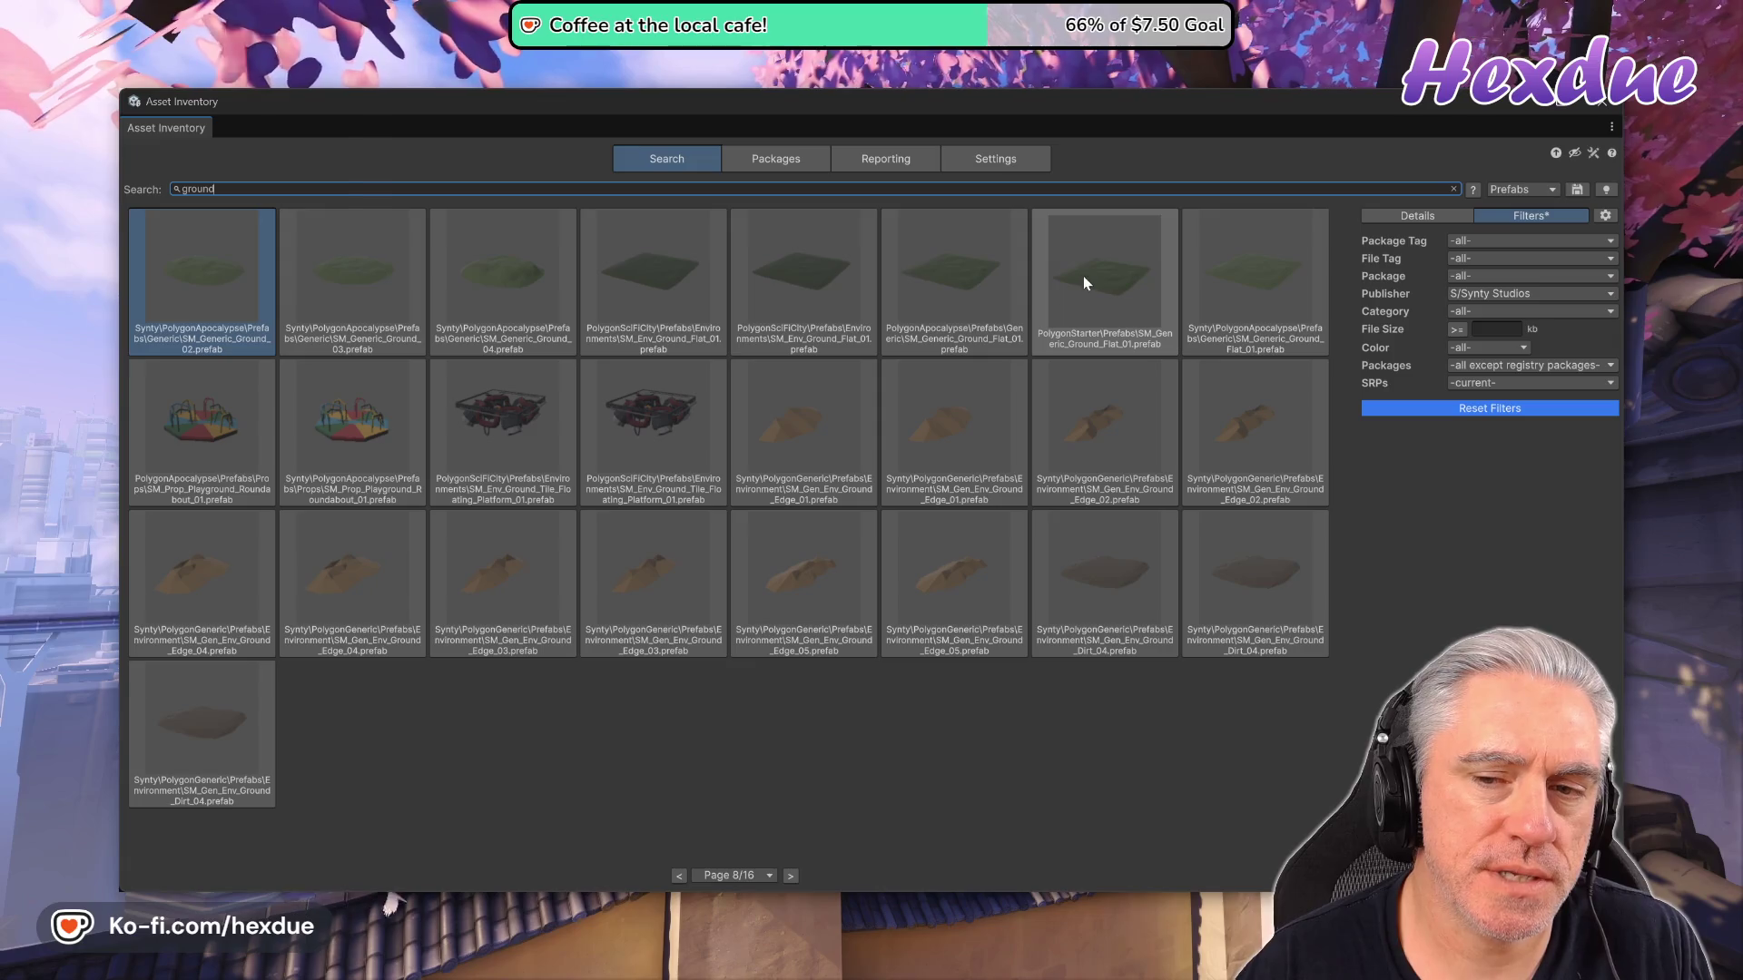
{"action": "left_click", "coordinate": [1235, 263]}
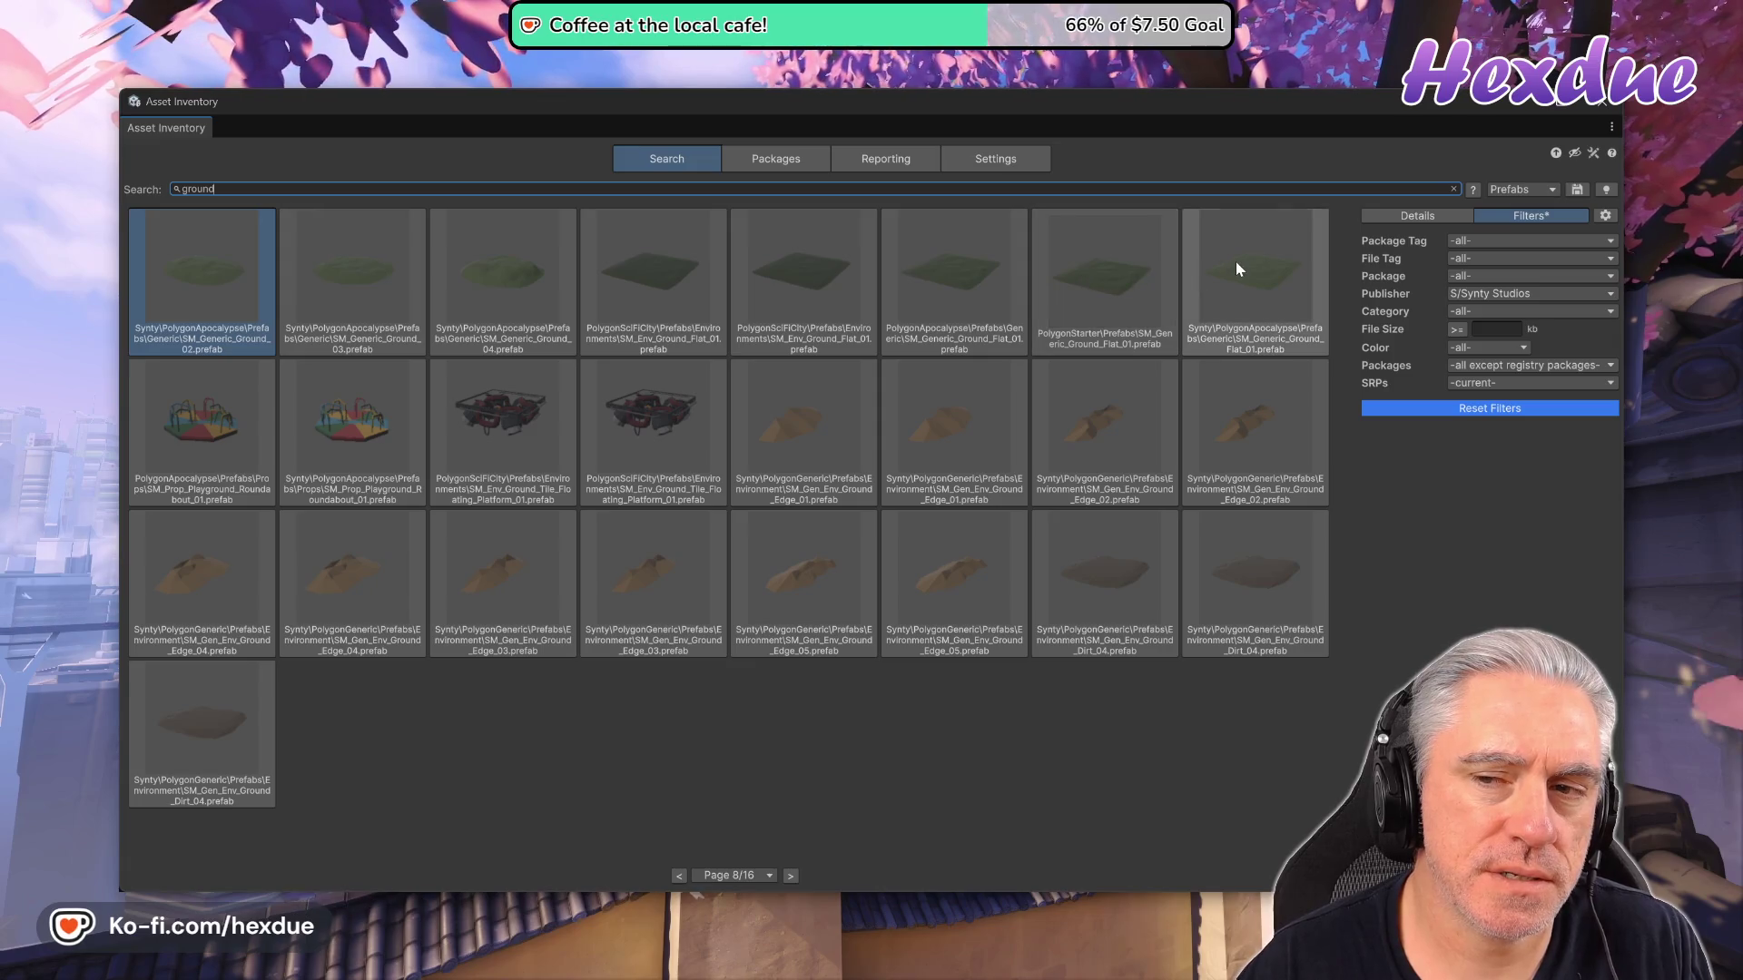
Continue paging the results to page 14 of 16, then close the Asset Inventory.
{"action": "left_click", "coordinate": [790, 876]}
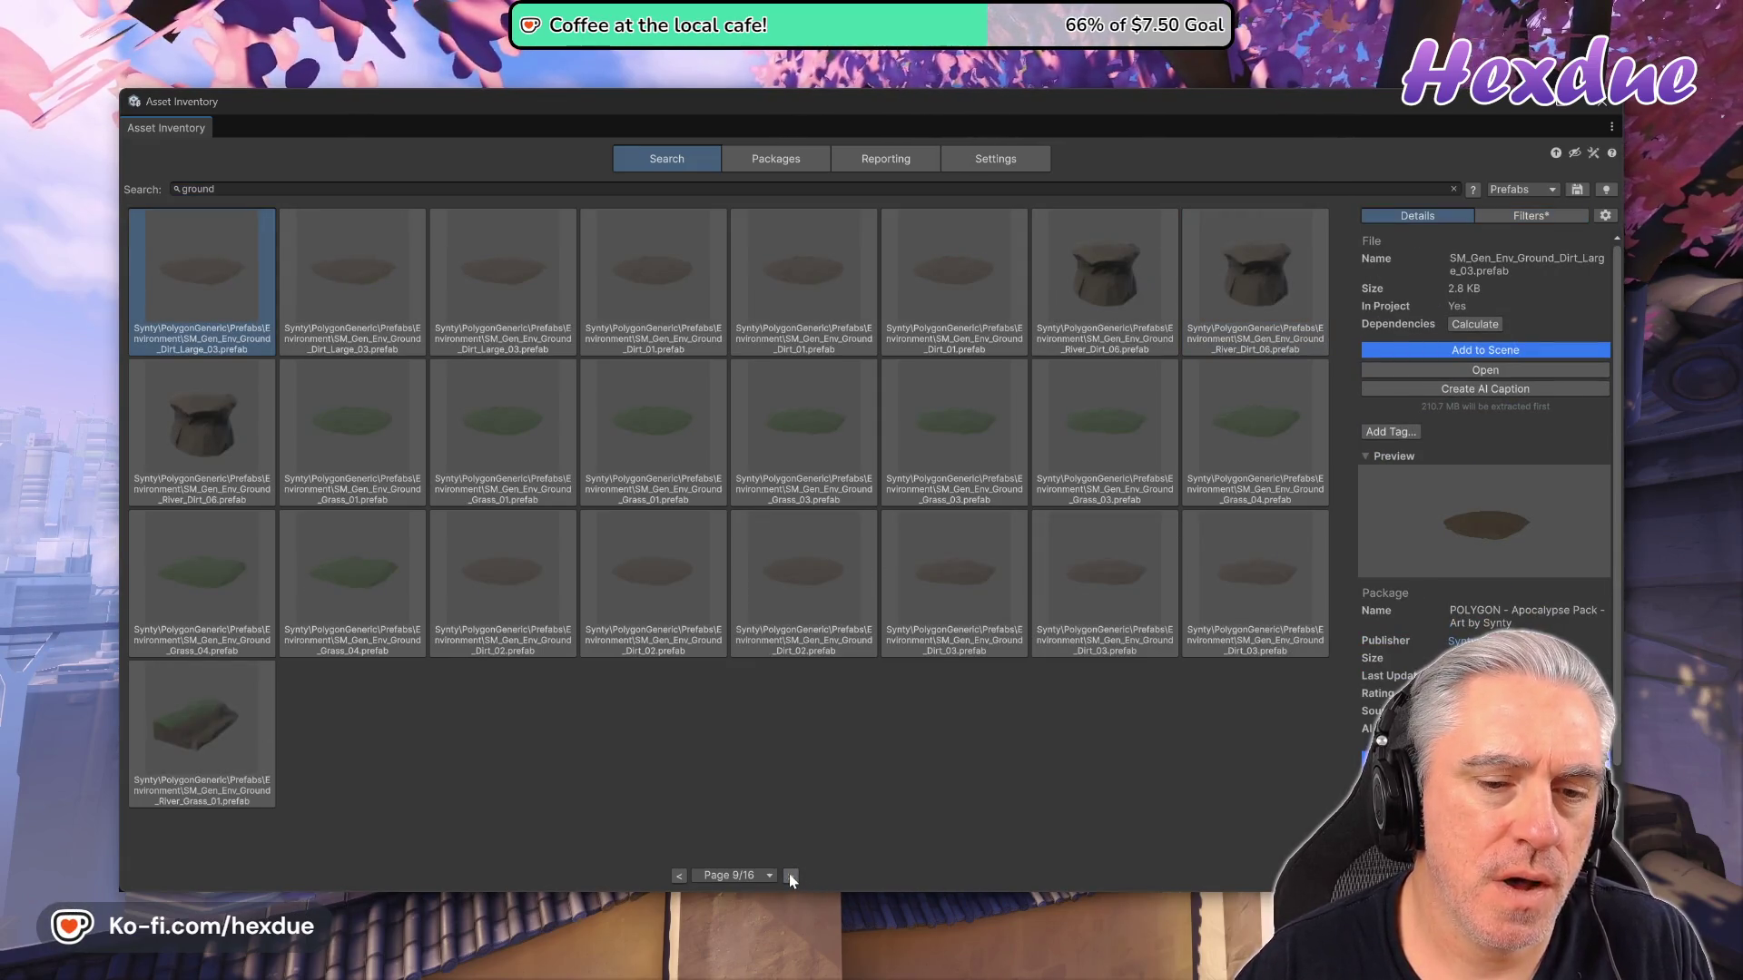
{"action": "left_click", "coordinate": [791, 876]}
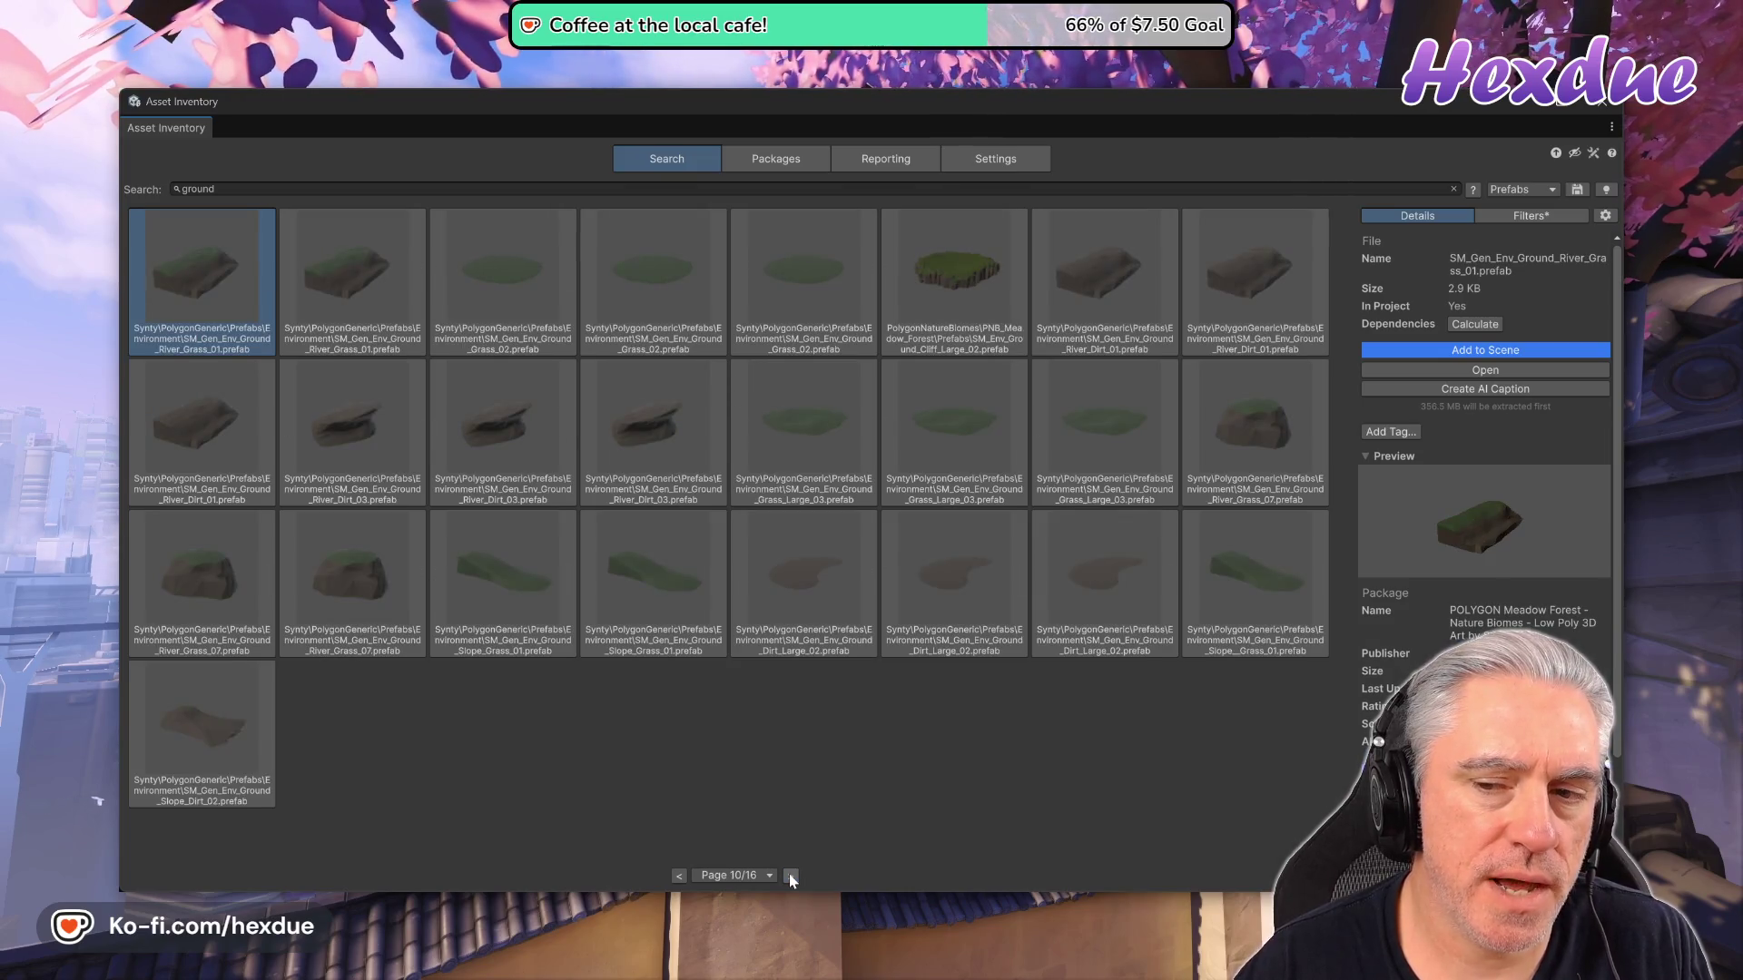
{"action": "left_click", "coordinate": [791, 876]}
{"action": "left_click", "coordinate": [791, 876]}
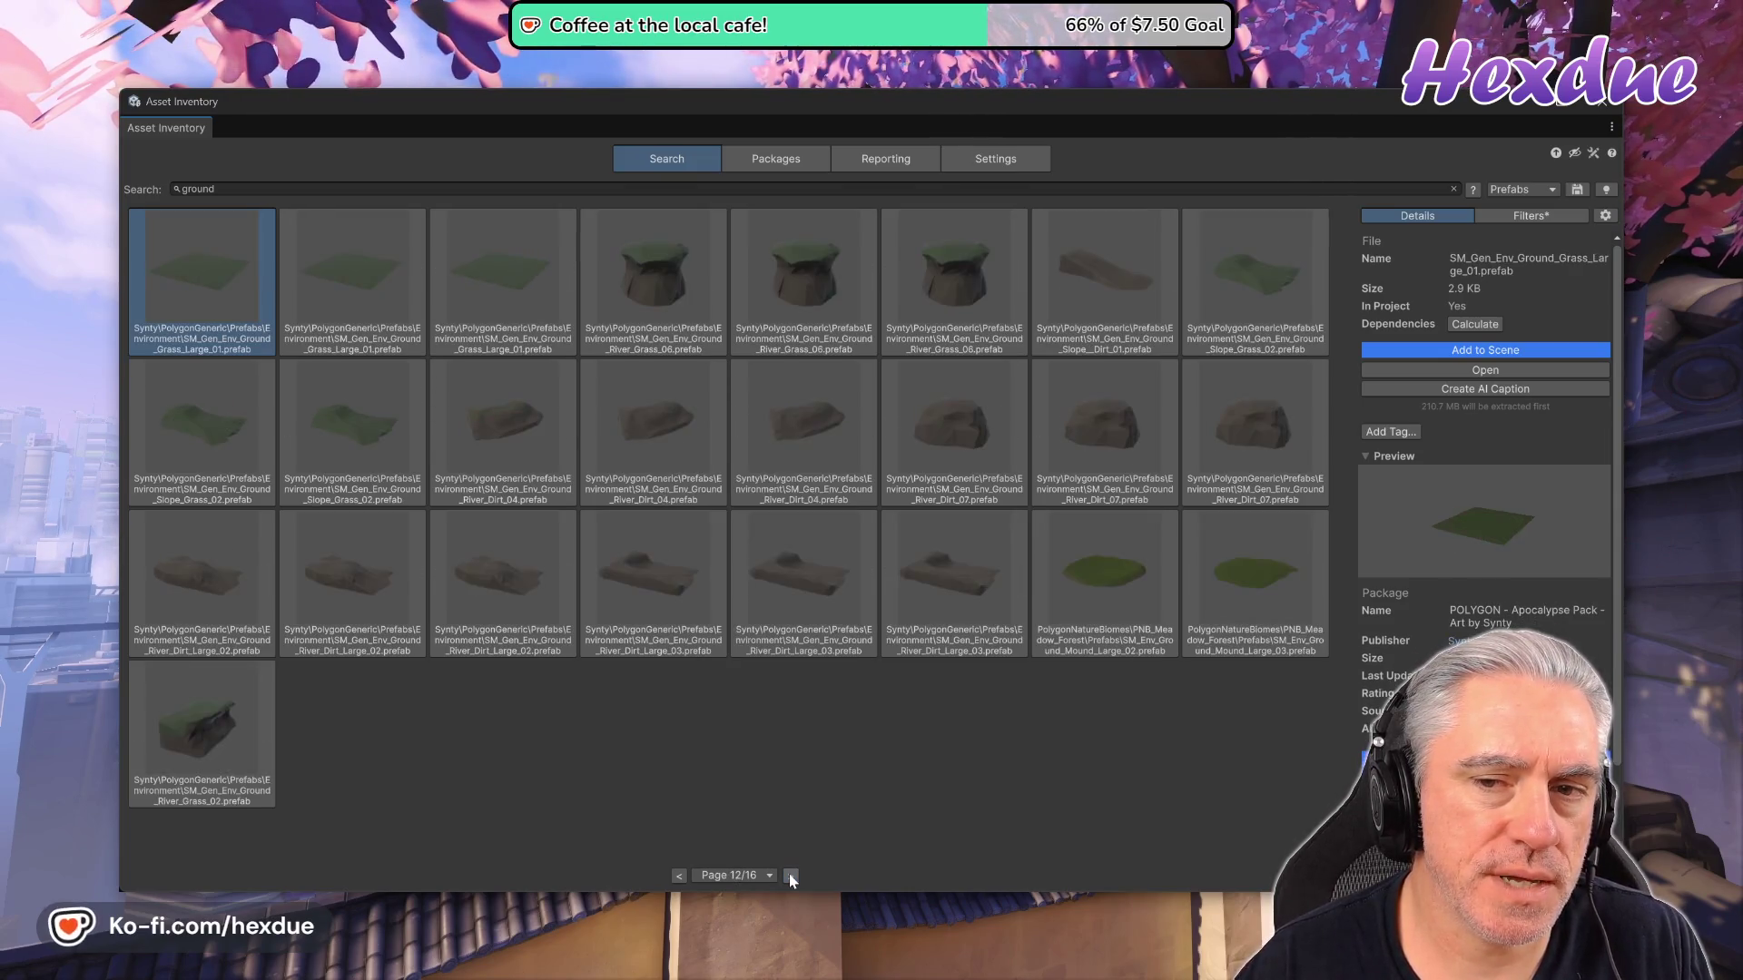
{"action": "left_click", "coordinate": [791, 876]}
{"action": "left_click", "coordinate": [791, 876]}
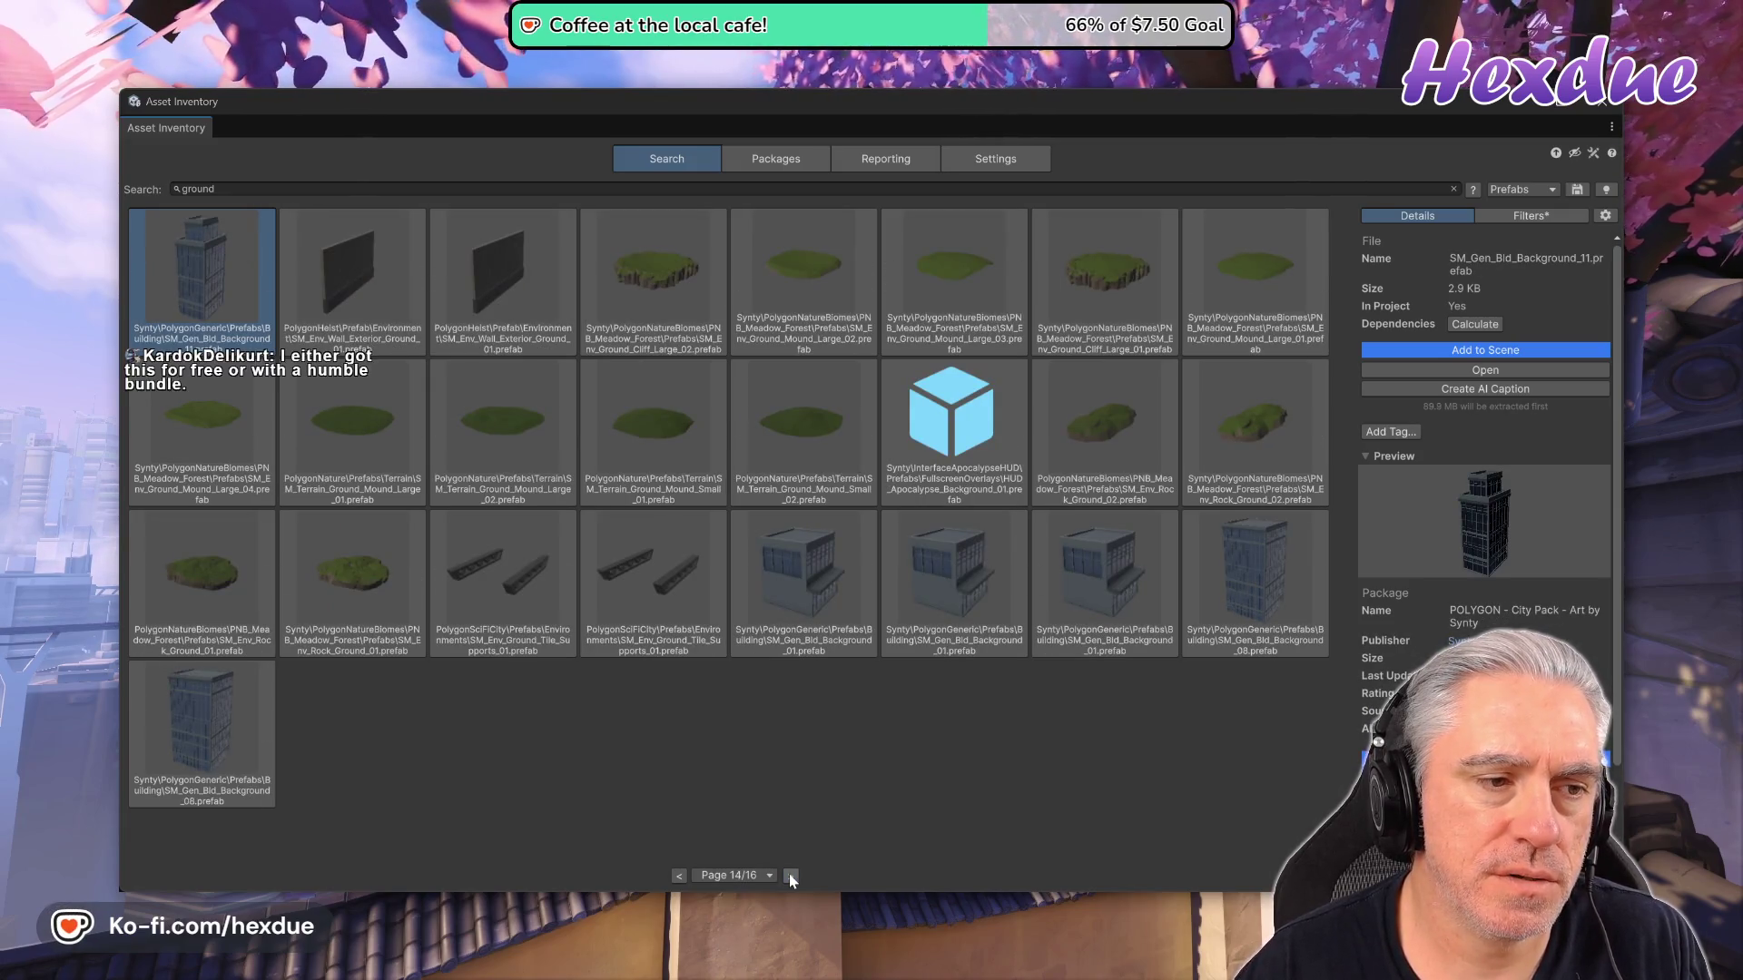
{"action": "left_click", "coordinate": [791, 876]}
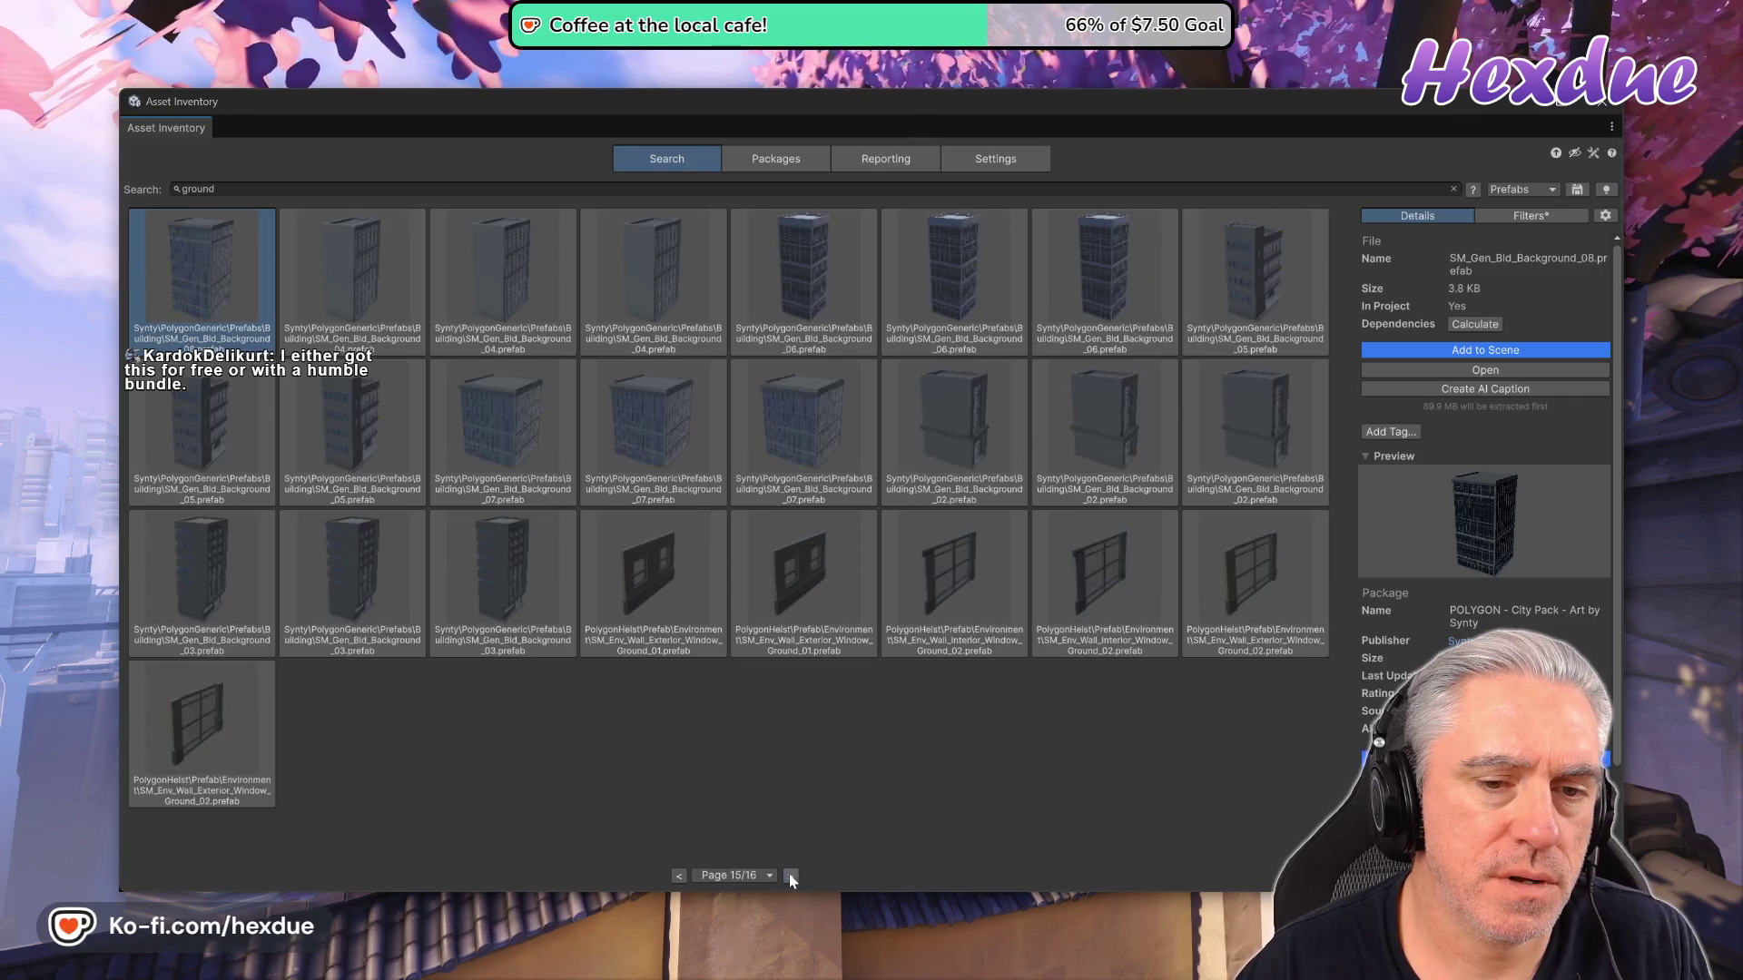
{"action": "left_click", "coordinate": [678, 877]}
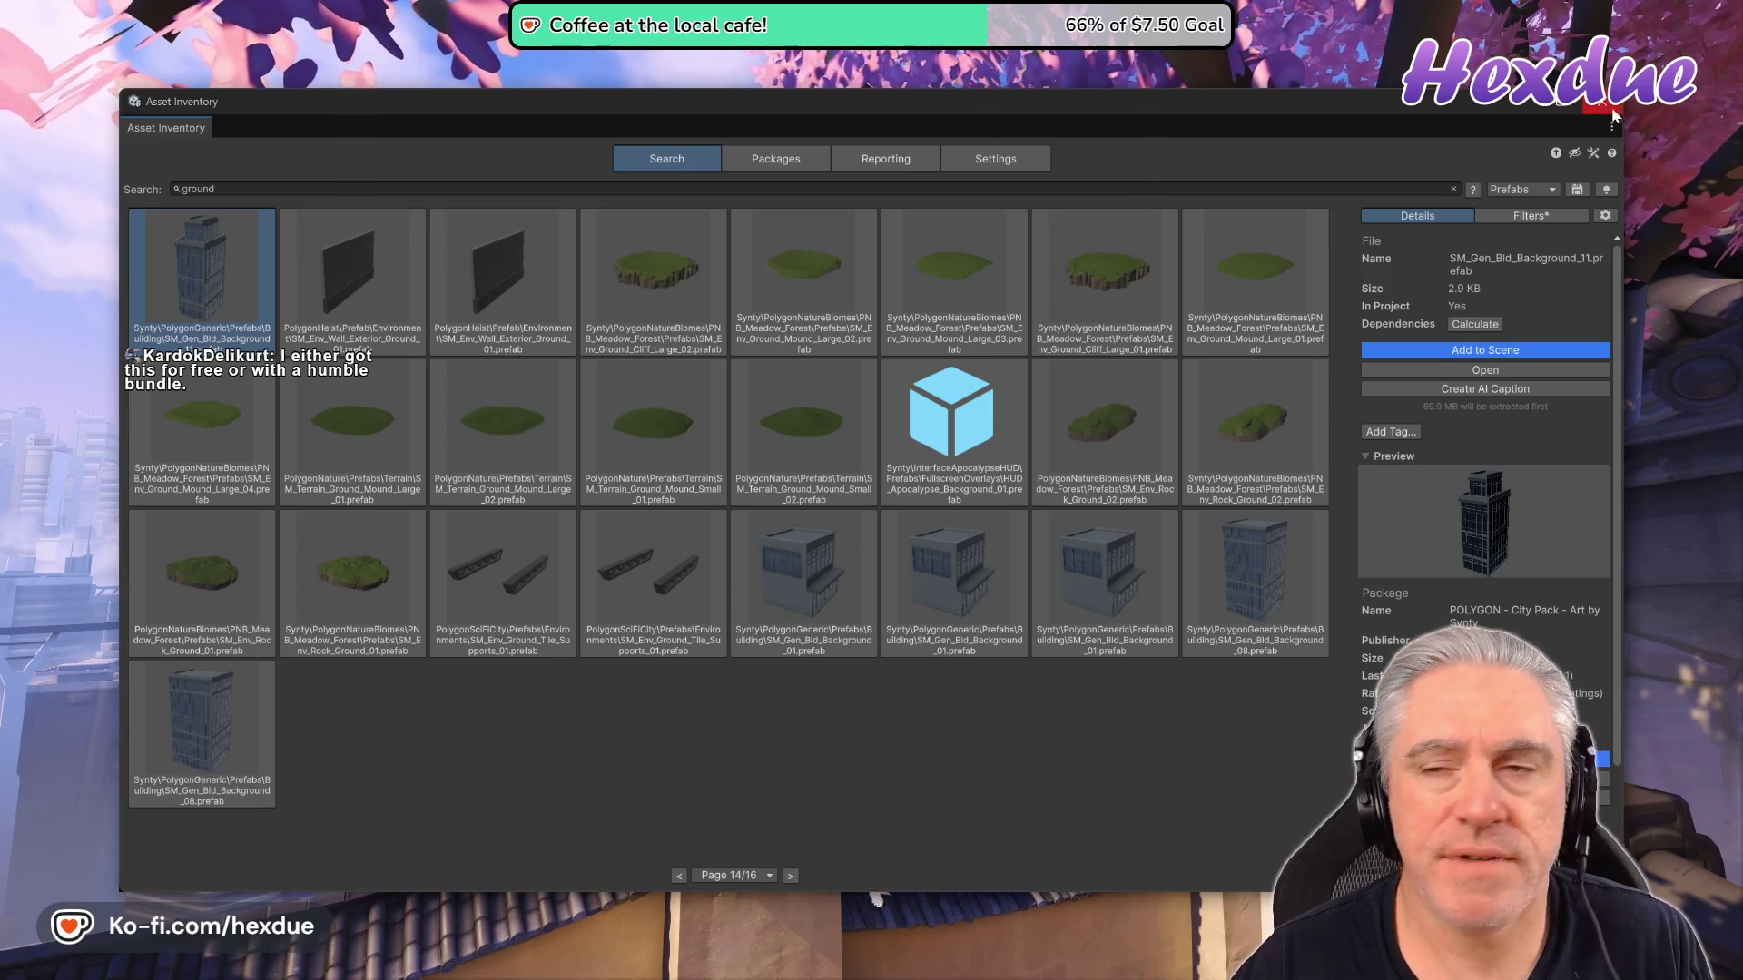
{"action": "left_click", "coordinate": [1601, 101]}
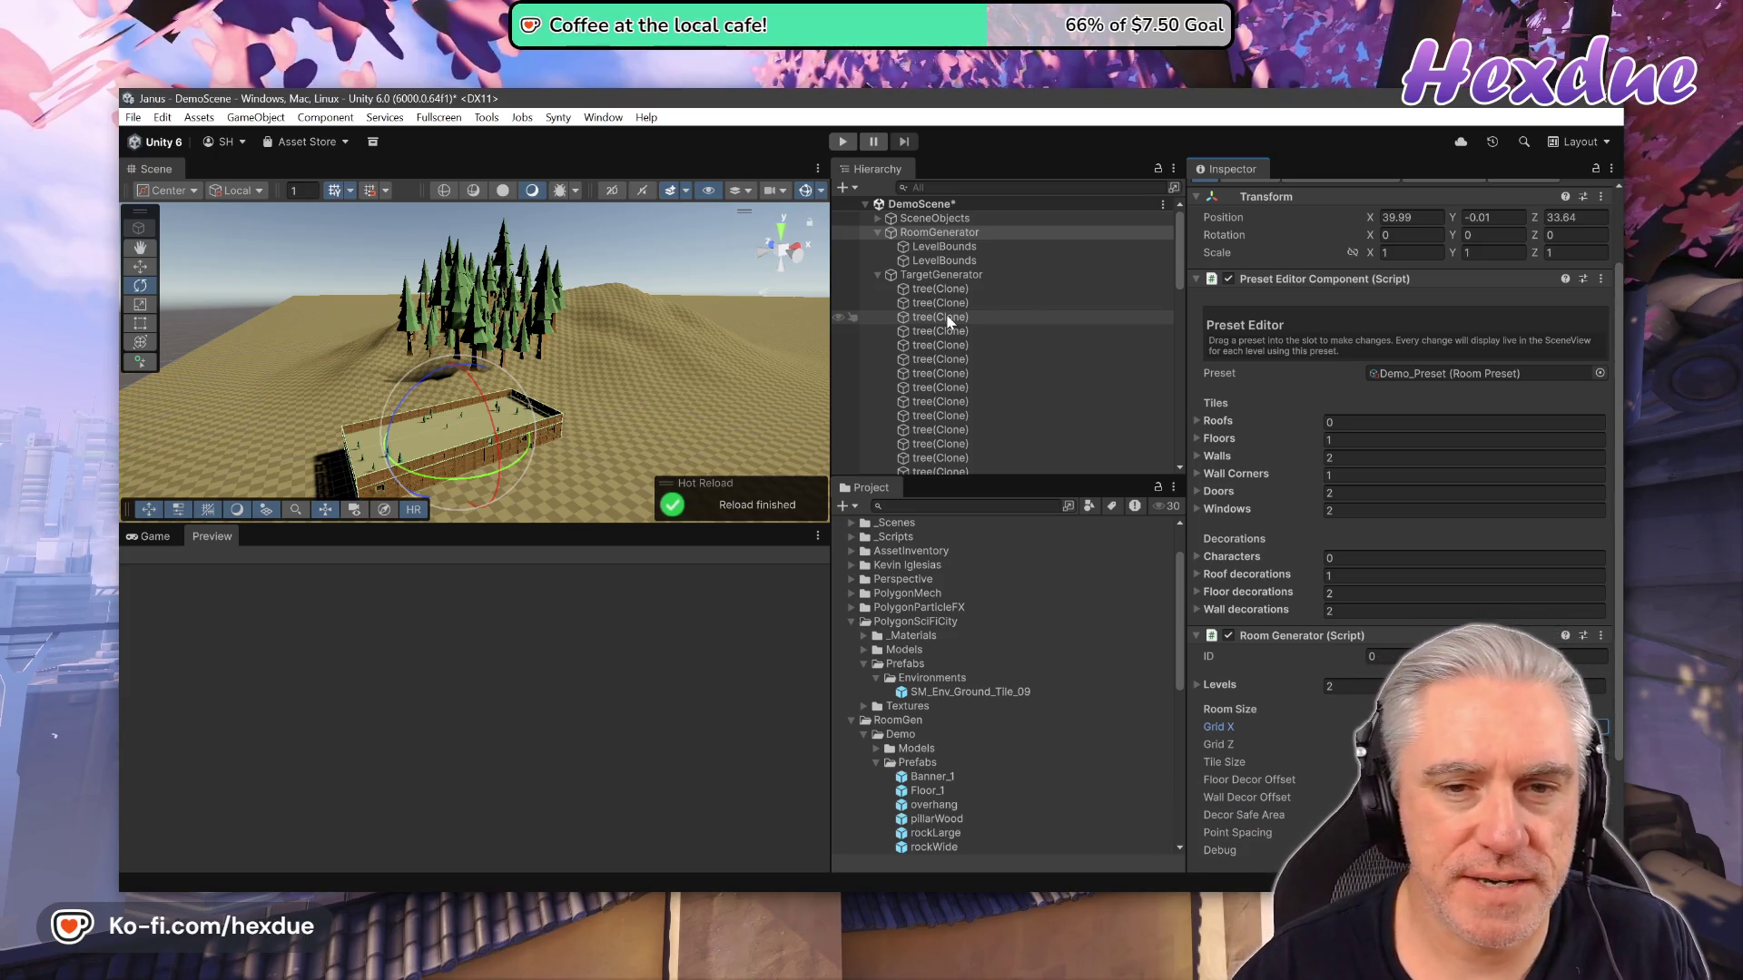
Scroll through the 'ground large' results in the Project panel.
{"action": "scroll", "coordinate": [946, 314], "scroll_direction": "down", "scroll_amount": 5}
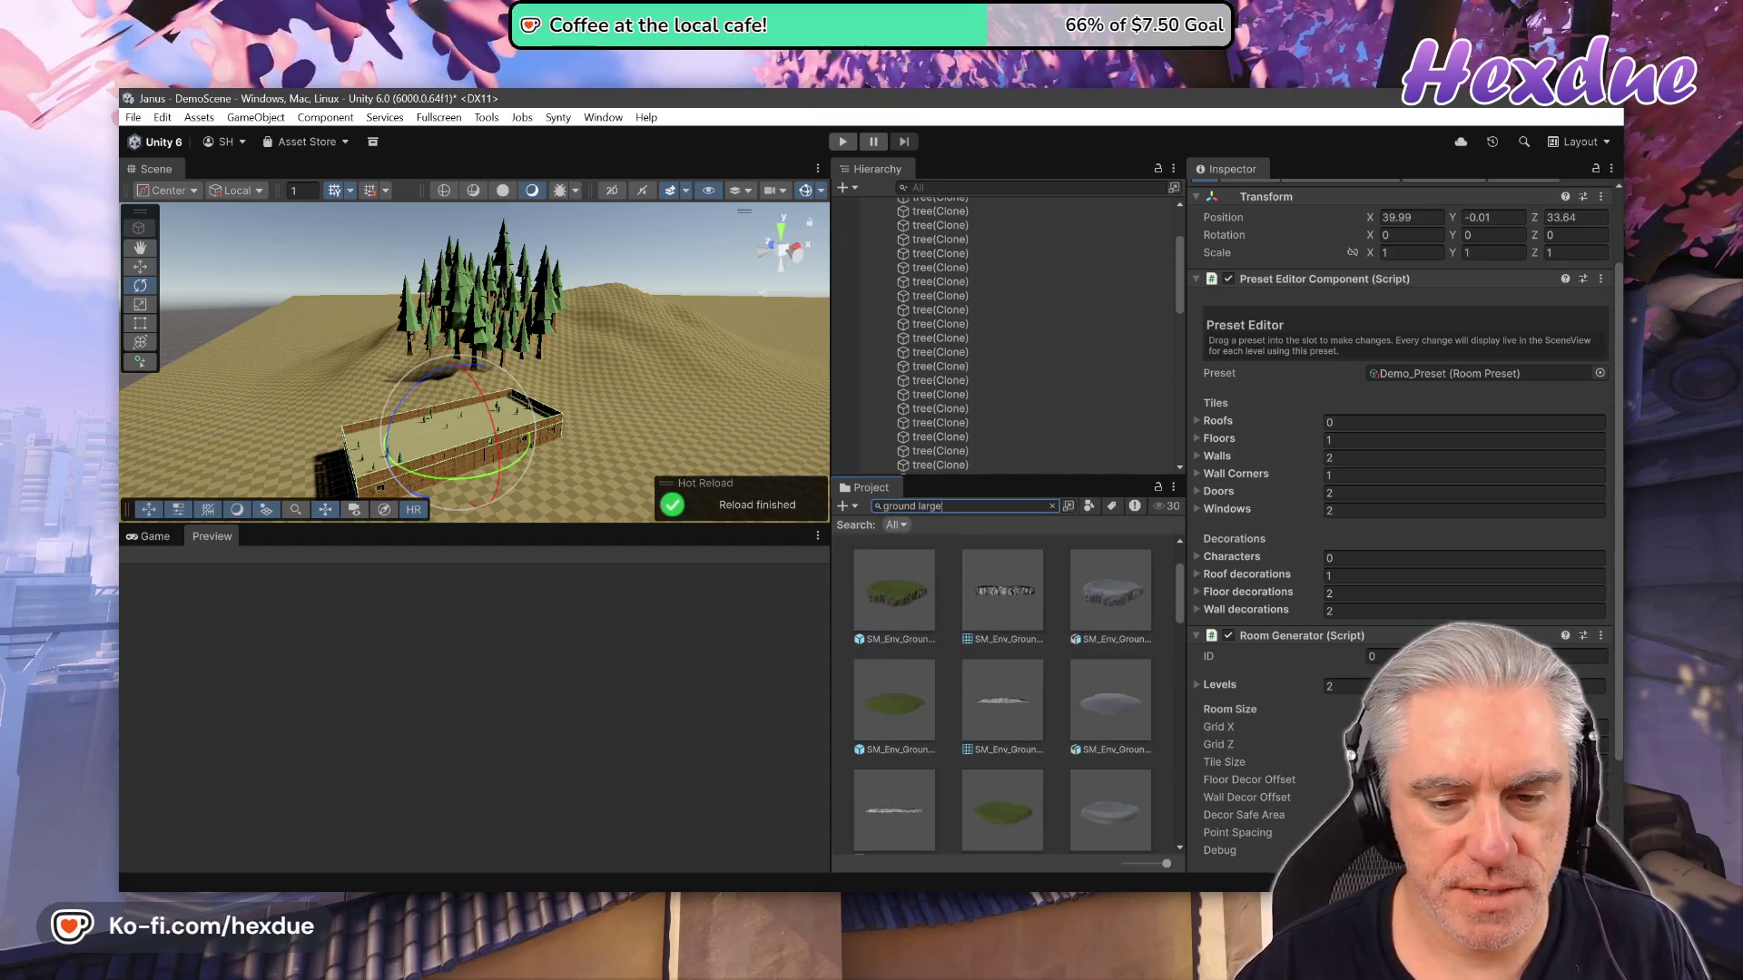
{"action": "scroll", "coordinate": [1117, 713], "scroll_direction": "down", "scroll_amount": 3}
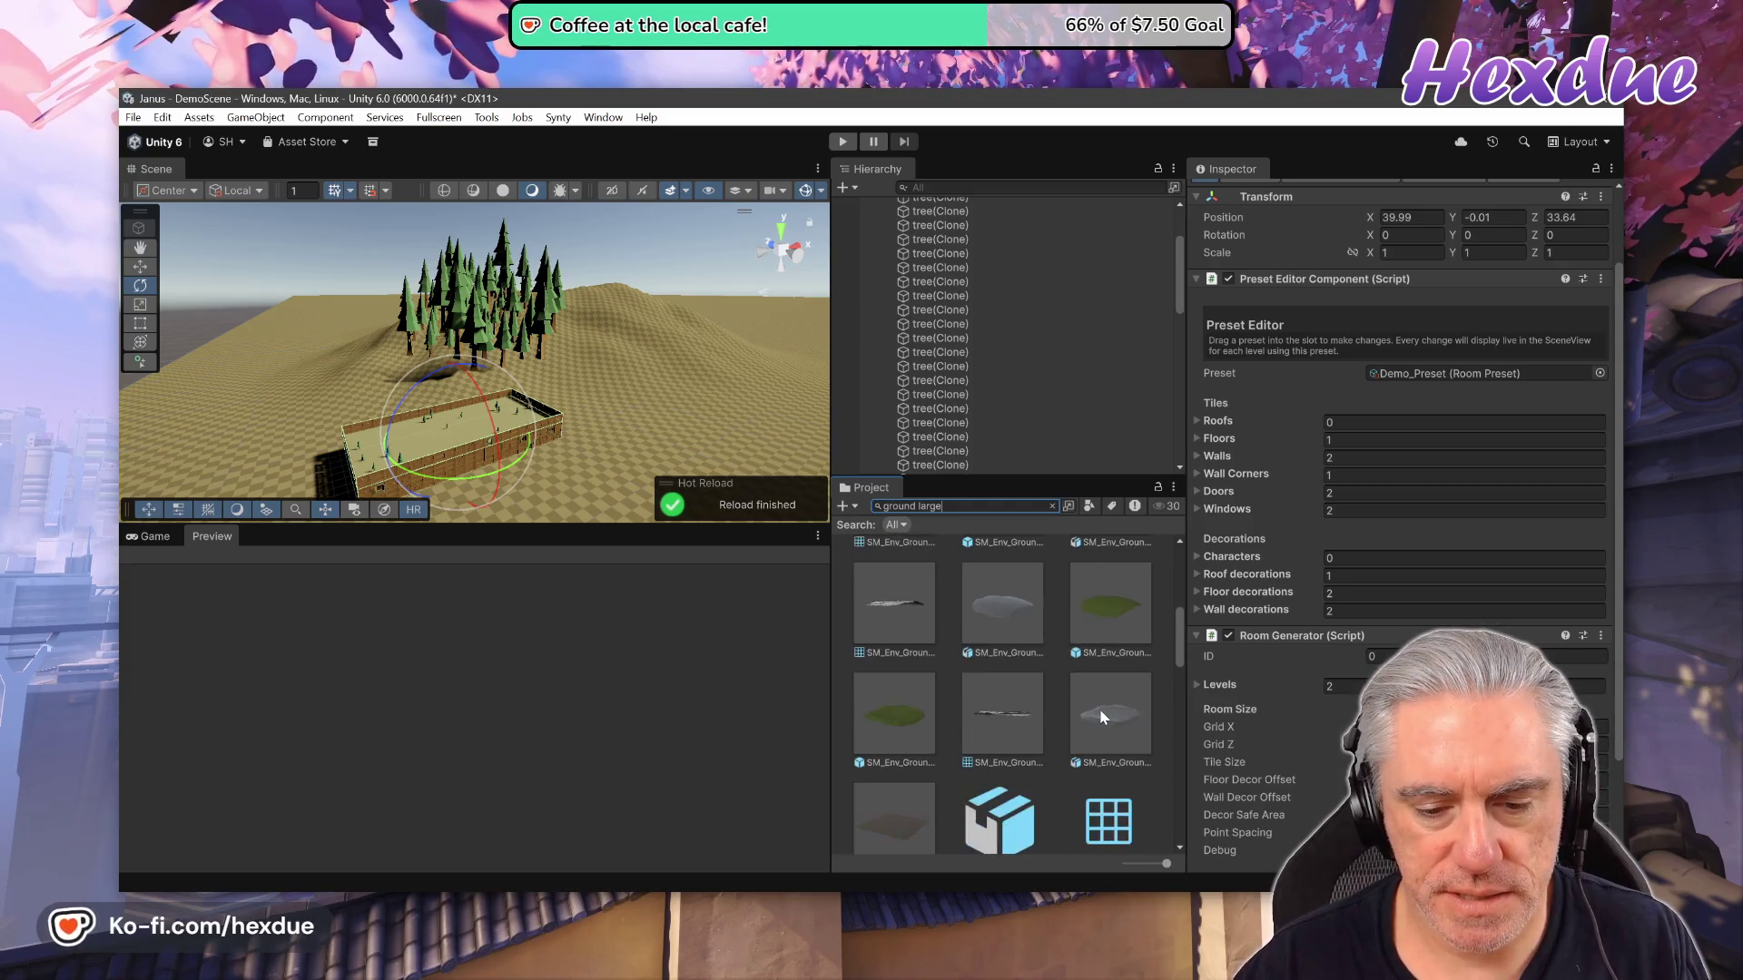
{"action": "scroll", "coordinate": [1099, 710], "scroll_direction": "down", "scroll_amount": 2}
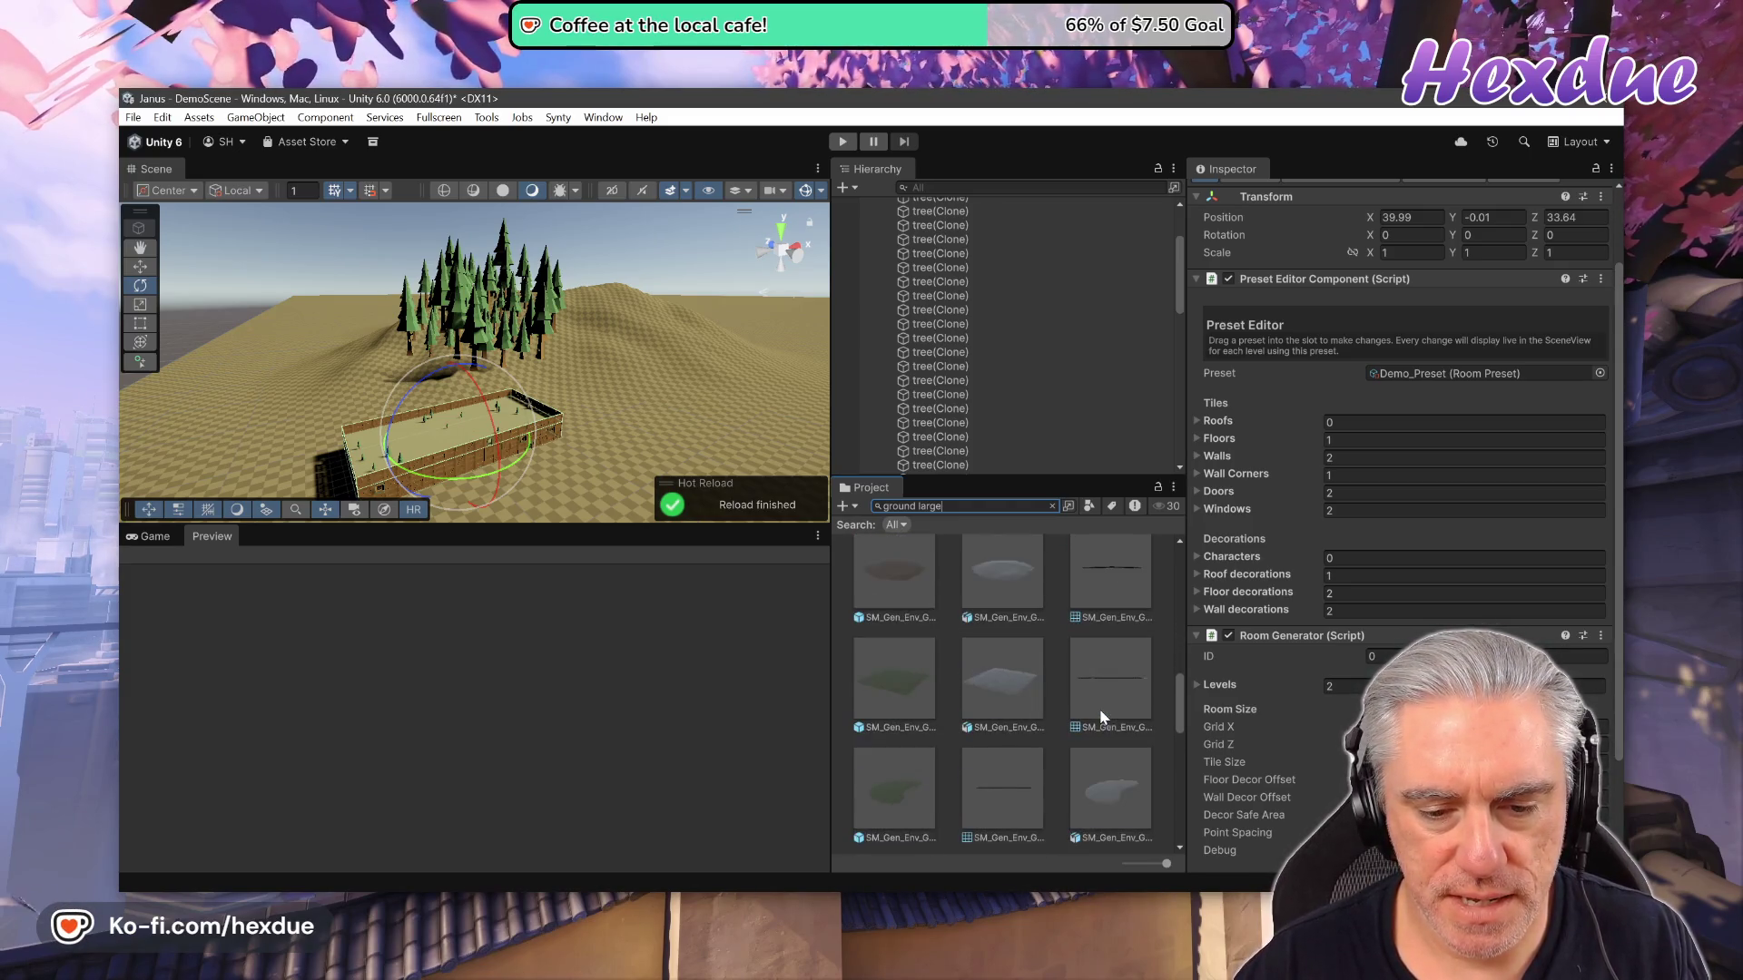
{"action": "left_click", "coordinate": [873, 679]}
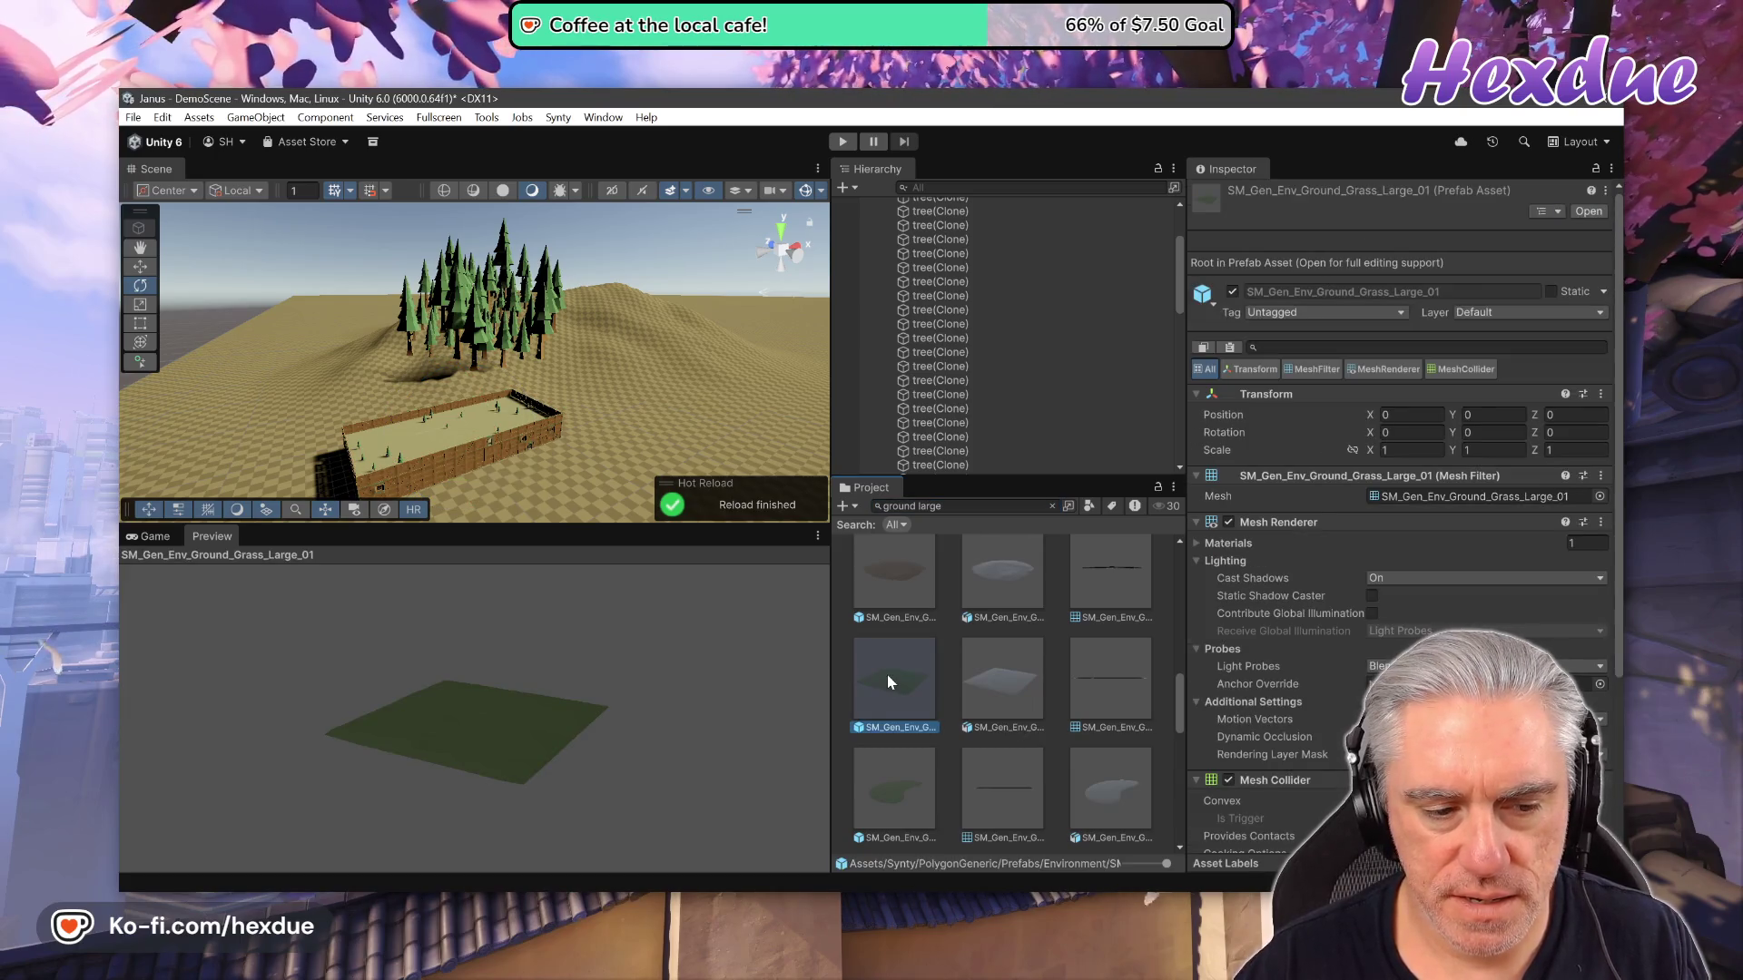
{"action": "double_click", "coordinate": [886, 674]}
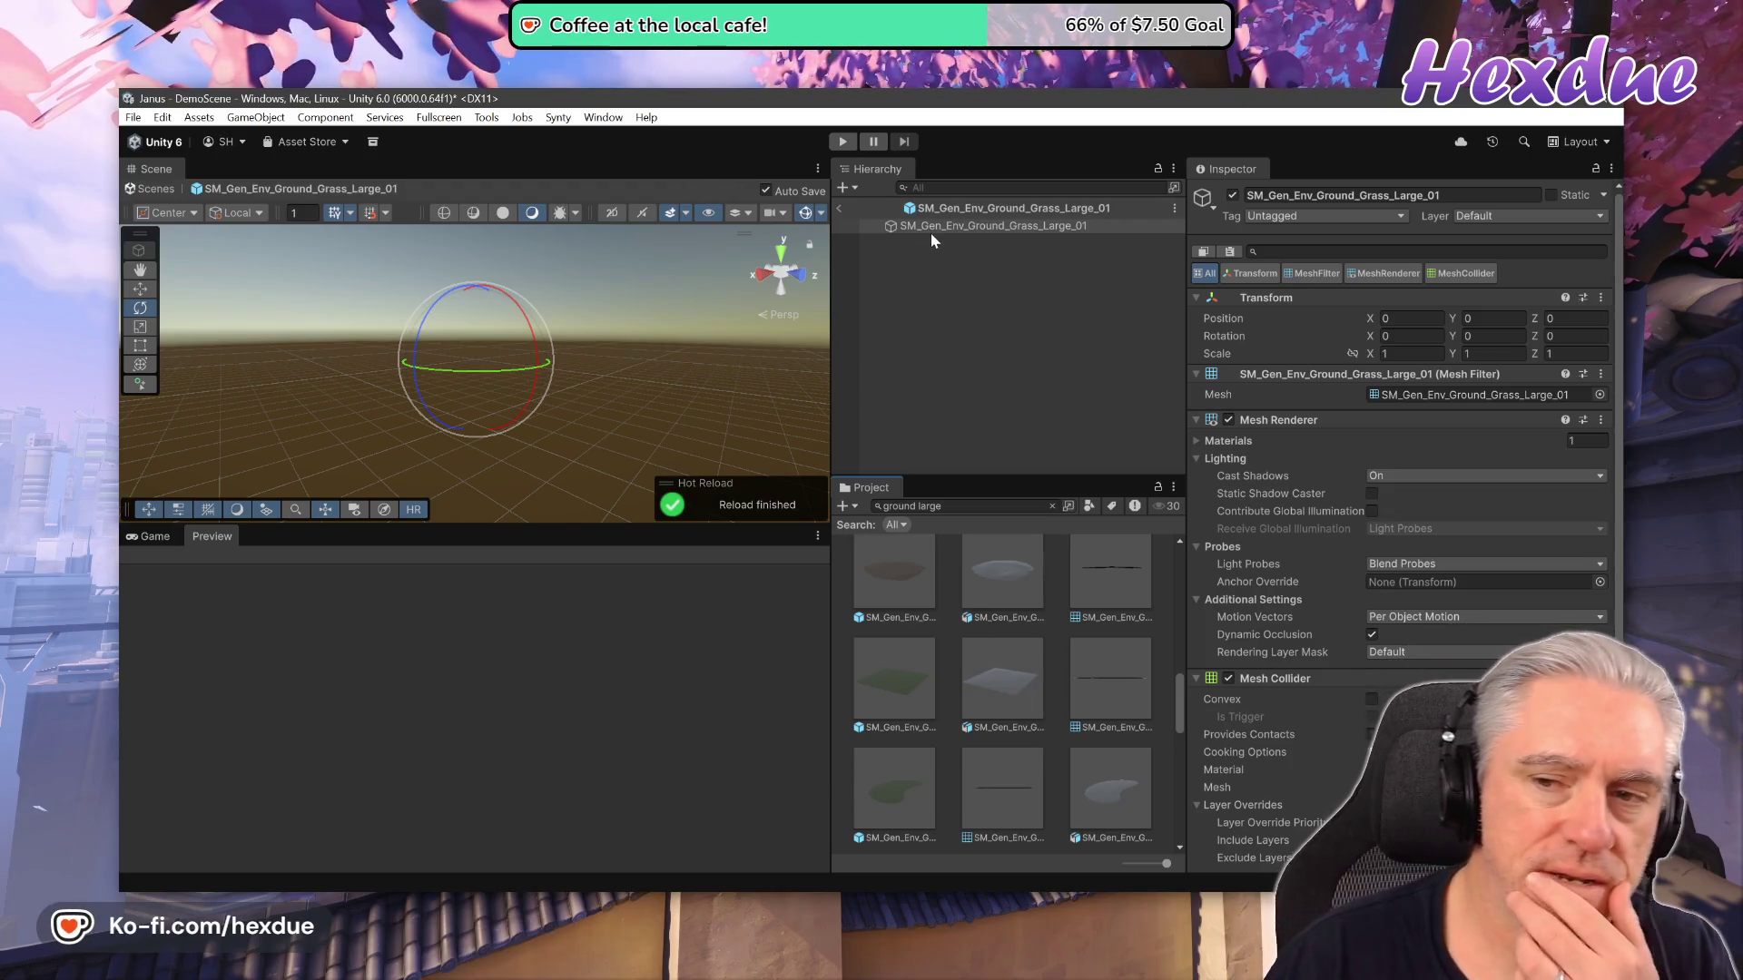
{"action": "left_click", "coordinate": [933, 234]}
{"action": "left_click", "coordinate": [937, 226]}
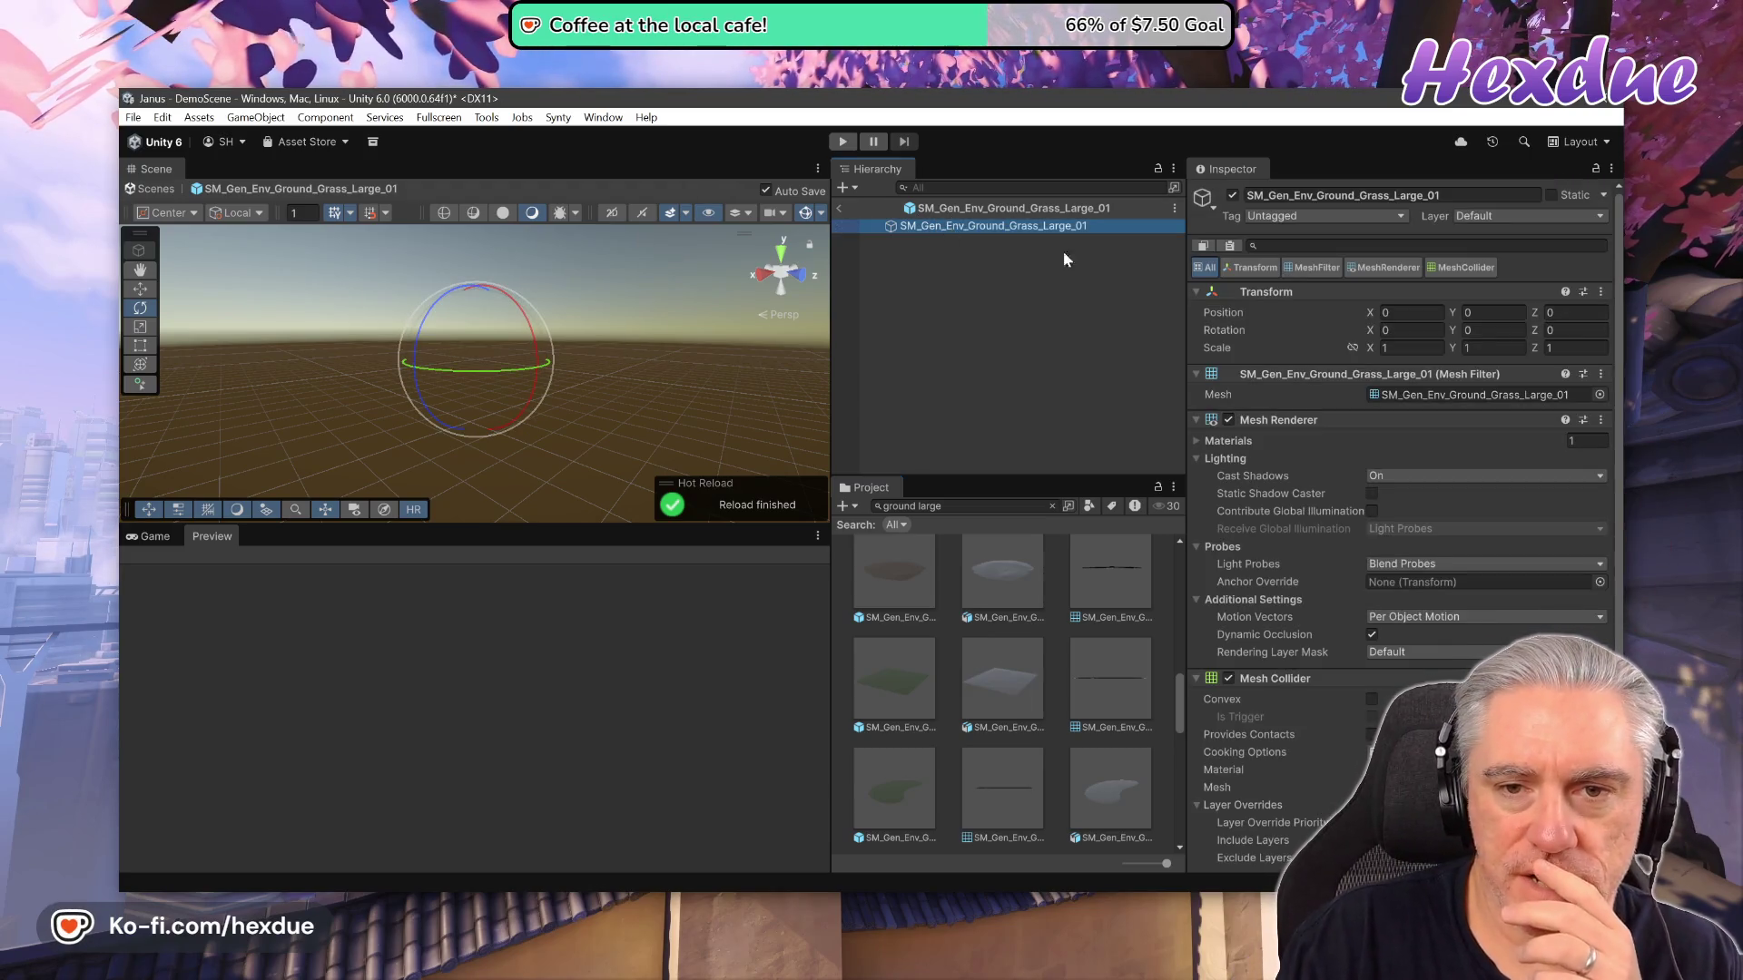
{"action": "scroll", "coordinate": [1043, 640], "scroll_direction": "up", "scroll_amount": 2}
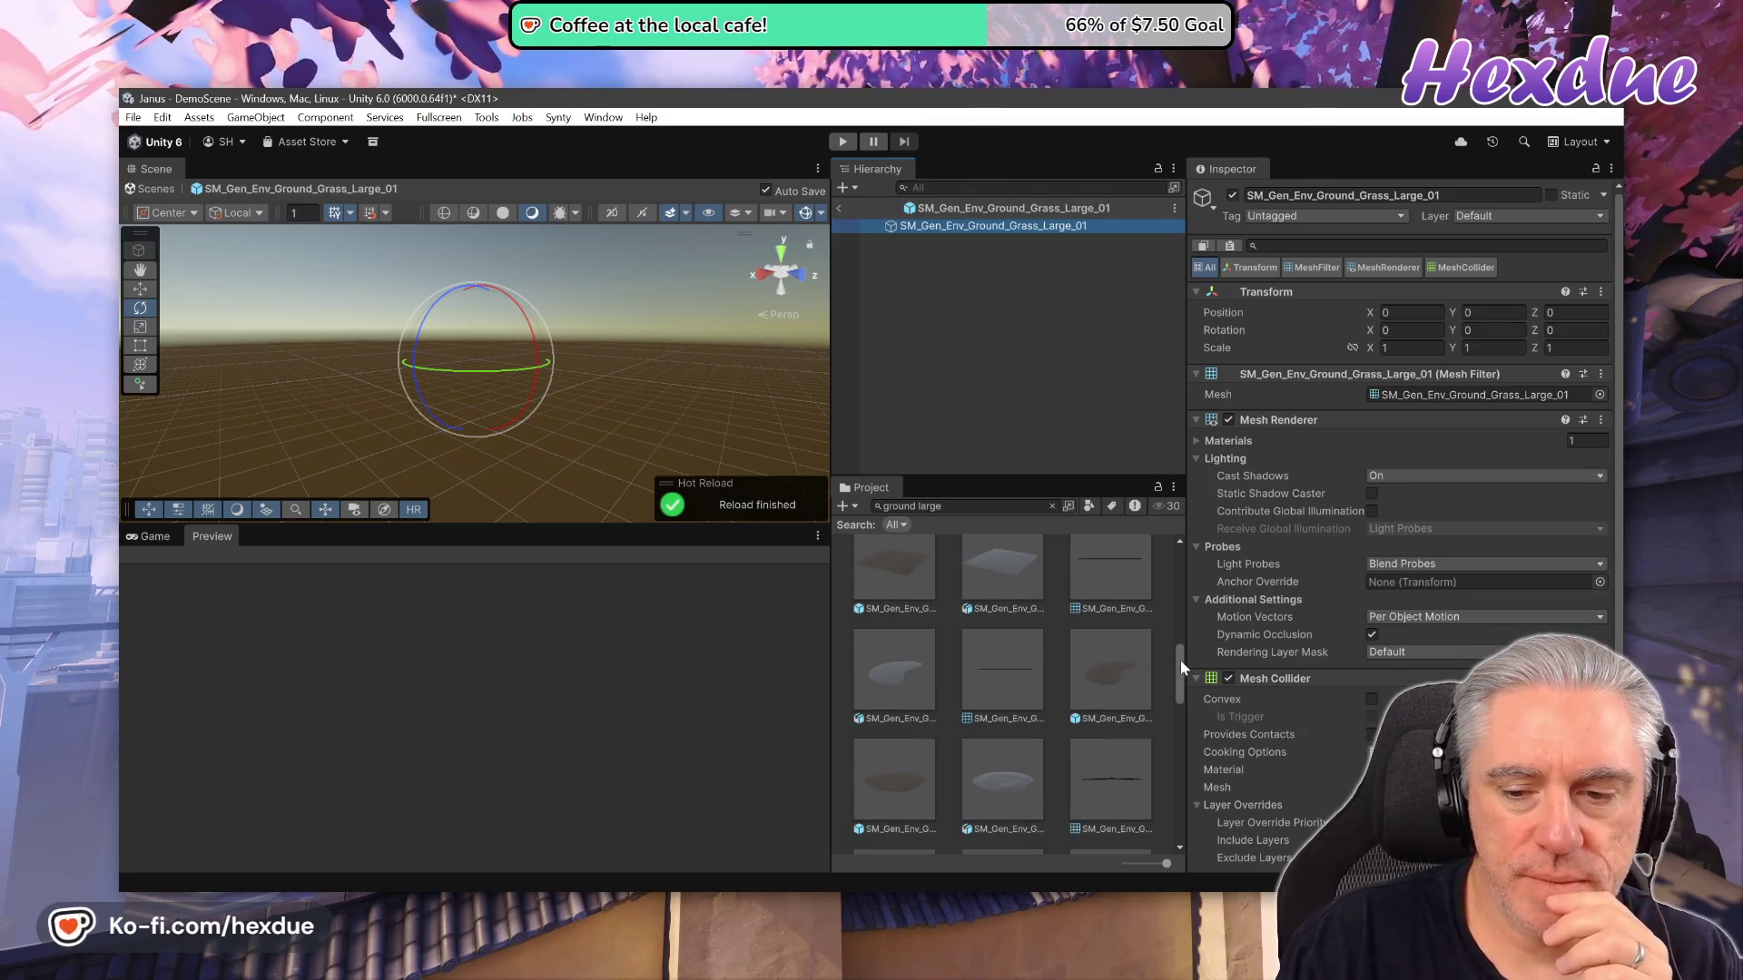
{"action": "double_click", "coordinate": [931, 507]}
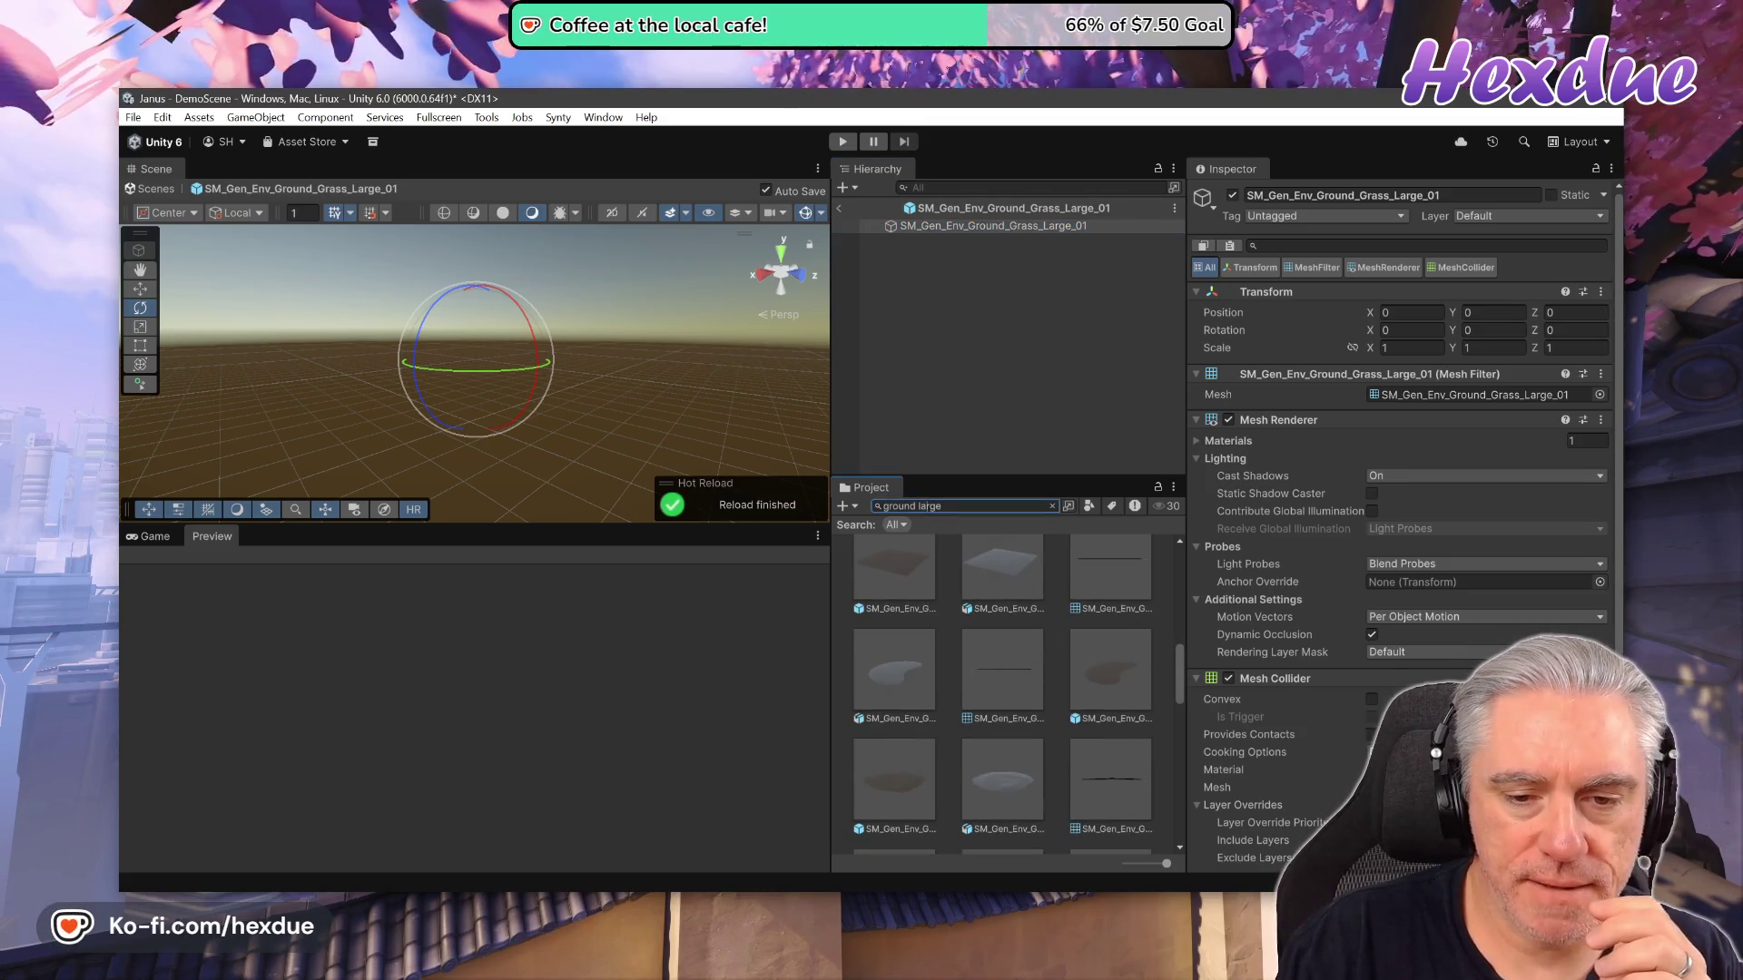
{"action": "mouse_move", "coordinate": [1246, 620]}
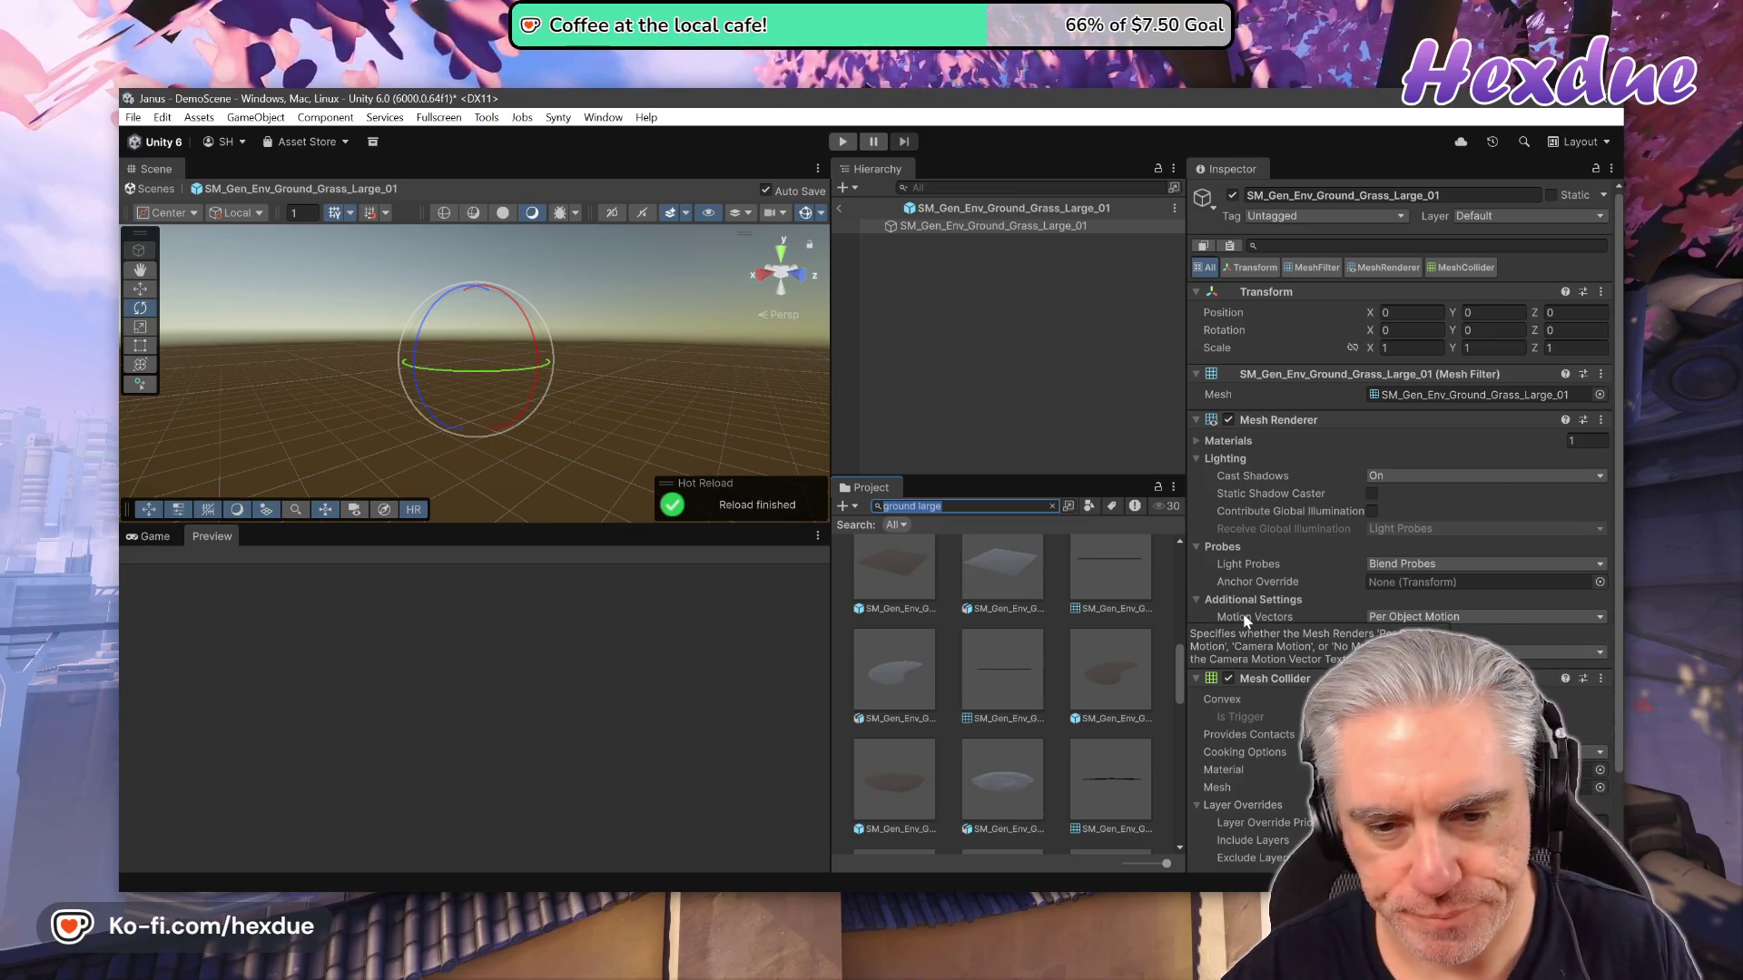
{"action": "type", "text": "mech"}
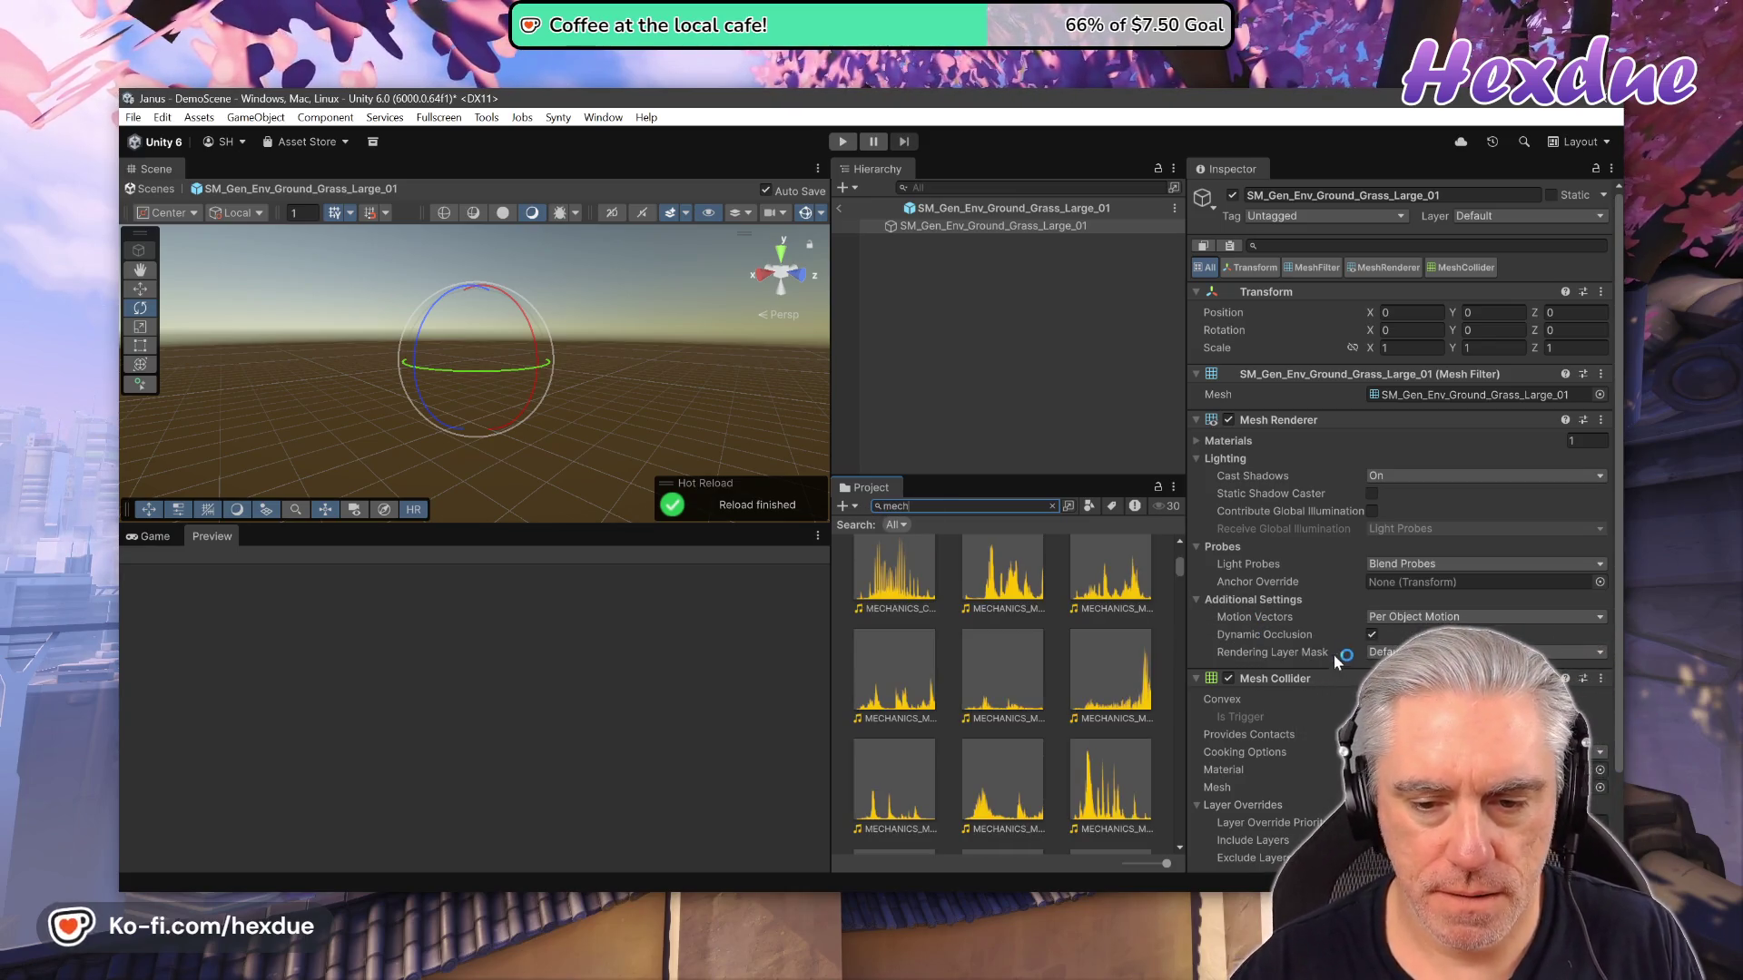
Filter the 'mech' Project search results to Prefab type only.
{"action": "mouse_move", "coordinate": [1321, 665]}
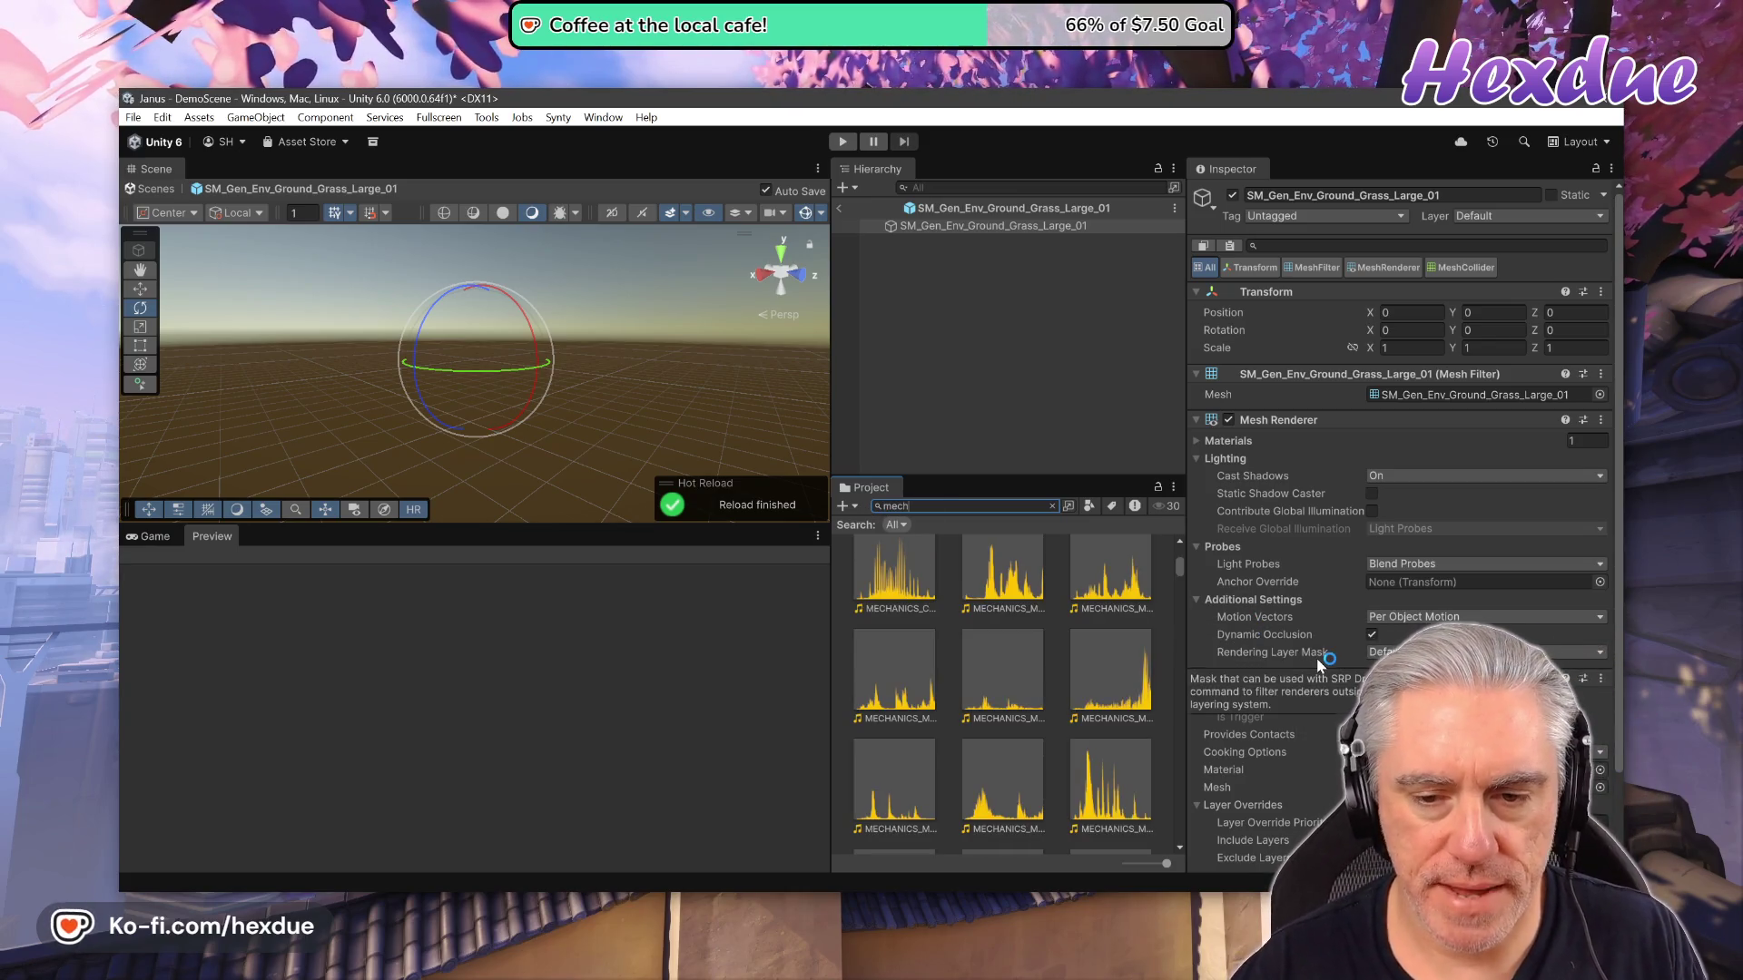
{"action": "left_click", "coordinate": [1090, 506]}
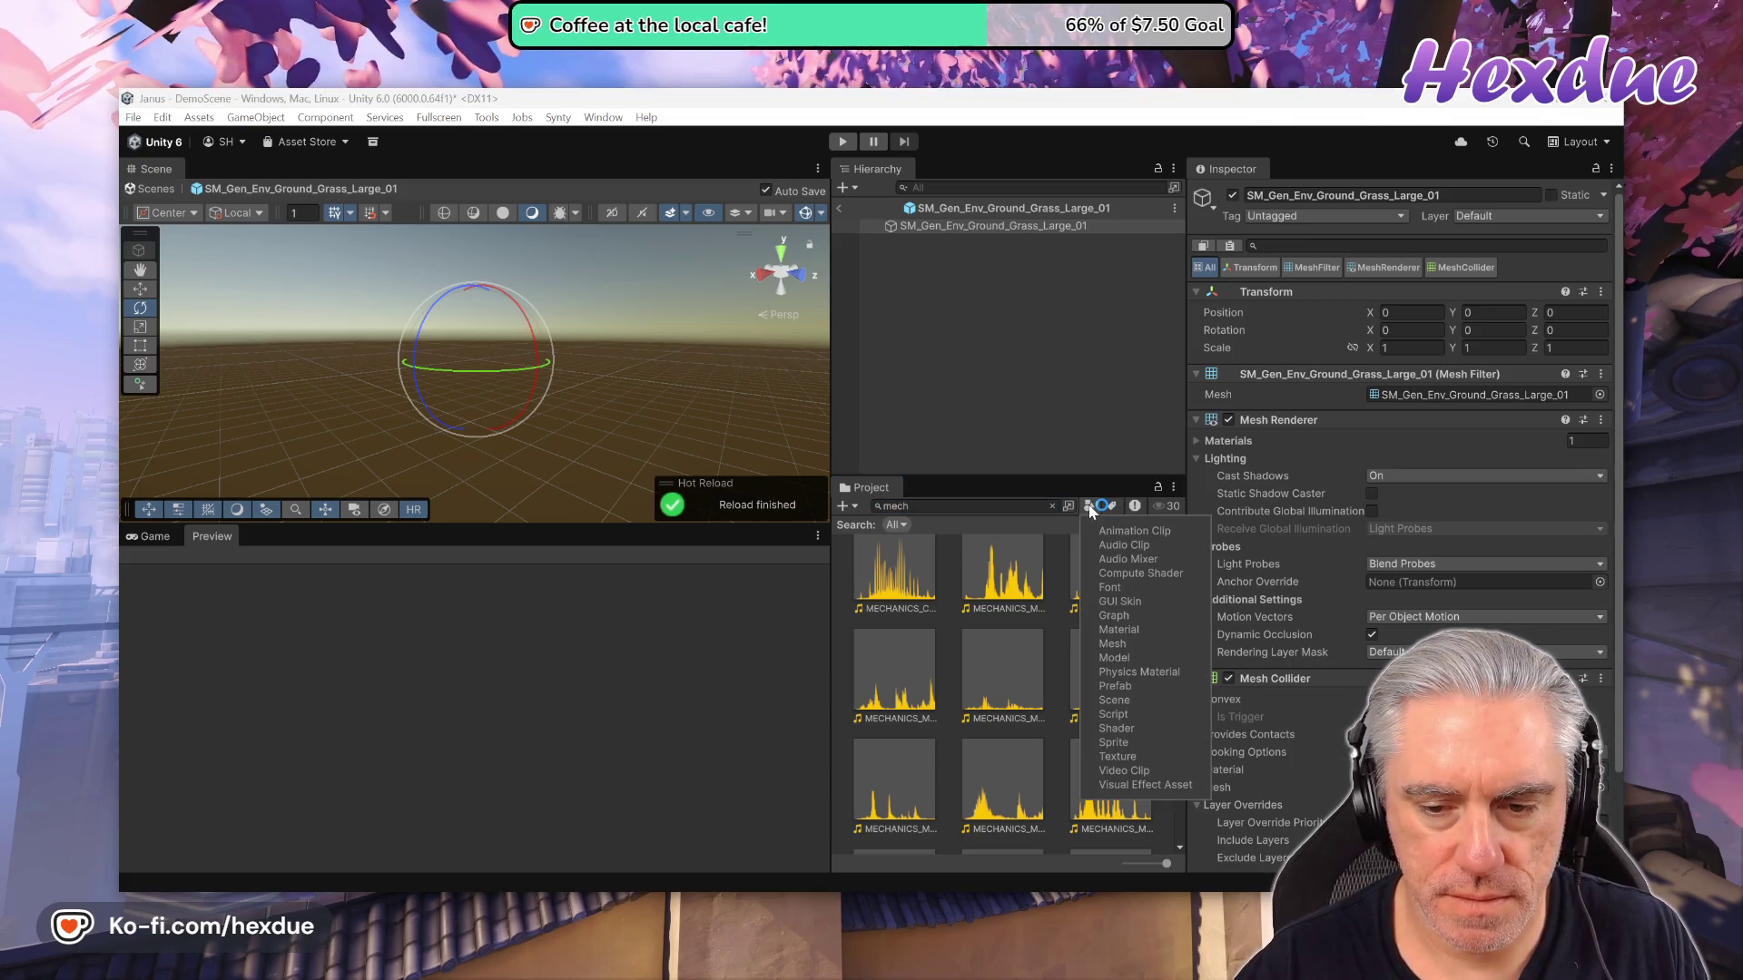
{"action": "left_click", "coordinate": [1117, 686]}
{"action": "scroll", "coordinate": [1008, 681], "scroll_direction": "down", "scroll_amount": 5}
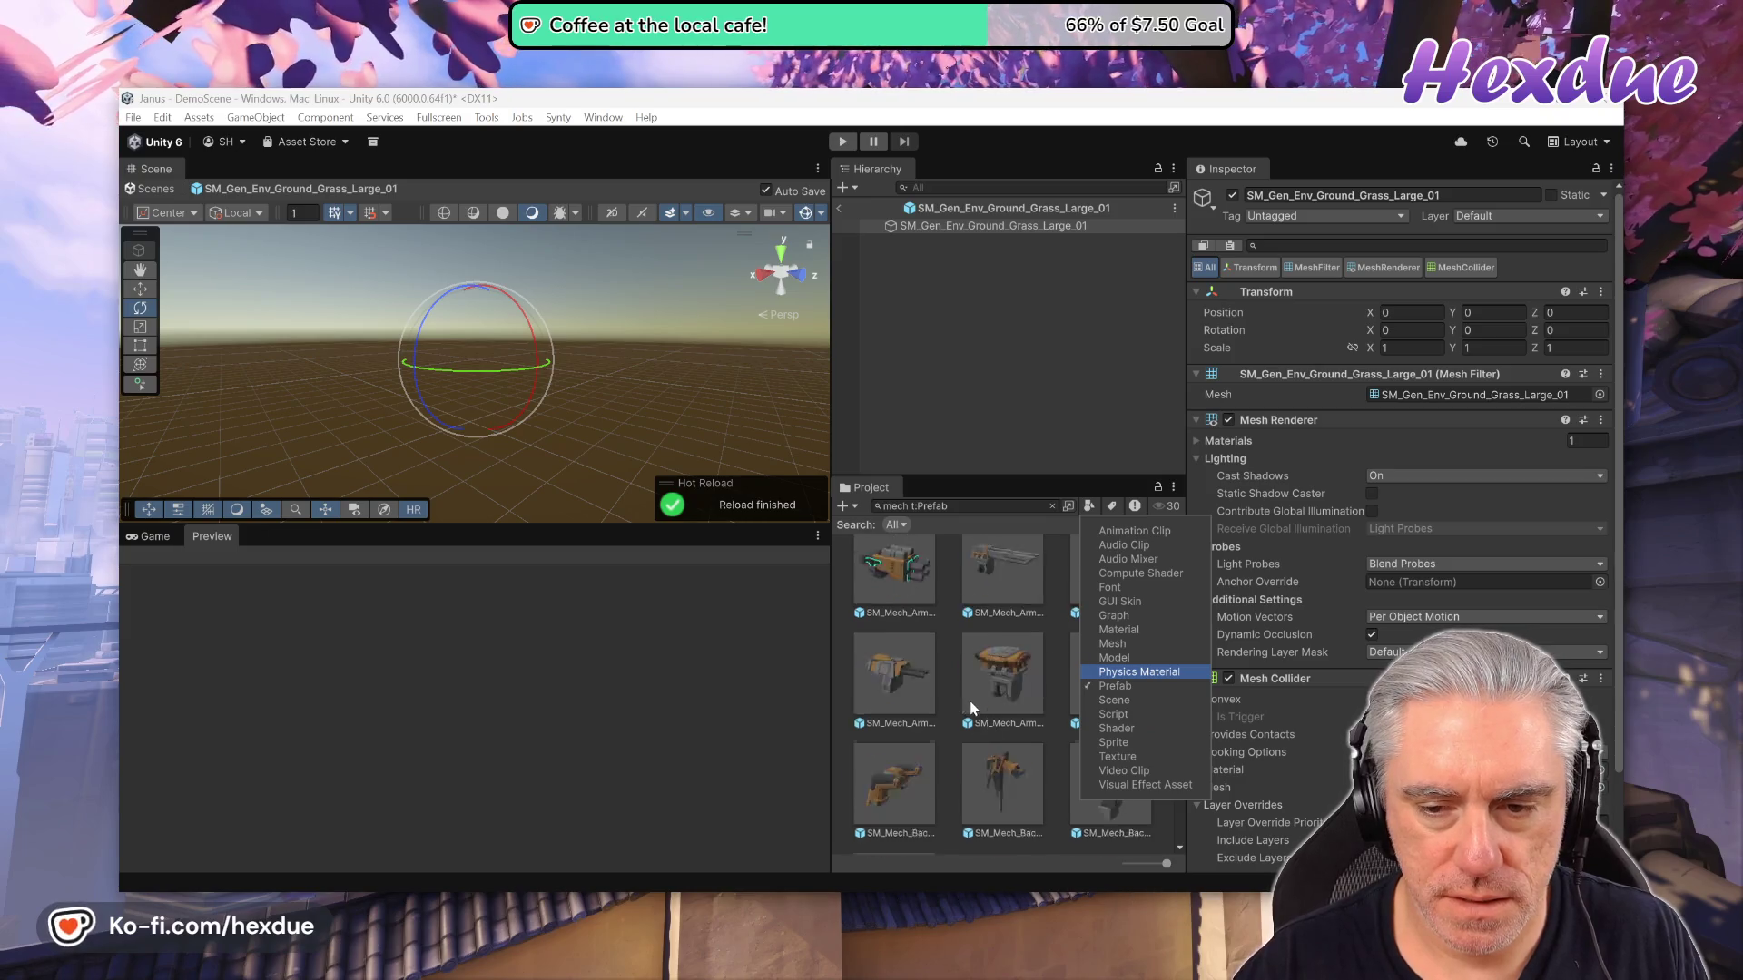
{"action": "left_click", "coordinate": [1089, 509]}
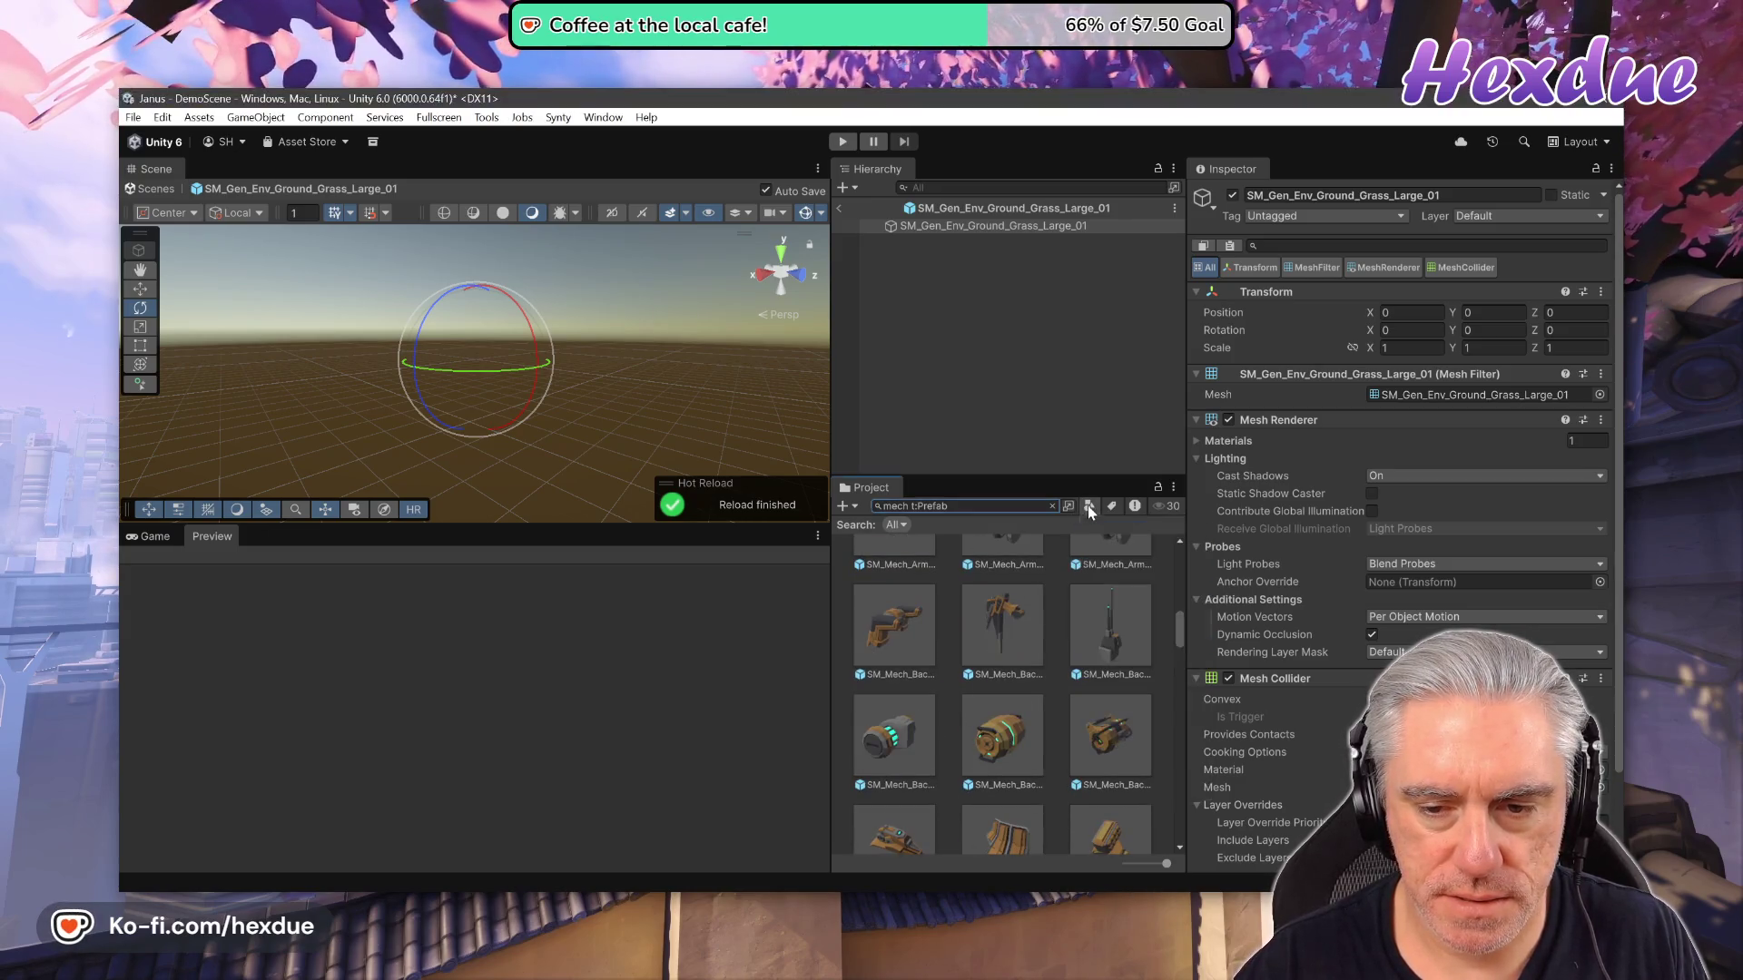
Scroll through the mech prefabs and open SM_Veh_Mech_01 for editing.
{"action": "scroll", "coordinate": [1086, 757], "scroll_direction": "down", "scroll_amount": 5}
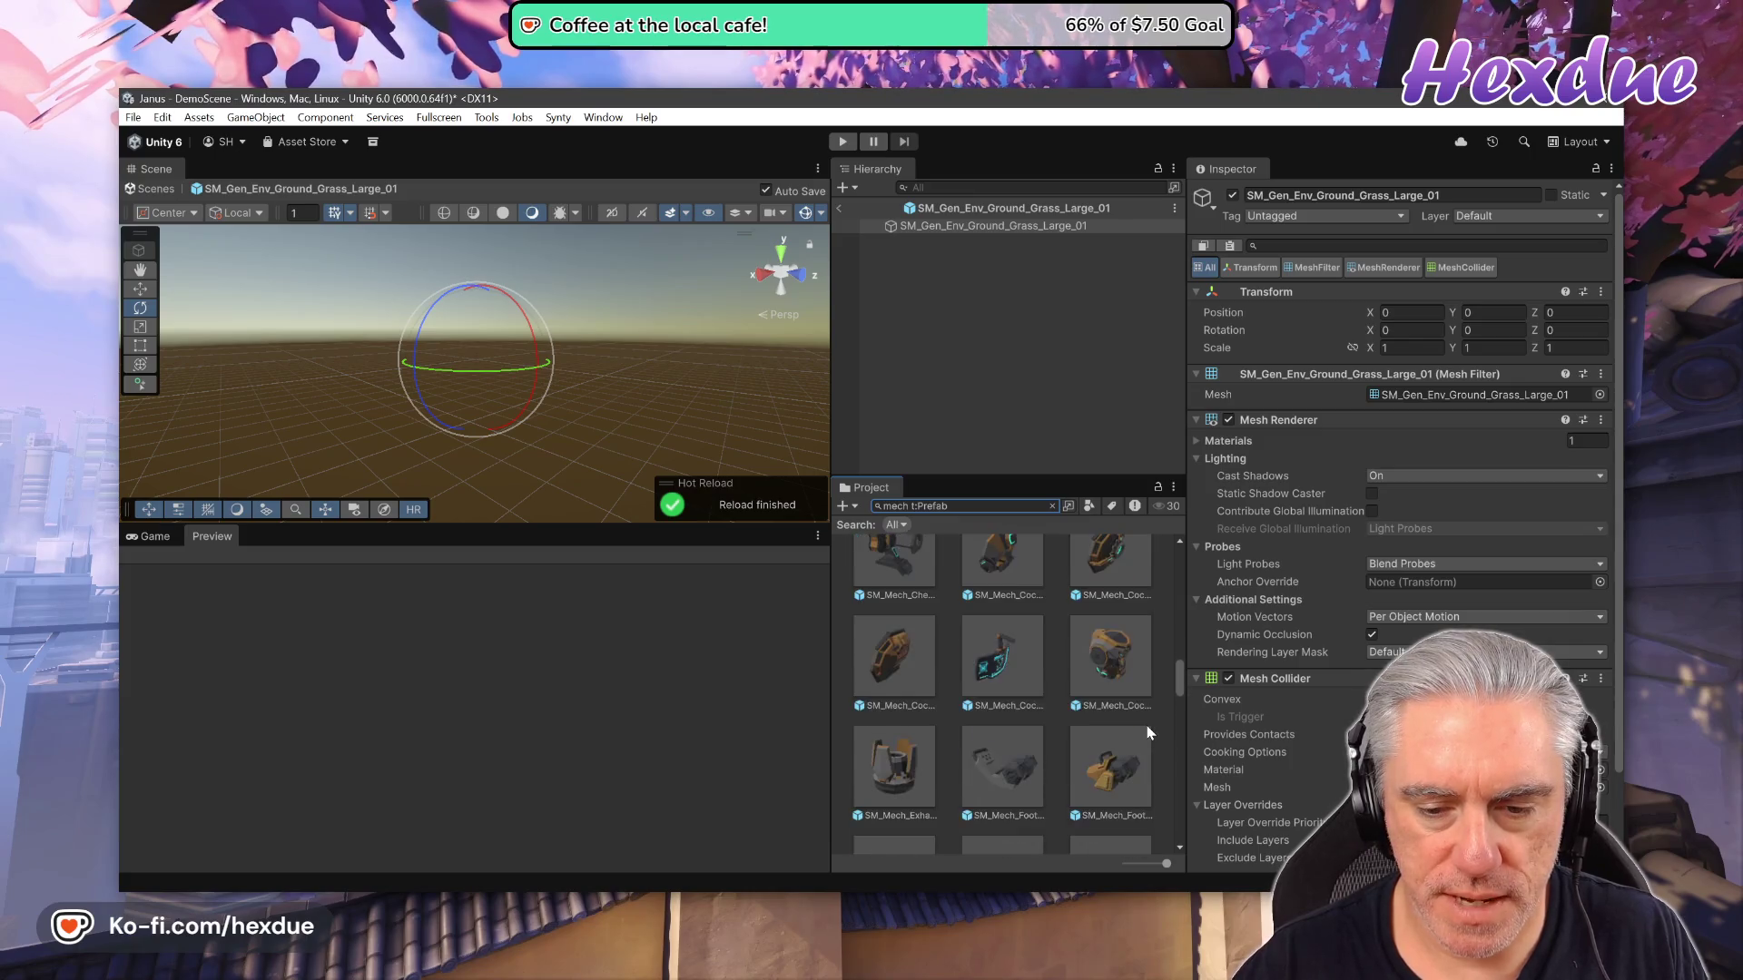
{"action": "scroll", "coordinate": [1149, 722], "scroll_direction": "down", "scroll_amount": 5}
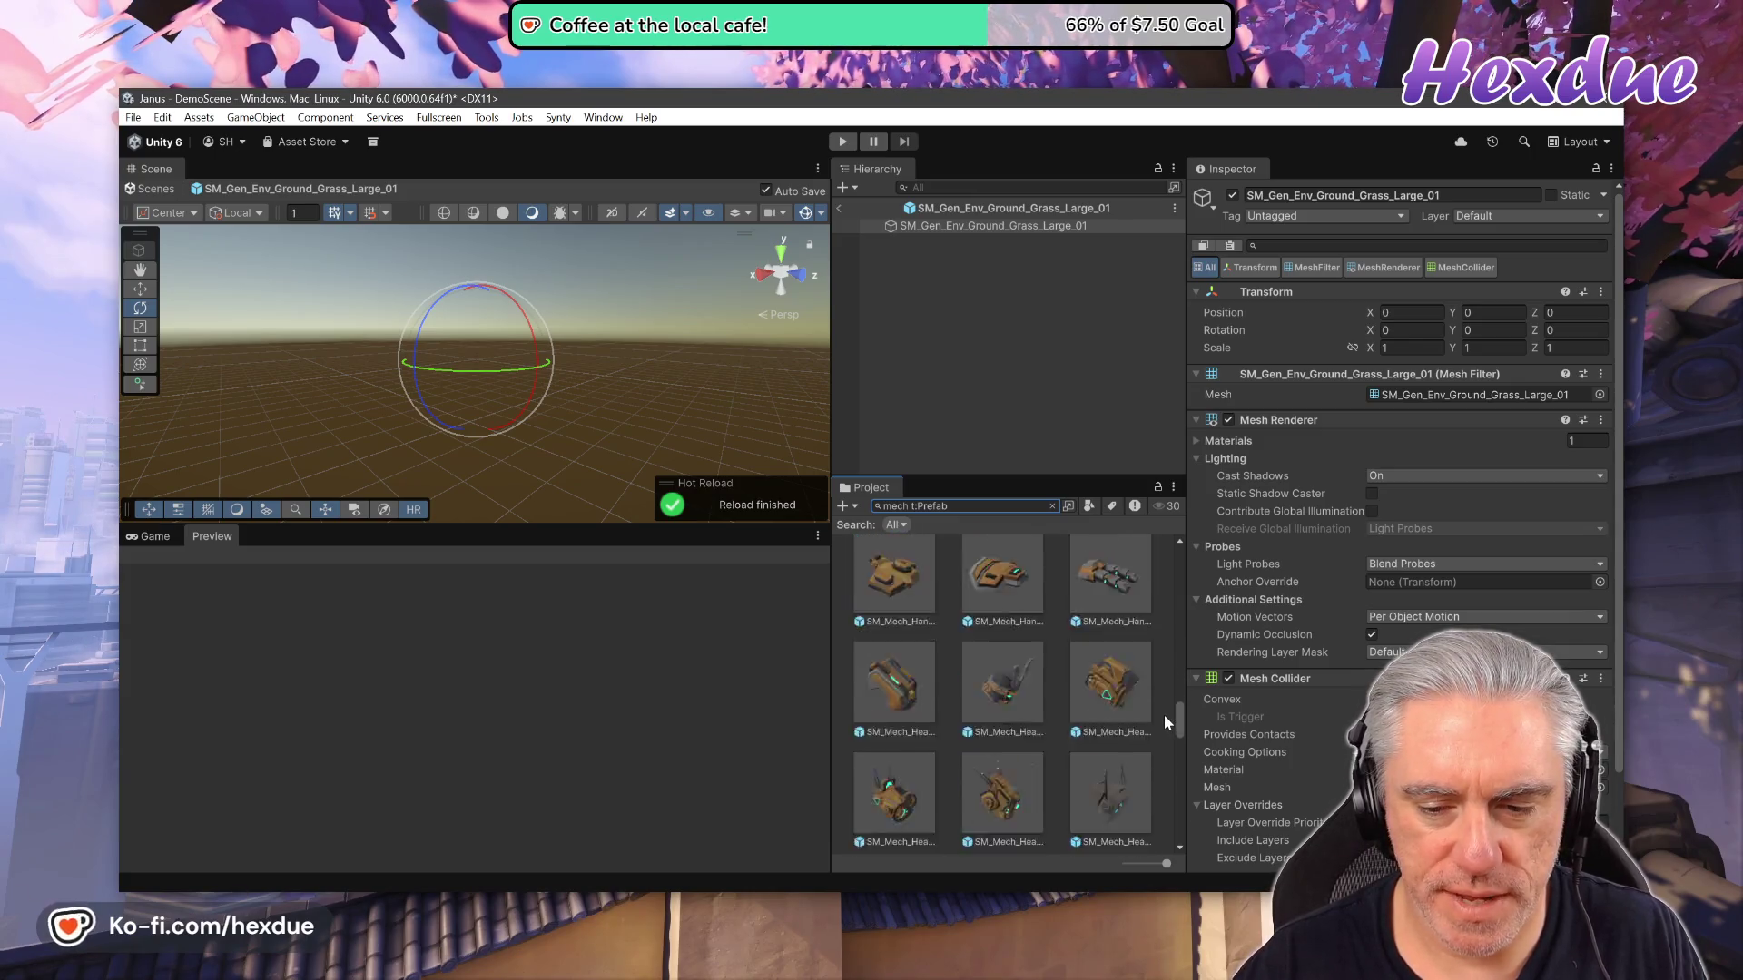
{"action": "scroll", "coordinate": [1168, 723], "scroll_direction": "down", "scroll_amount": 6}
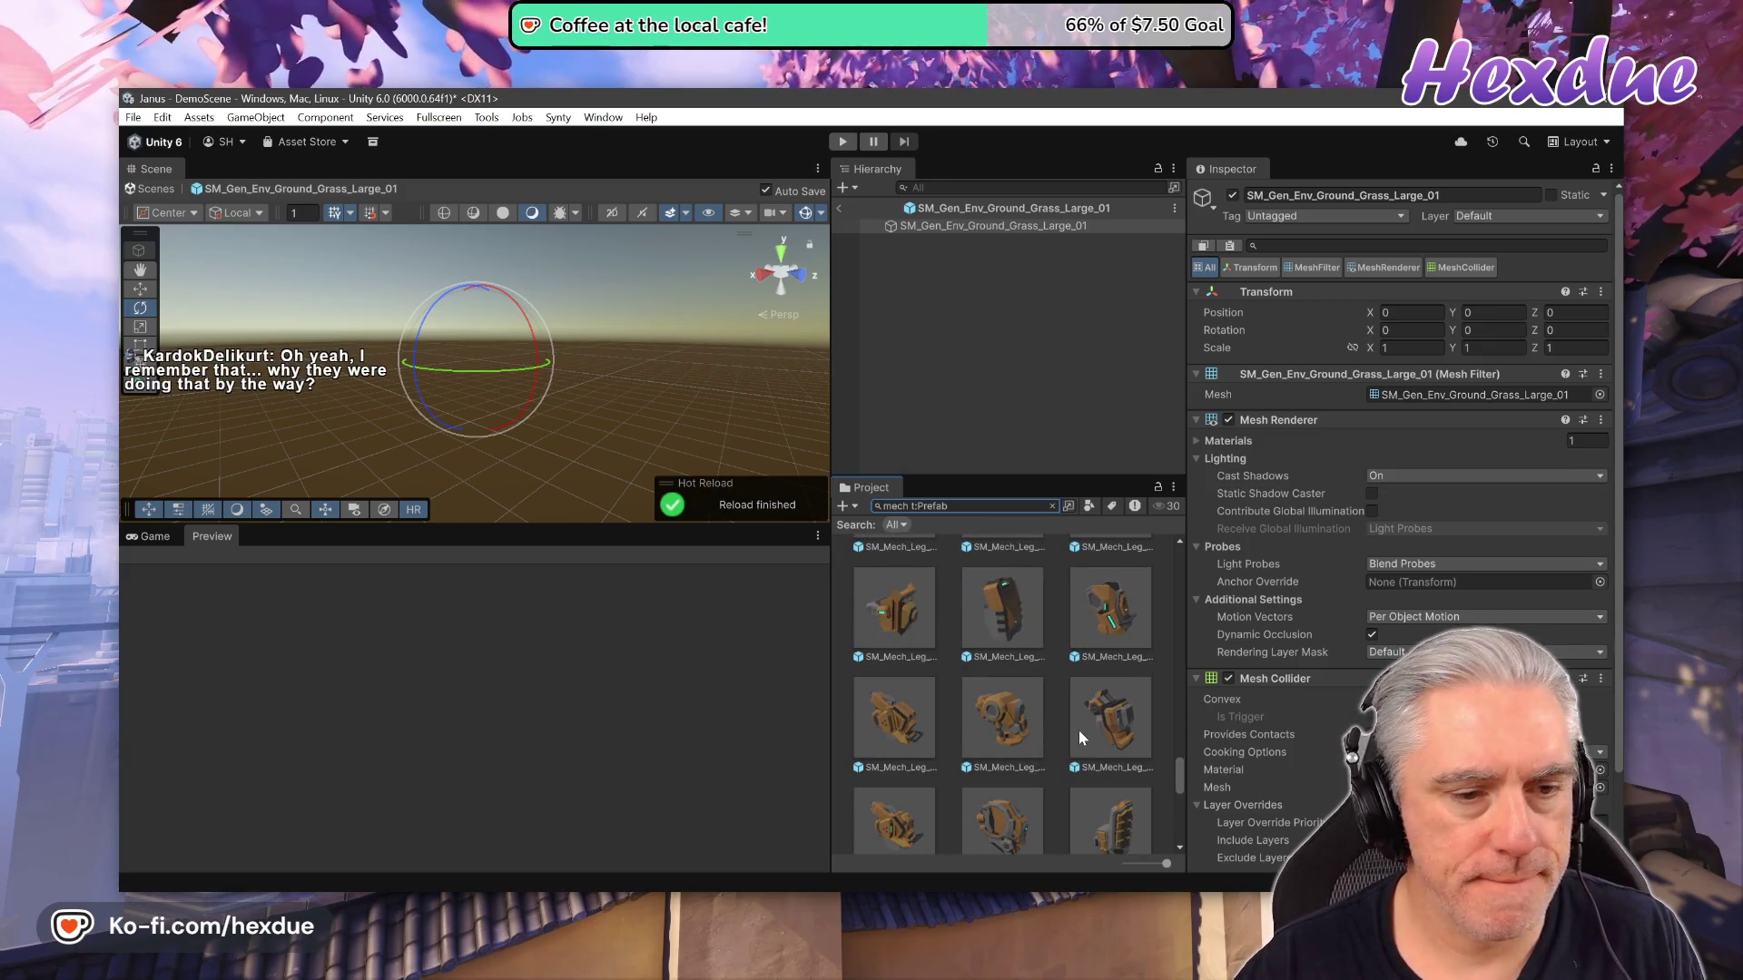
{"action": "scroll", "coordinate": [1079, 730], "scroll_direction": "down", "scroll_amount": 3}
{"action": "scroll", "coordinate": [1108, 745], "scroll_direction": "down", "scroll_amount": 5}
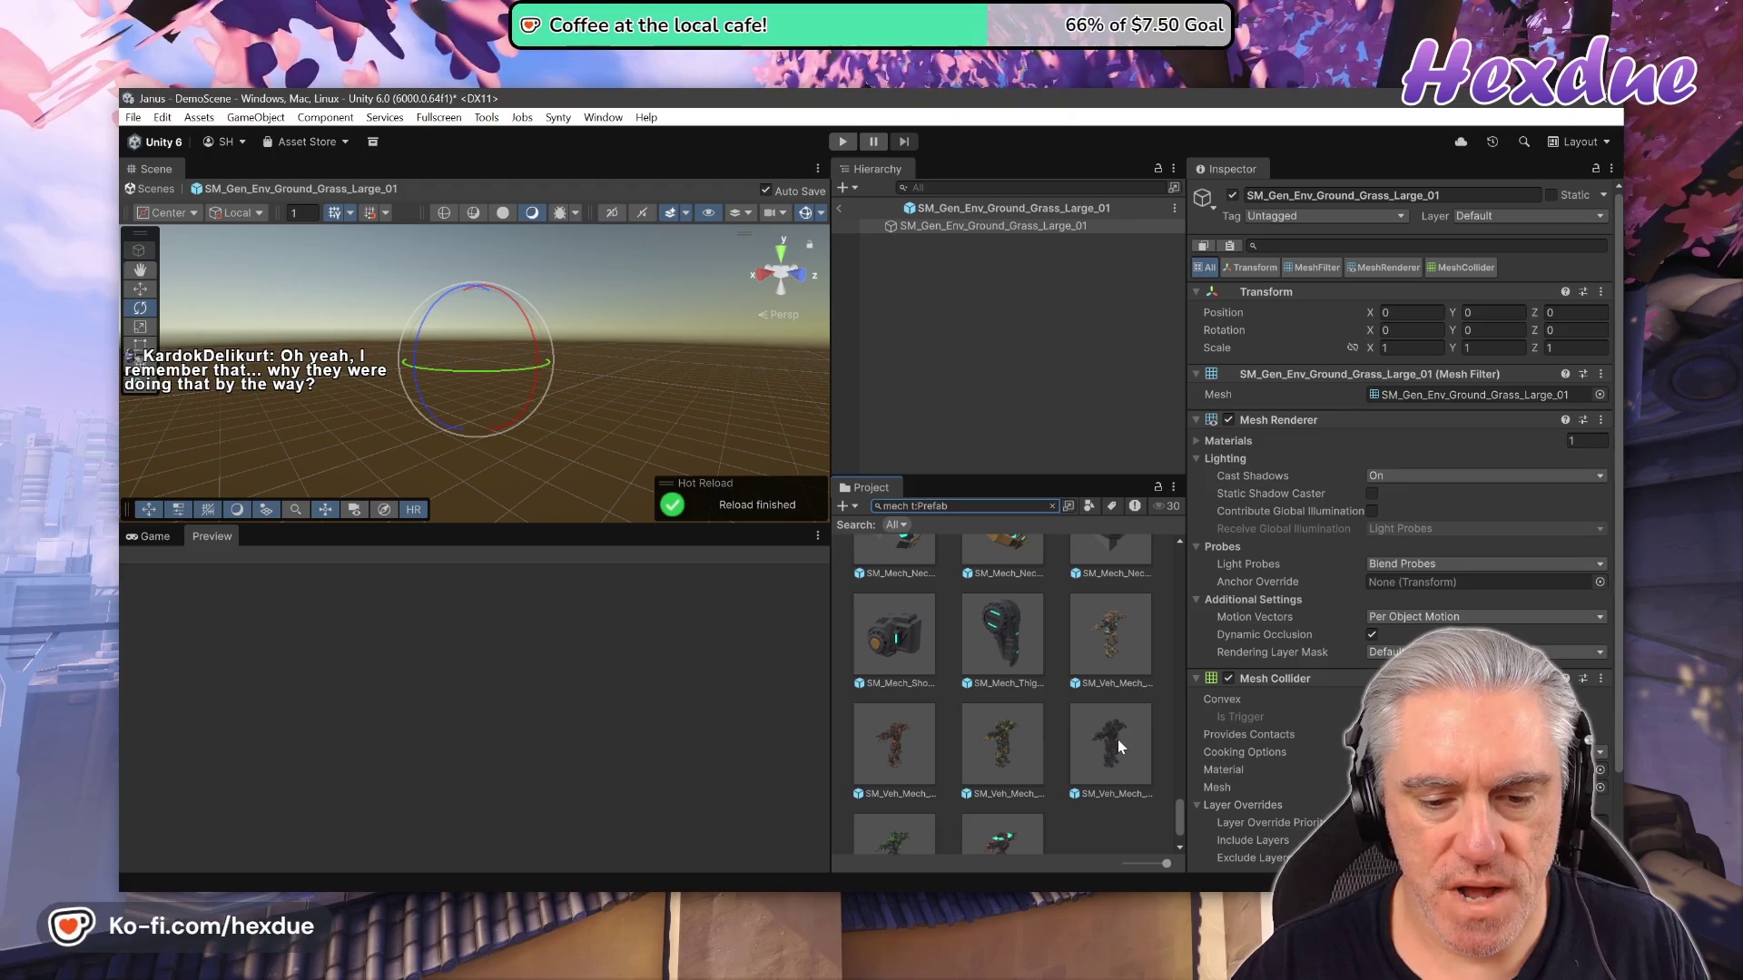
{"action": "scroll", "coordinate": [1119, 739], "scroll_direction": "down", "scroll_amount": 2}
{"action": "double_click", "coordinate": [1103, 580]}
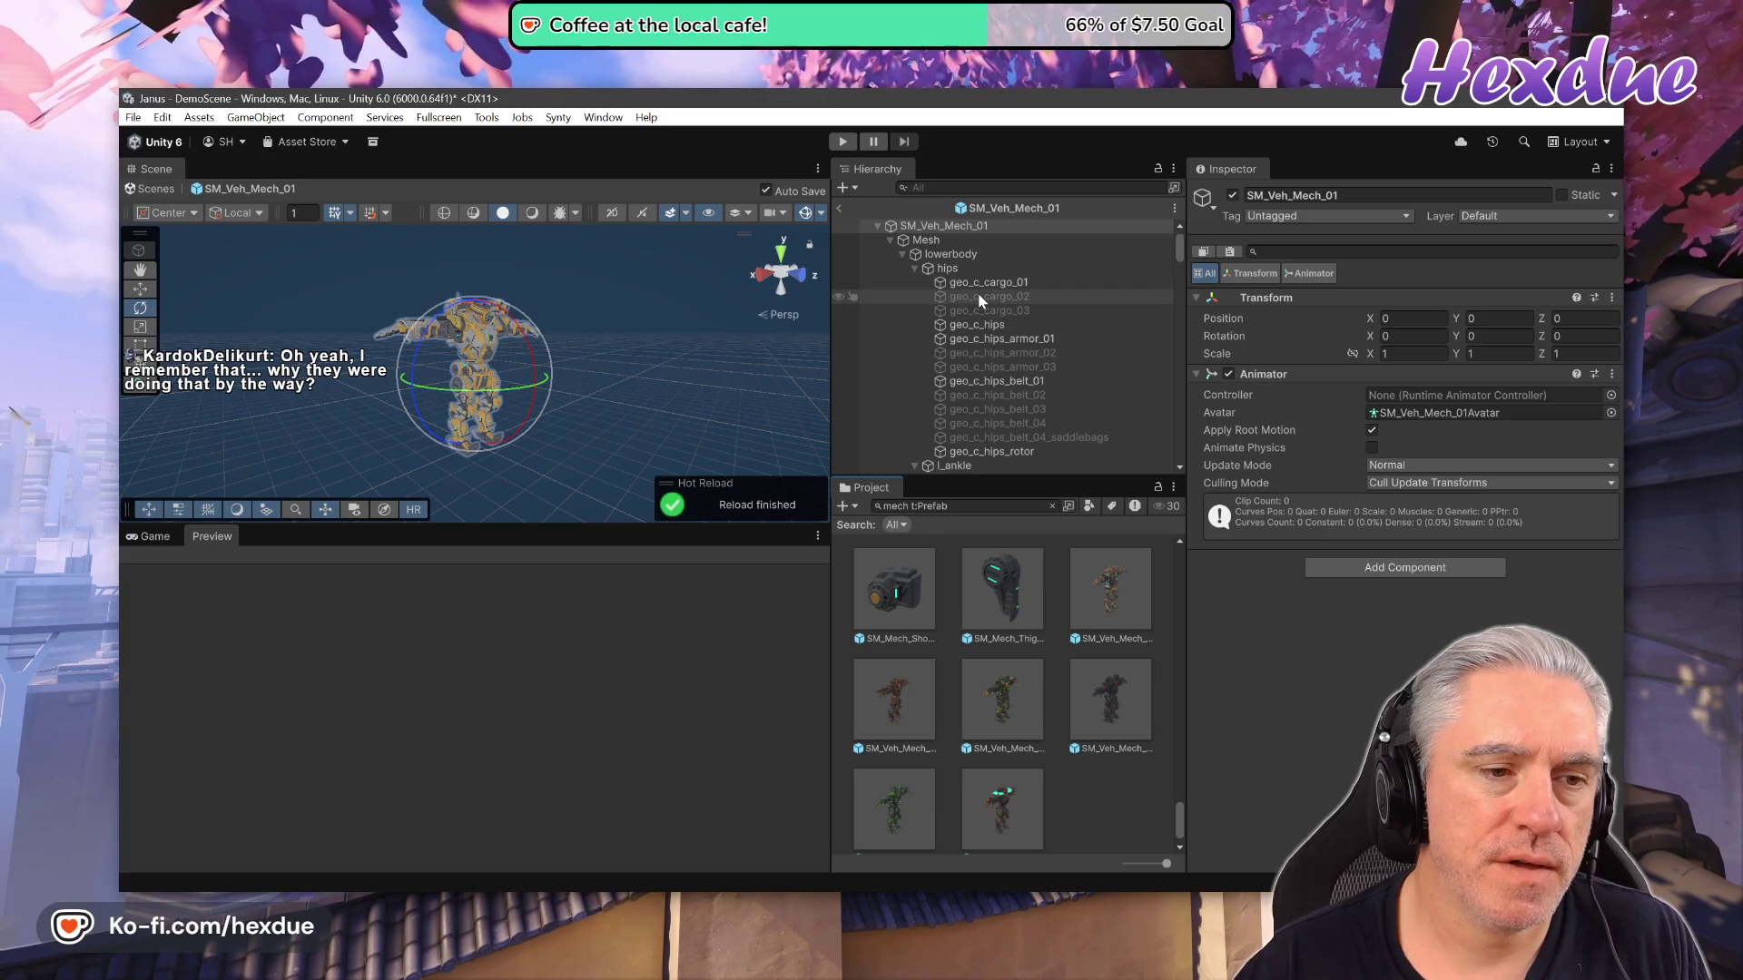
Orbit to the mech's front, frame geo_c_cargo_01 and turn geo_c_cargo_02 on.
{"action": "left_click_drag", "start_coordinate": [499, 354], "coordinate": [799, 335]}
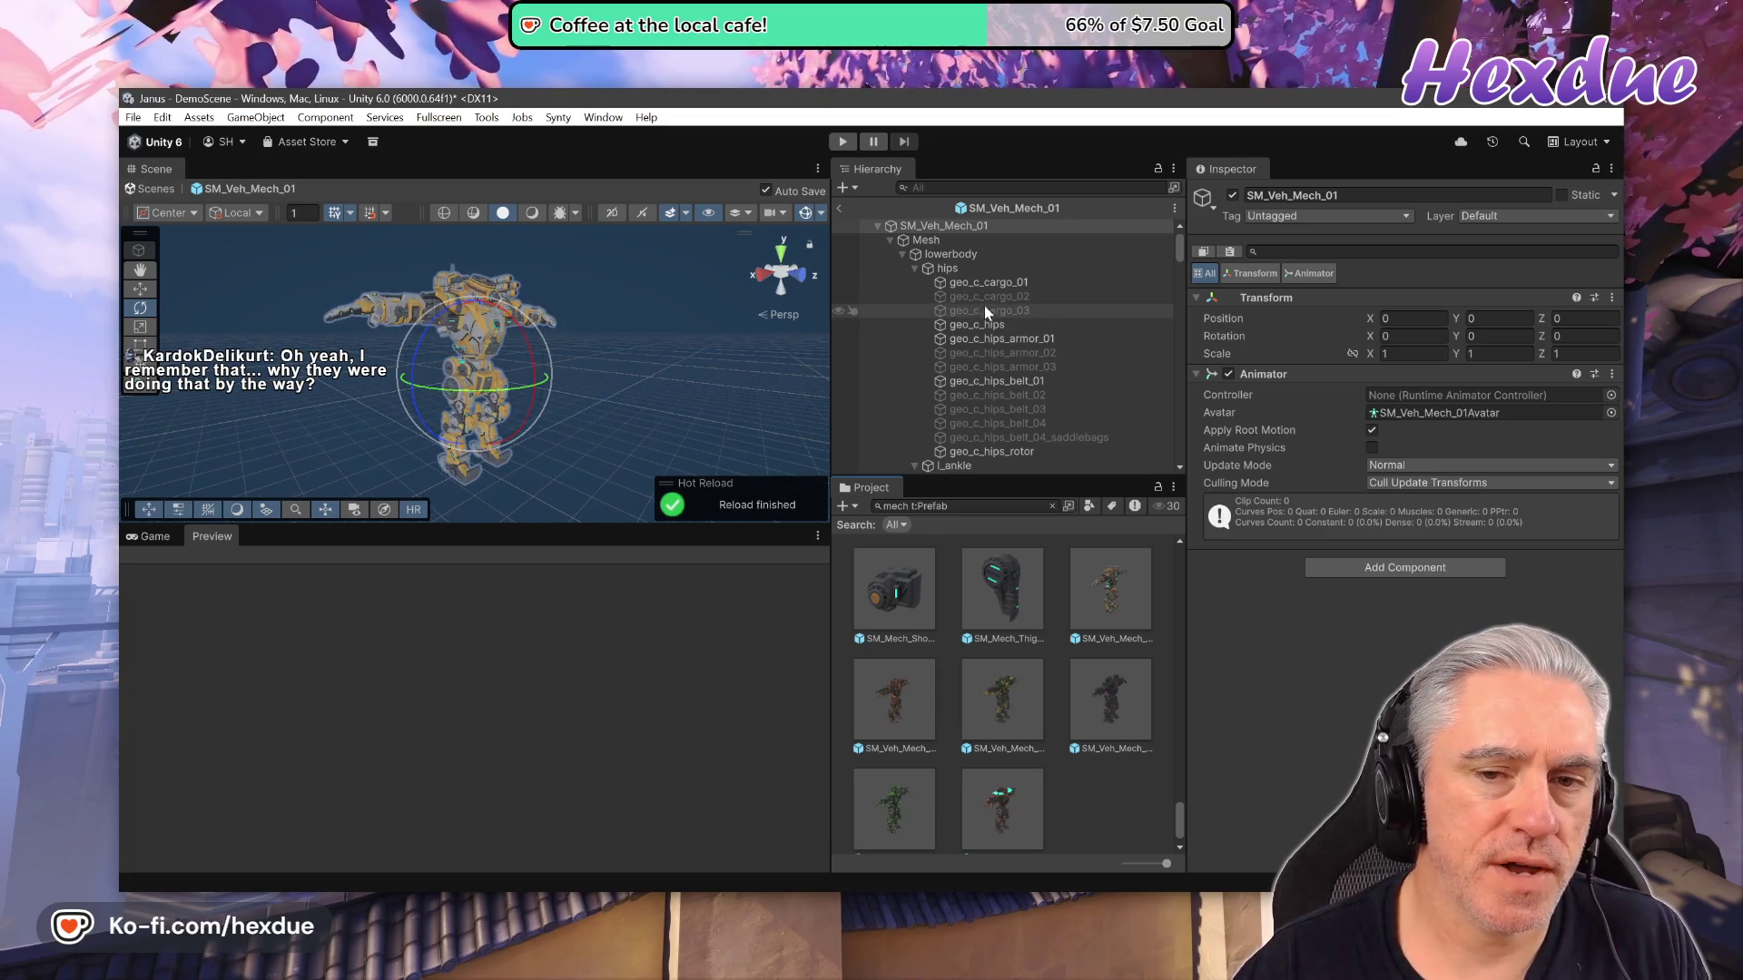
{"action": "left_click", "coordinate": [994, 284]}
{"action": "double_click", "coordinate": [994, 286]}
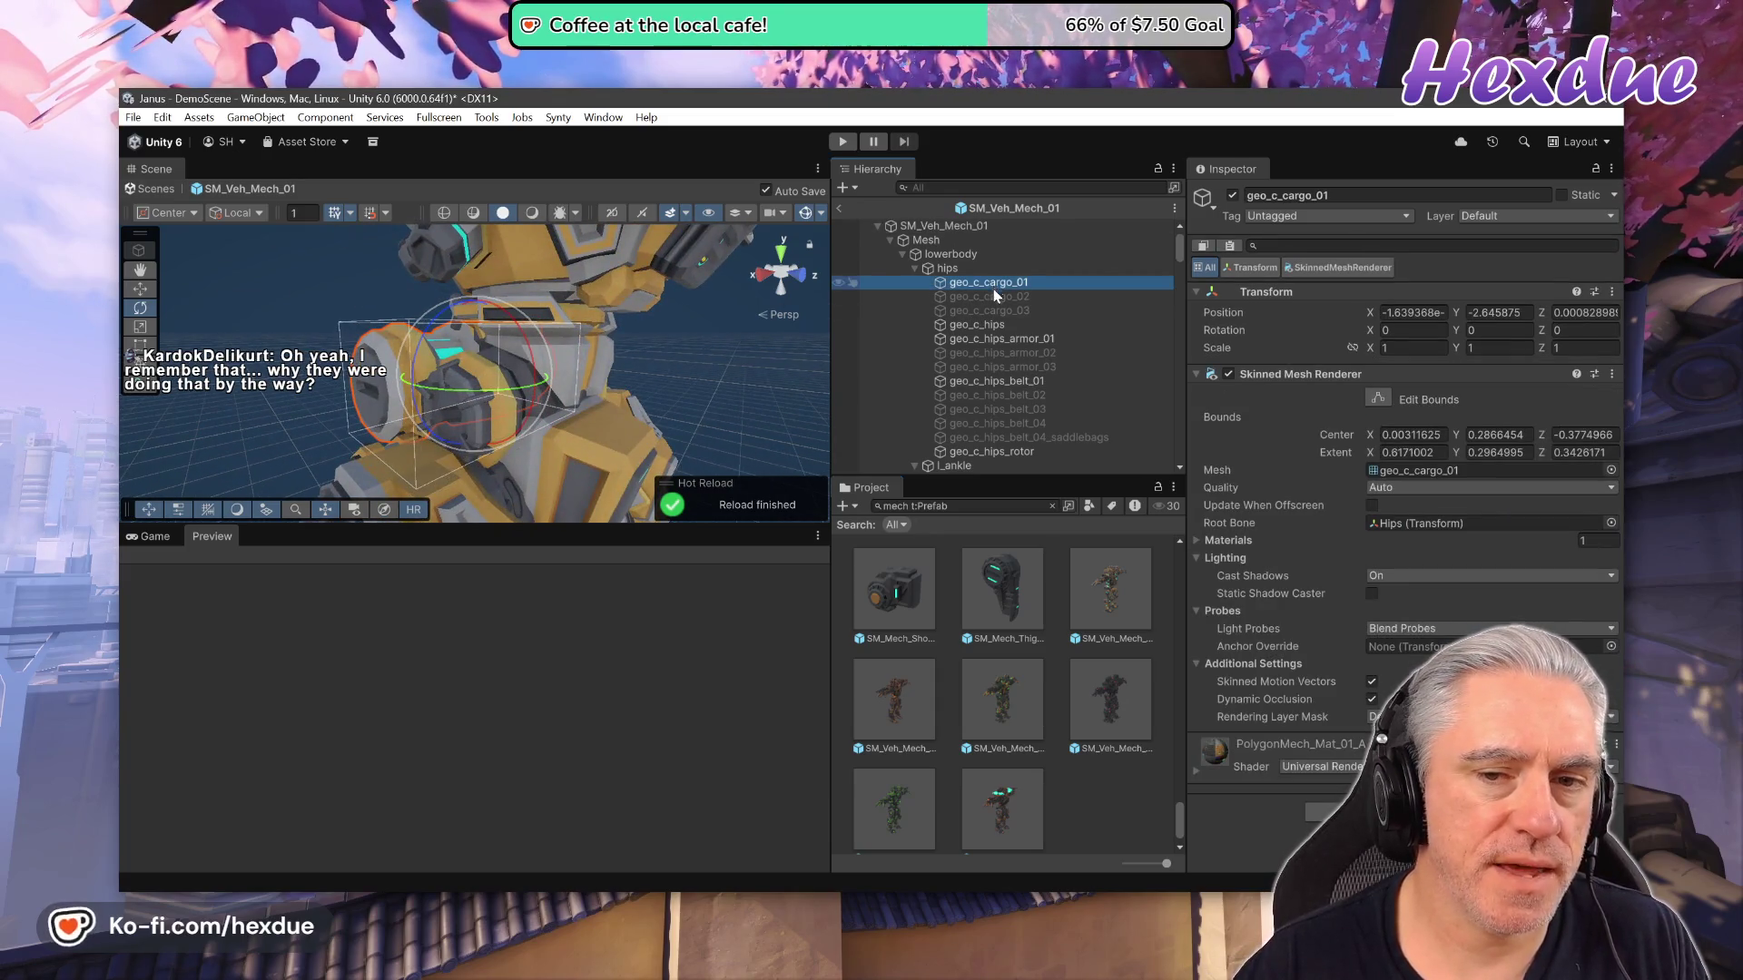
{"action": "left_click", "coordinate": [988, 296]}
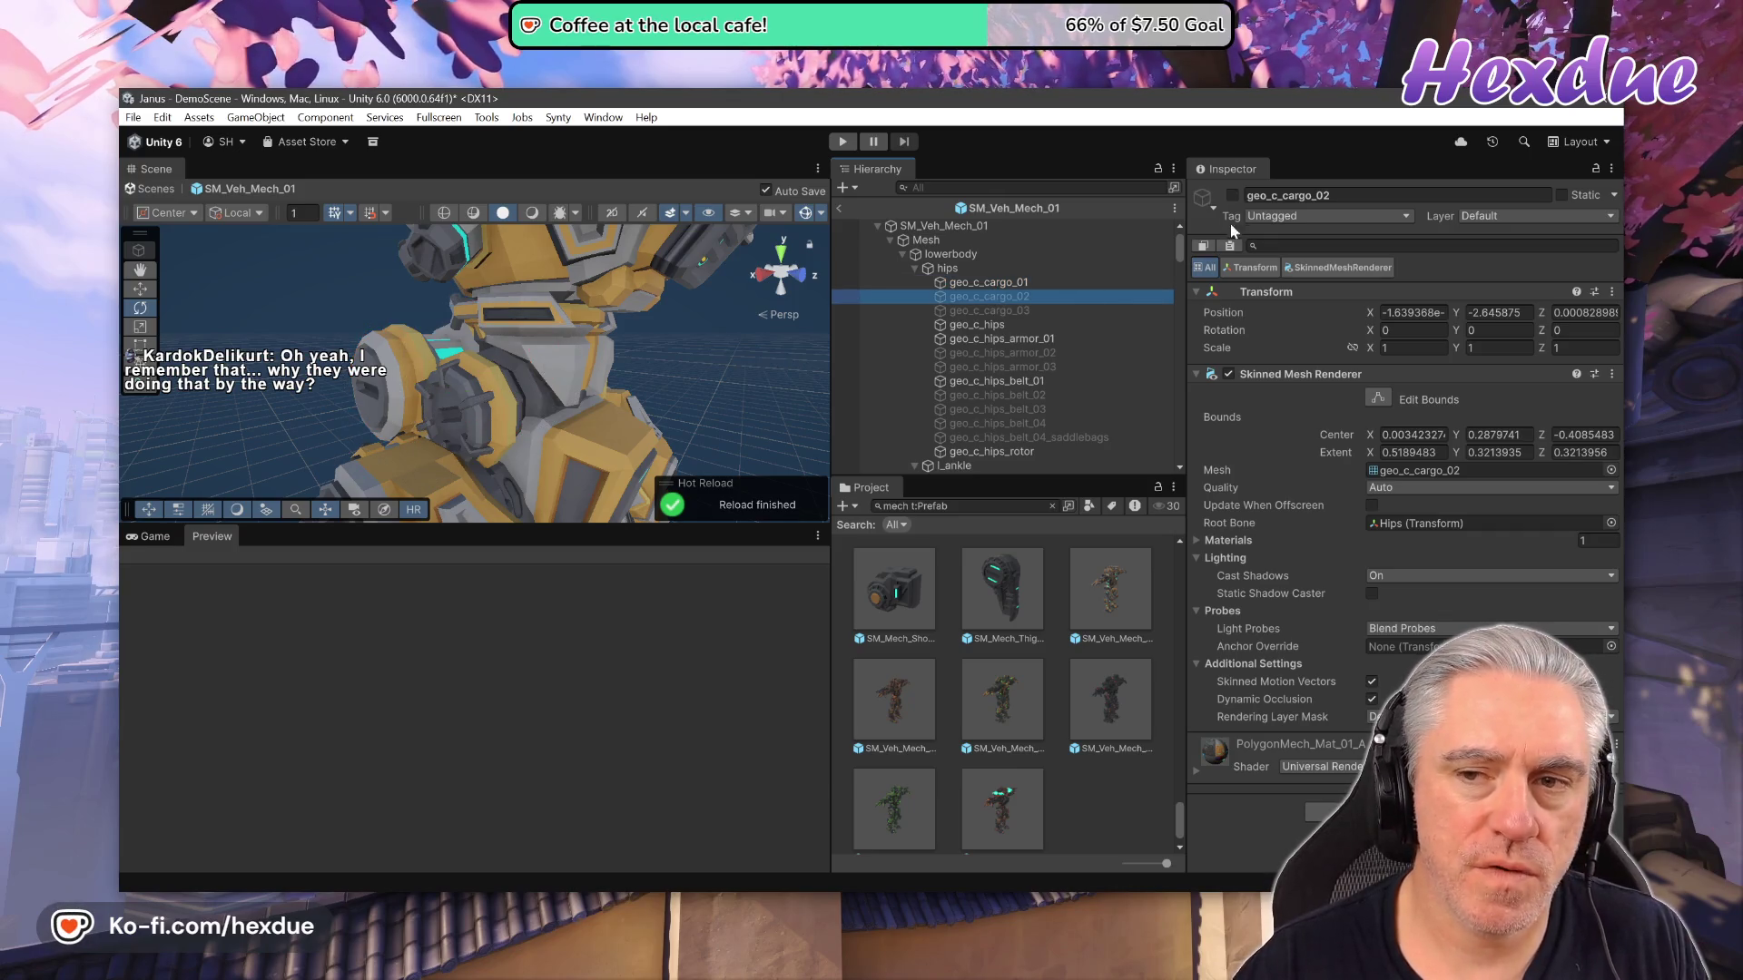
{"action": "left_click", "coordinate": [1233, 195]}
Toggle geo_c_cargo_01 off and back on, then hide geo_c_cargo_02.
{"action": "left_click", "coordinate": [989, 282]}
{"action": "left_click", "coordinate": [1233, 195]}
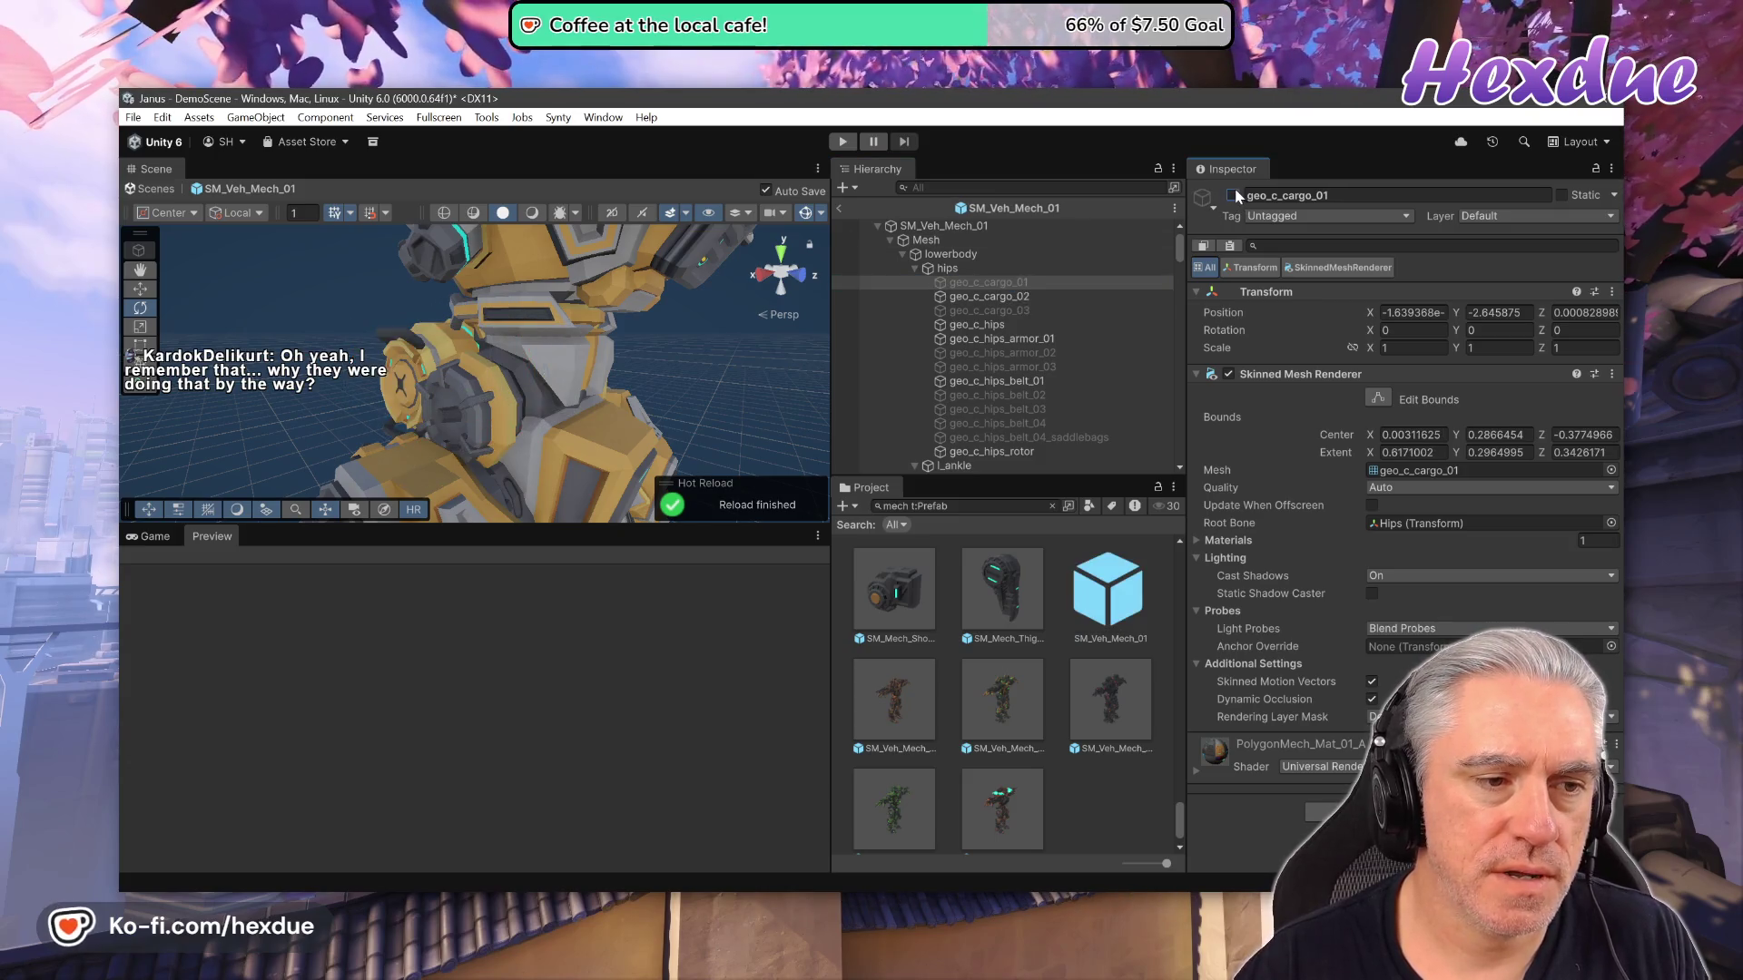
{"action": "left_click", "coordinate": [1234, 195]}
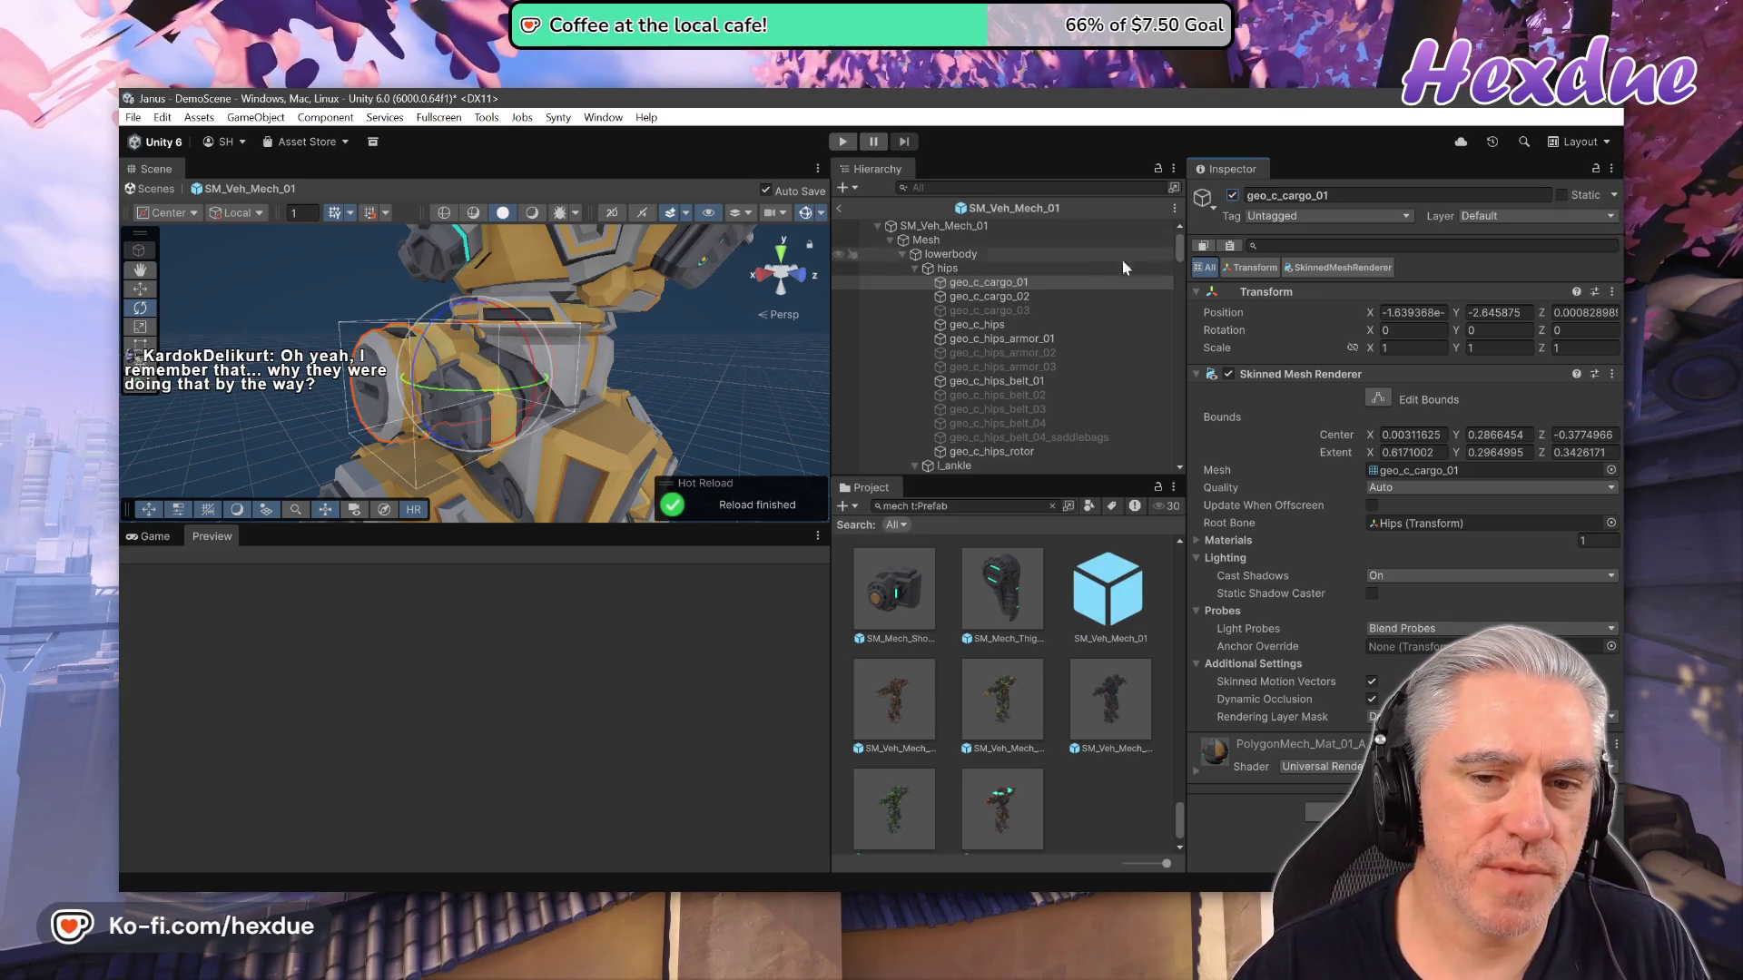
{"action": "left_click", "coordinate": [989, 296]}
{"action": "left_click", "coordinate": [1233, 195]}
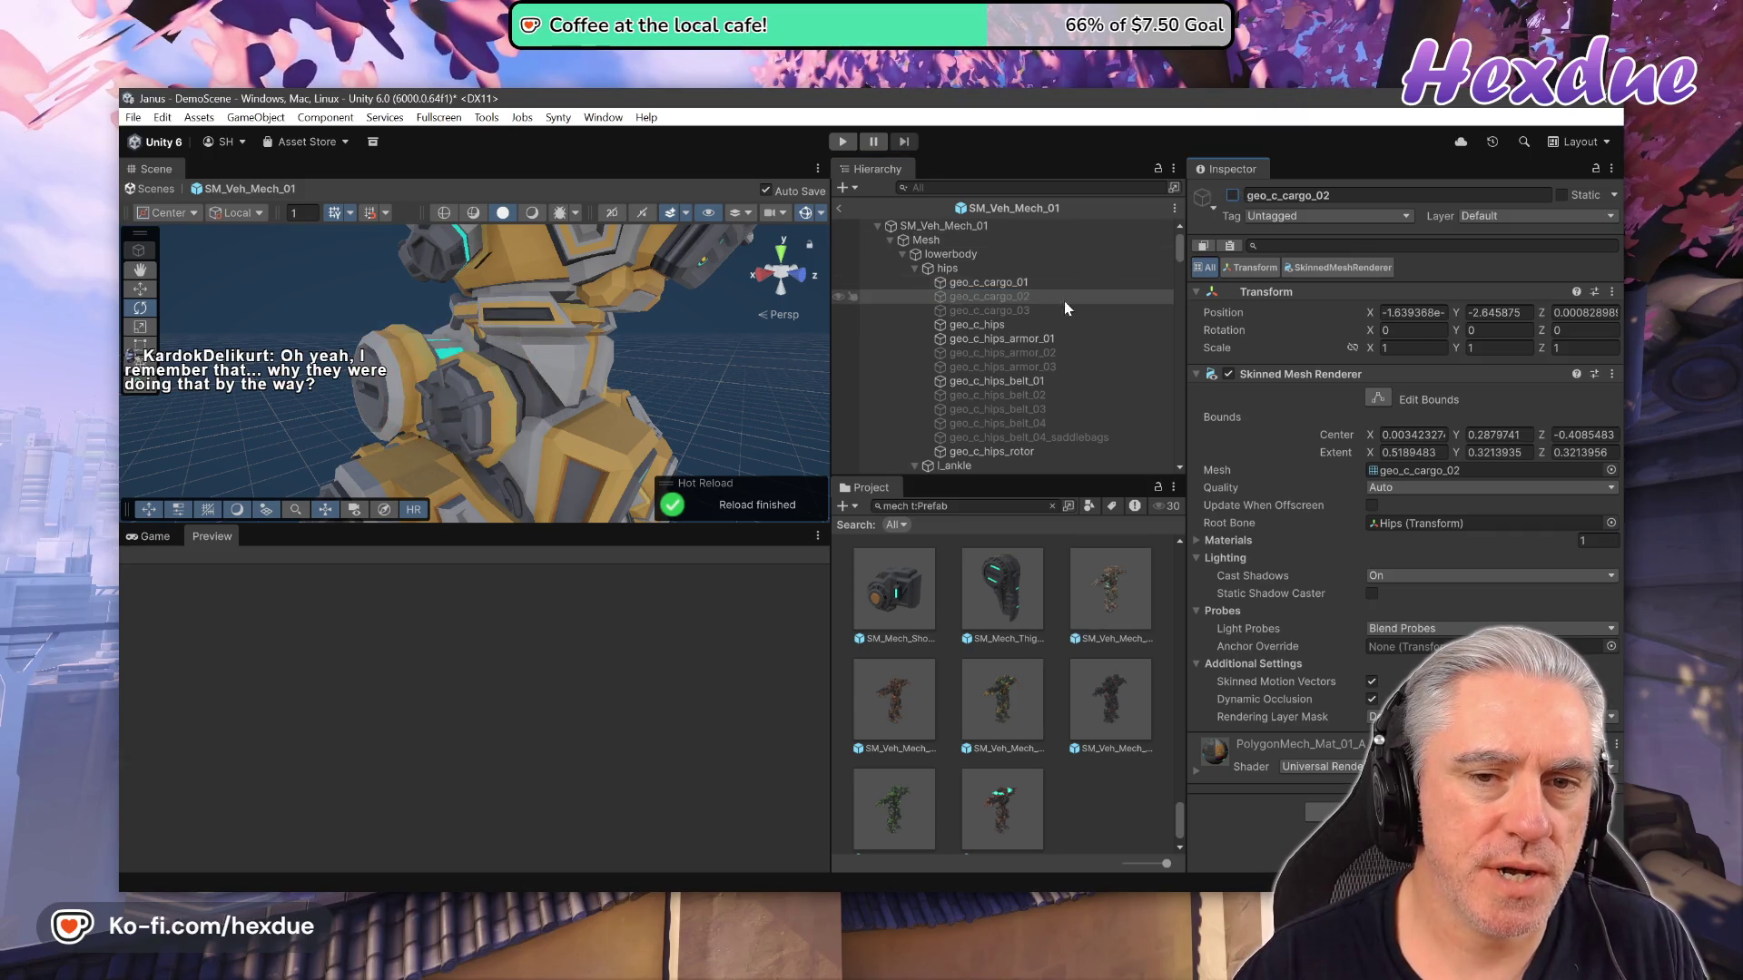
Collapse the Mesh and Root groups and select the SM_Veh_Mech_01 root object.
{"action": "left_click", "coordinate": [891, 241]}
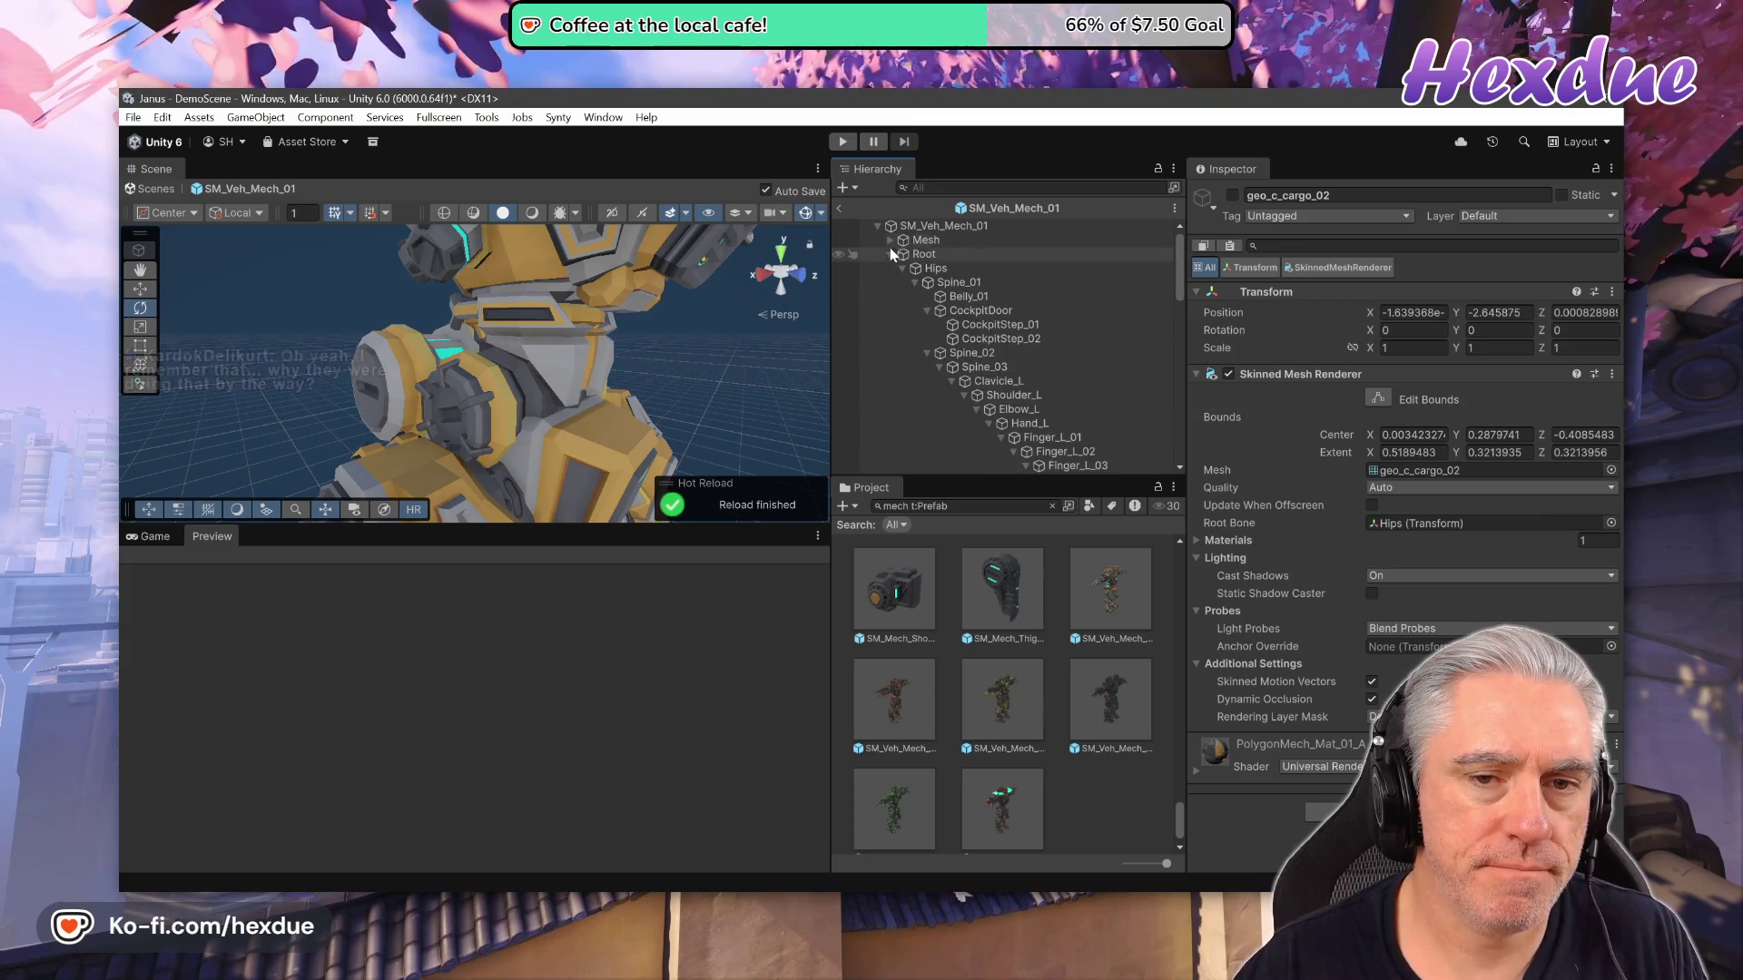
{"action": "left_click", "coordinate": [891, 254]}
{"action": "left_click", "coordinate": [892, 227]}
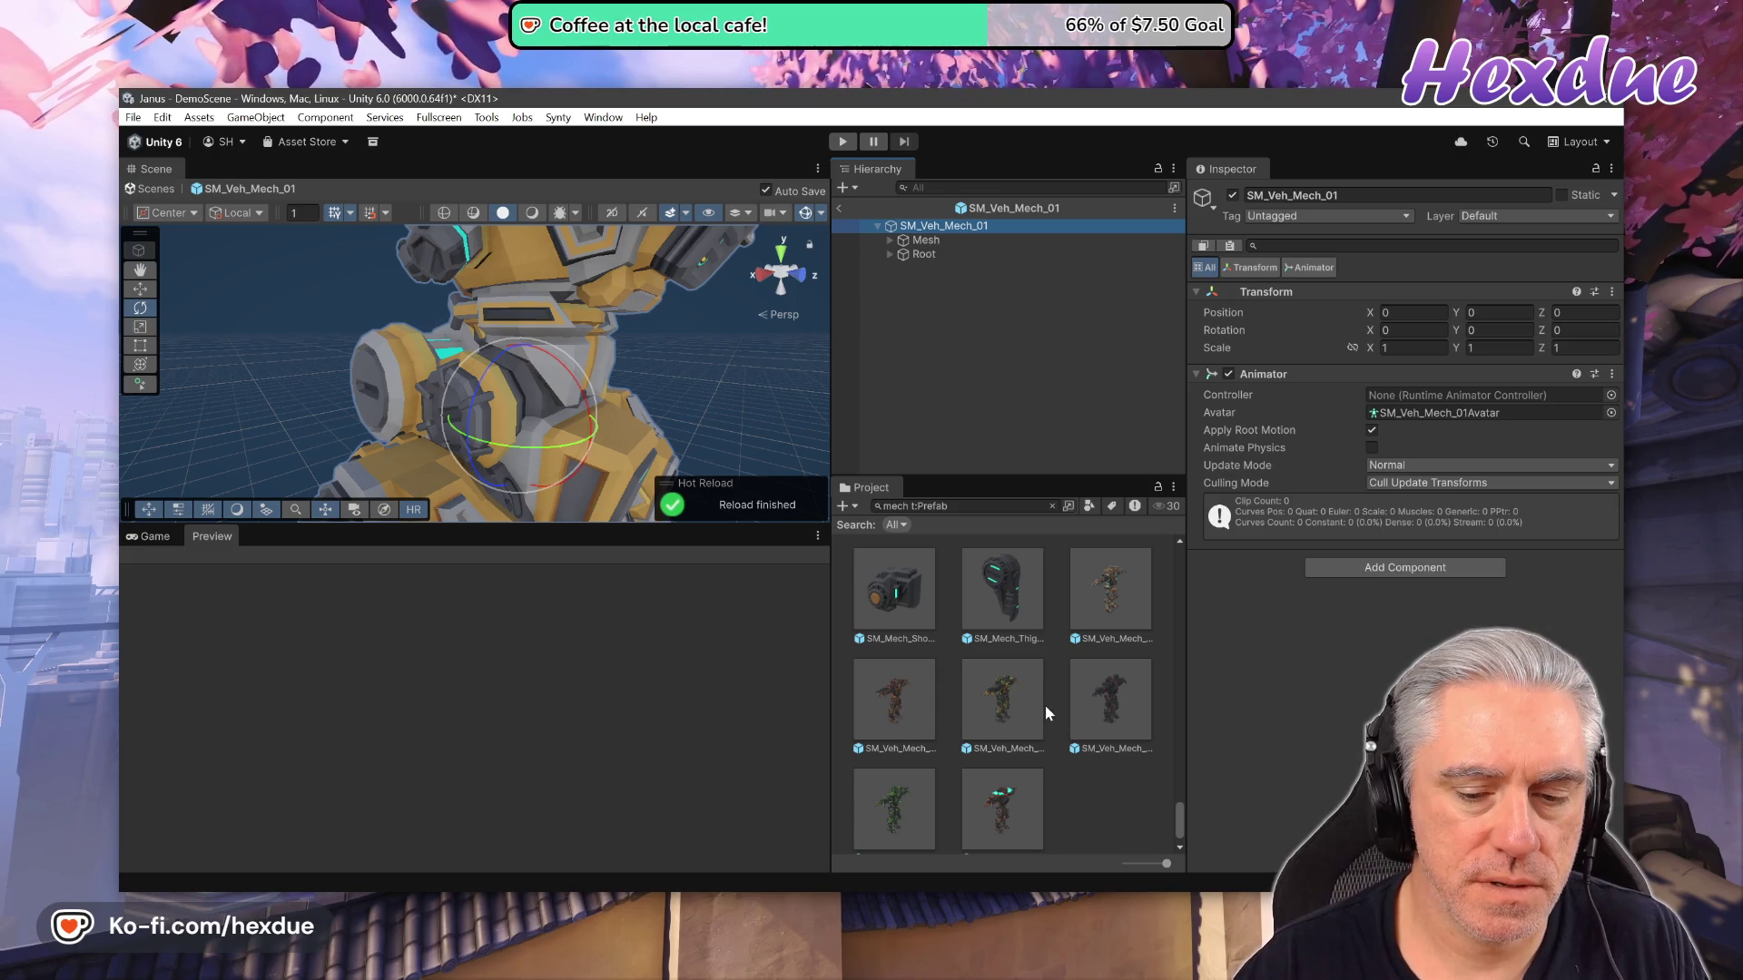
Open SM_Veh_Mech_06, then reopen SM_Veh_Mech_01 and expand its Mesh lowerbody and upperbody parts.
{"action": "double_click", "coordinate": [1005, 803]}
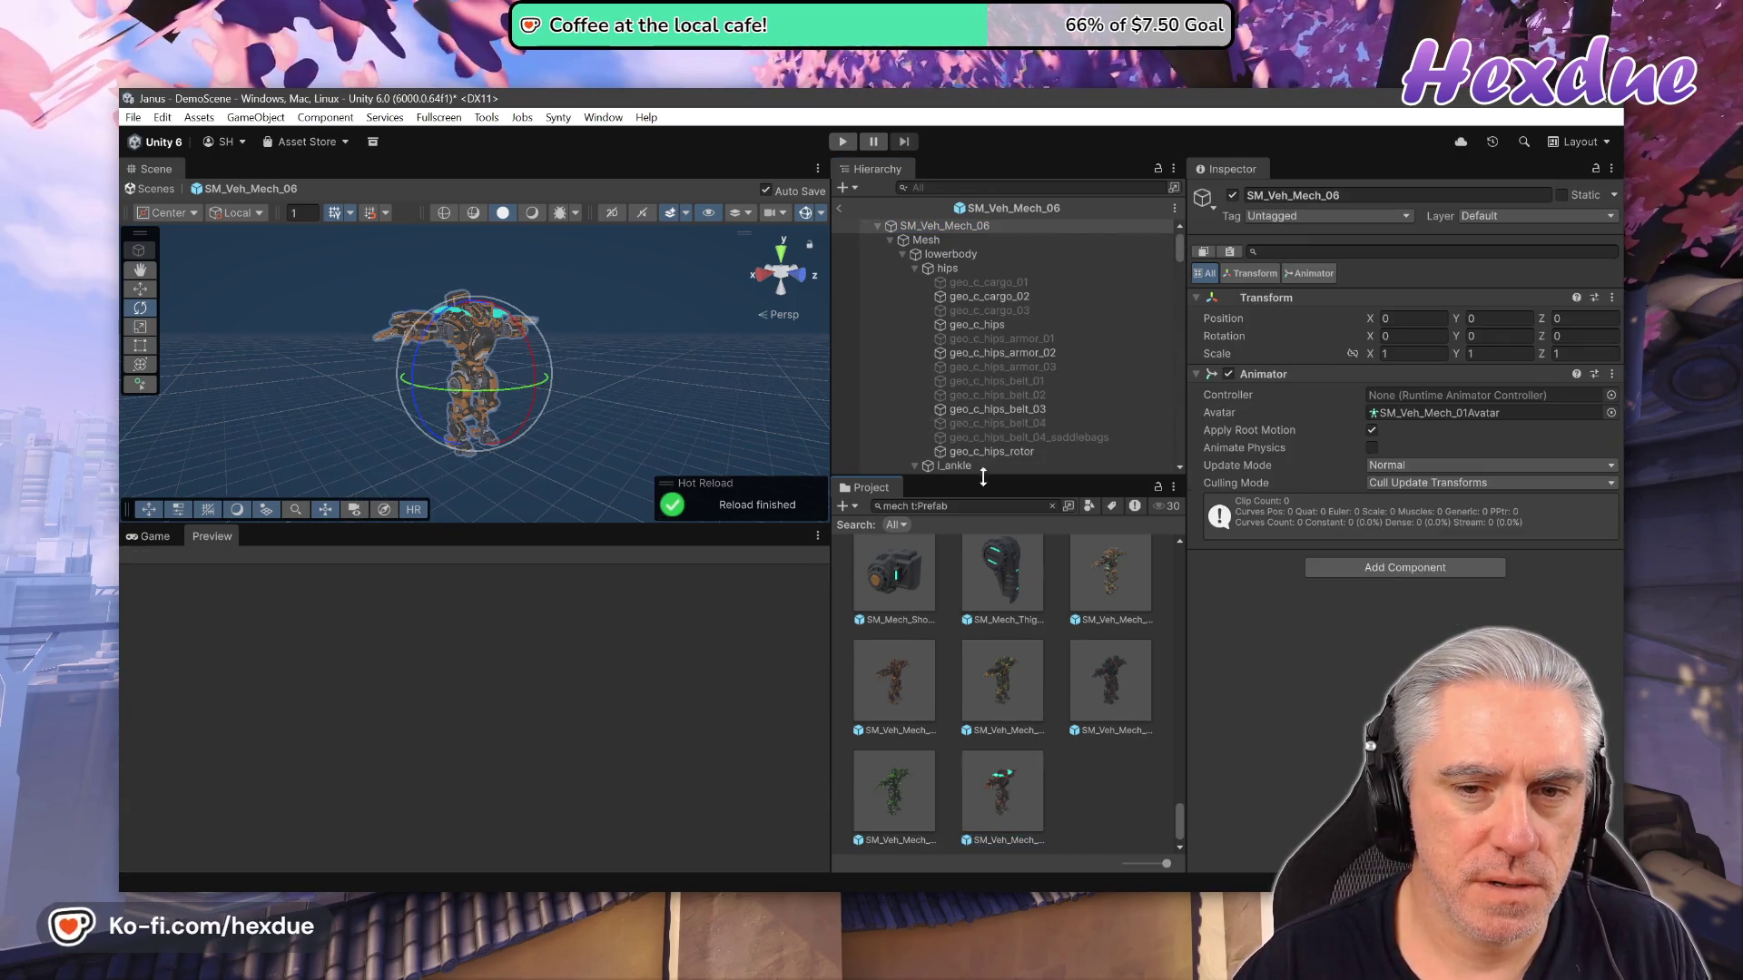
{"action": "scroll", "coordinate": [990, 392], "scroll_direction": "down", "scroll_amount": 10}
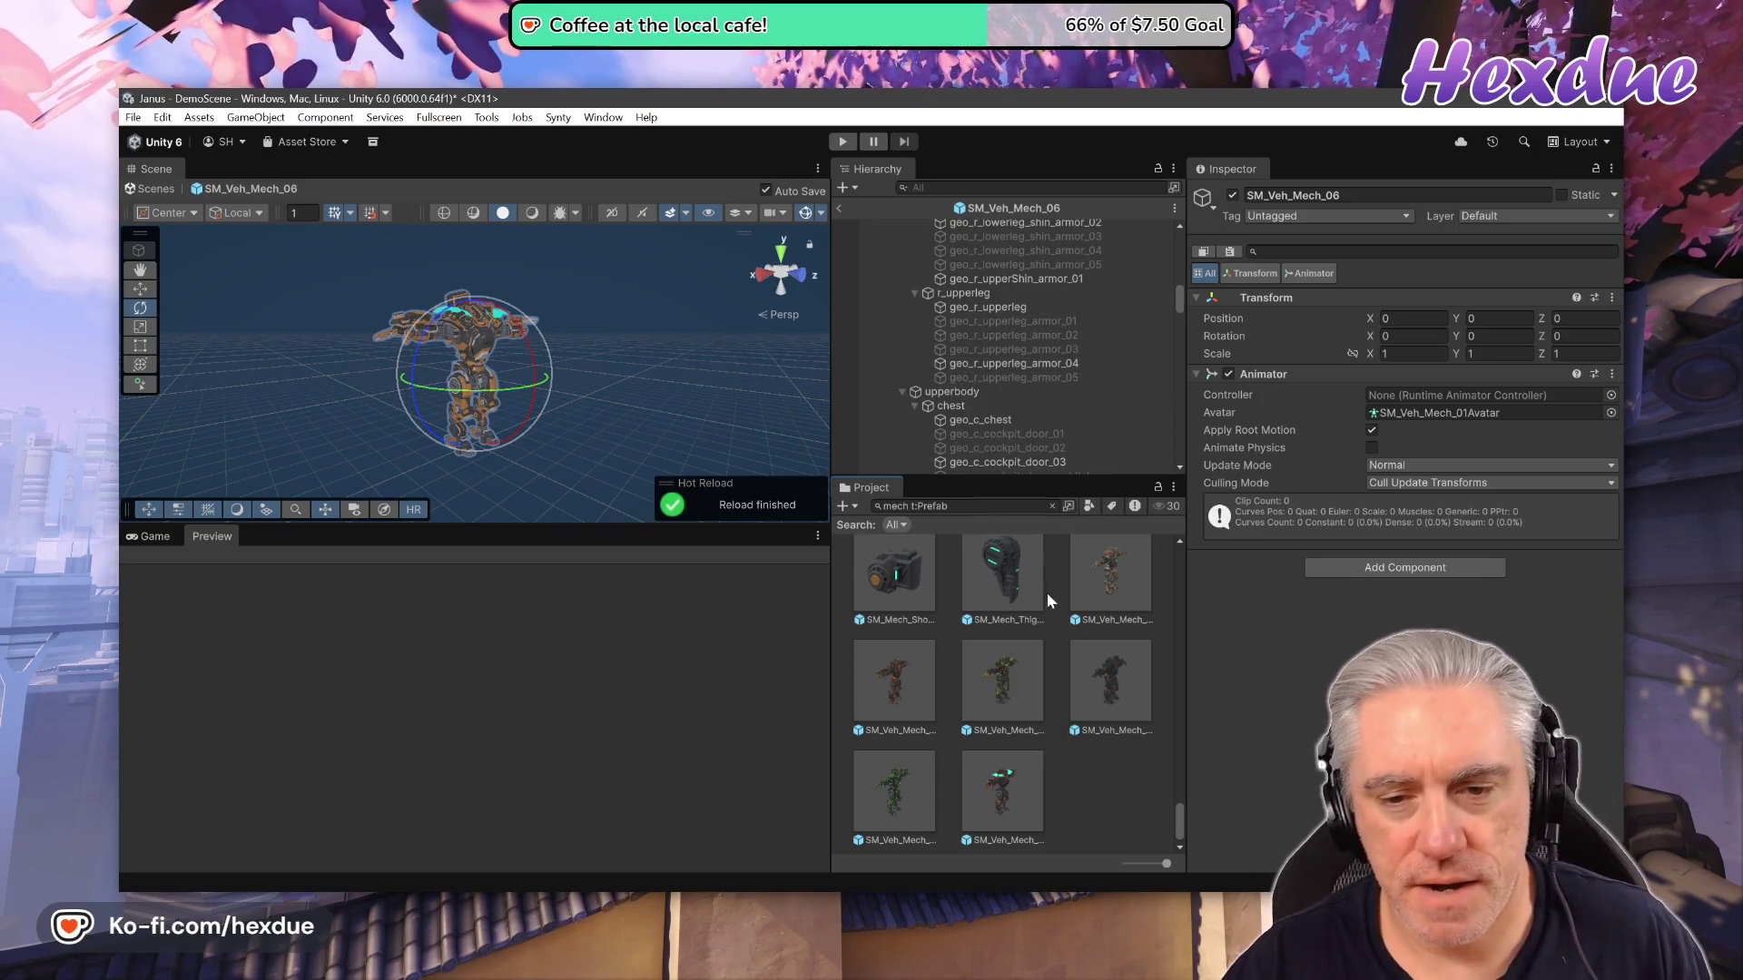
{"action": "scroll", "coordinate": [1094, 623], "scroll_direction": "up", "scroll_amount": 1}
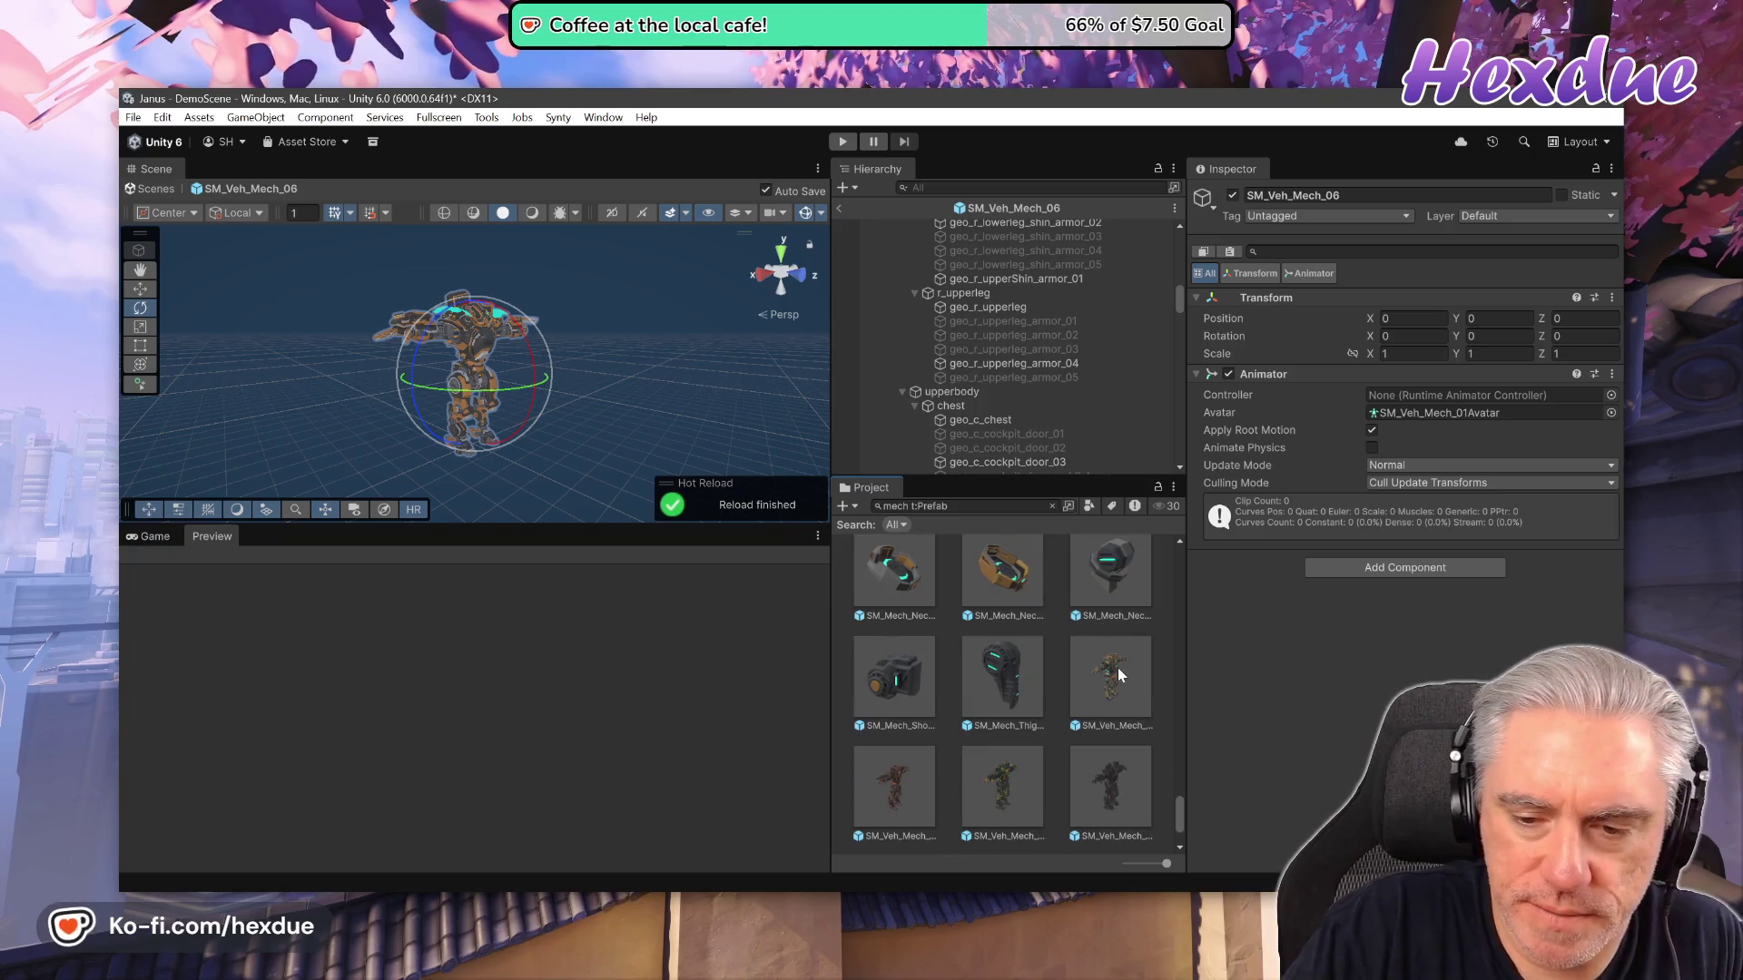
{"action": "scroll", "coordinate": [1097, 362], "scroll_direction": "up", "scroll_amount": 8}
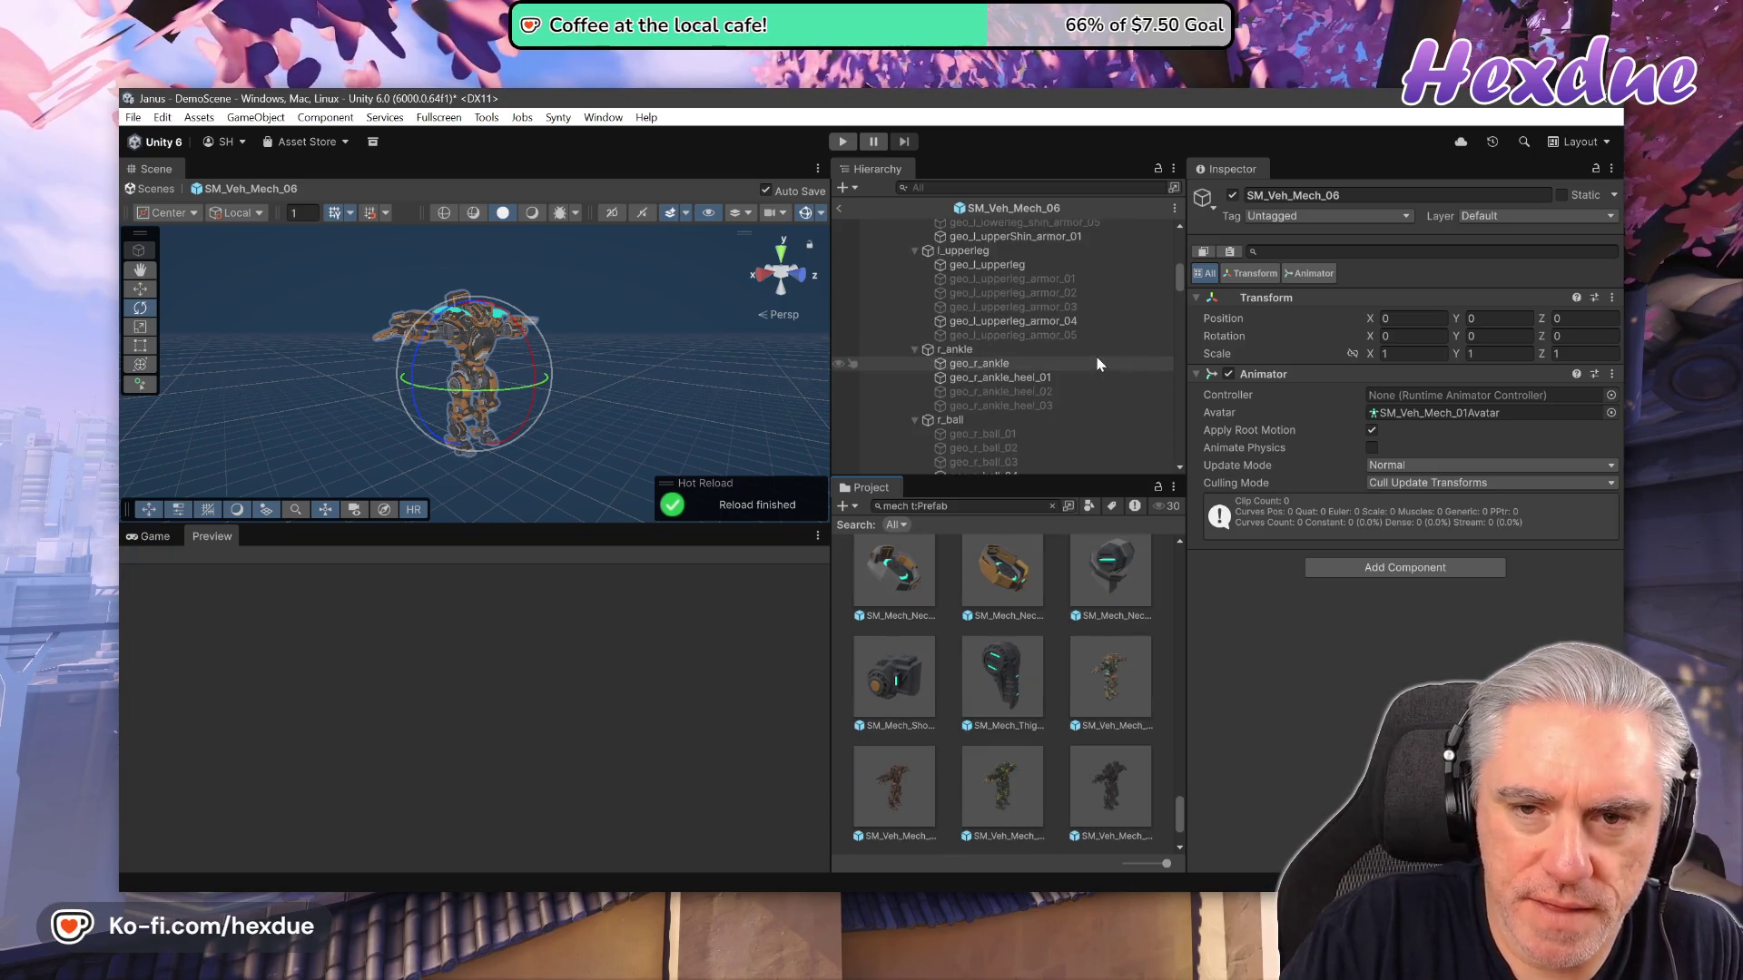
{"action": "scroll", "coordinate": [1096, 363], "scroll_direction": "up", "scroll_amount": 6}
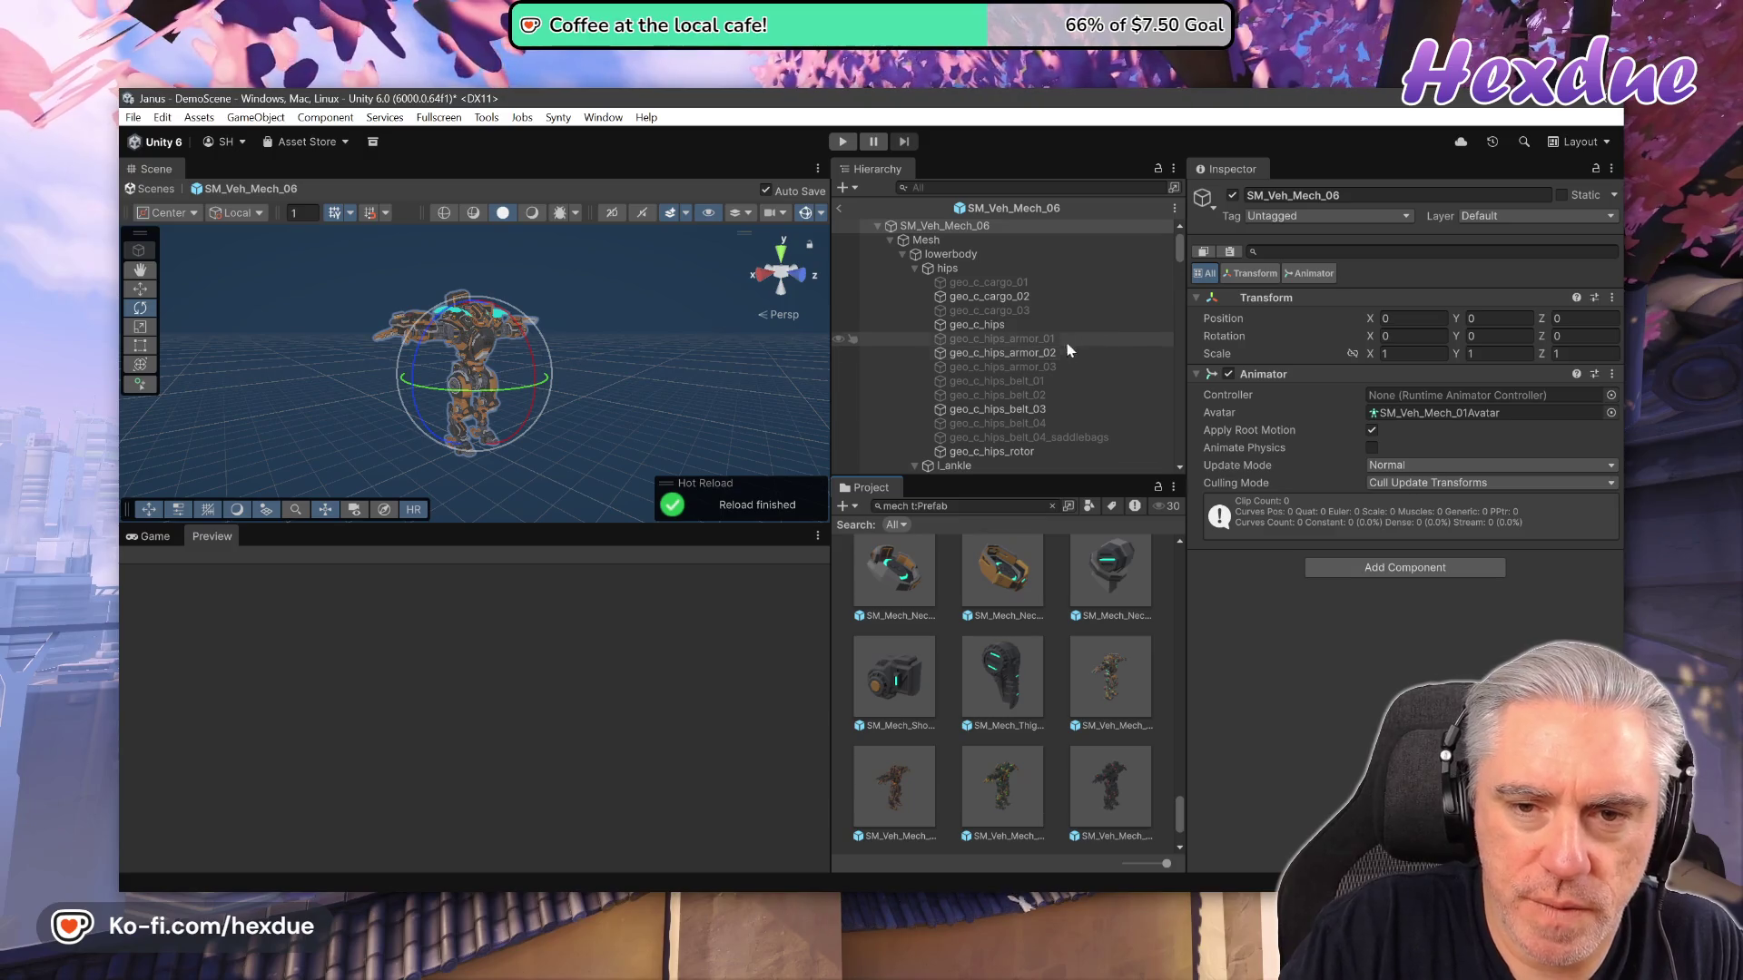
{"action": "double_click", "coordinate": [1089, 692]}
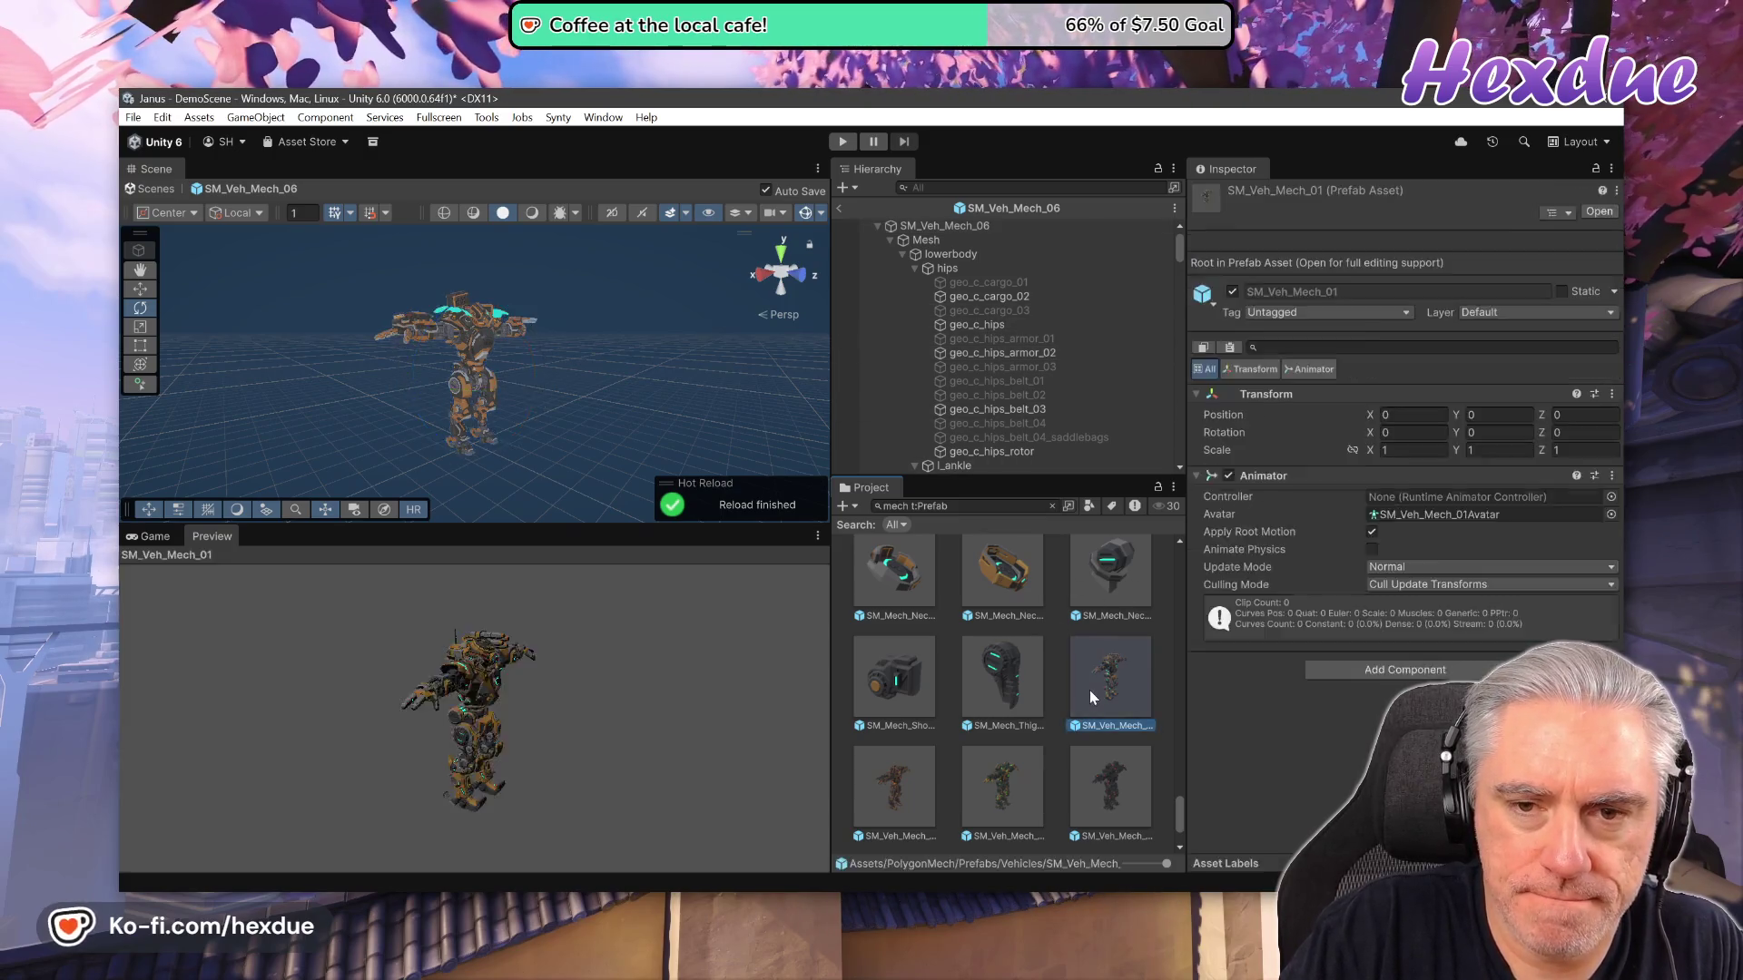
{"action": "left_click", "coordinate": [889, 241]}
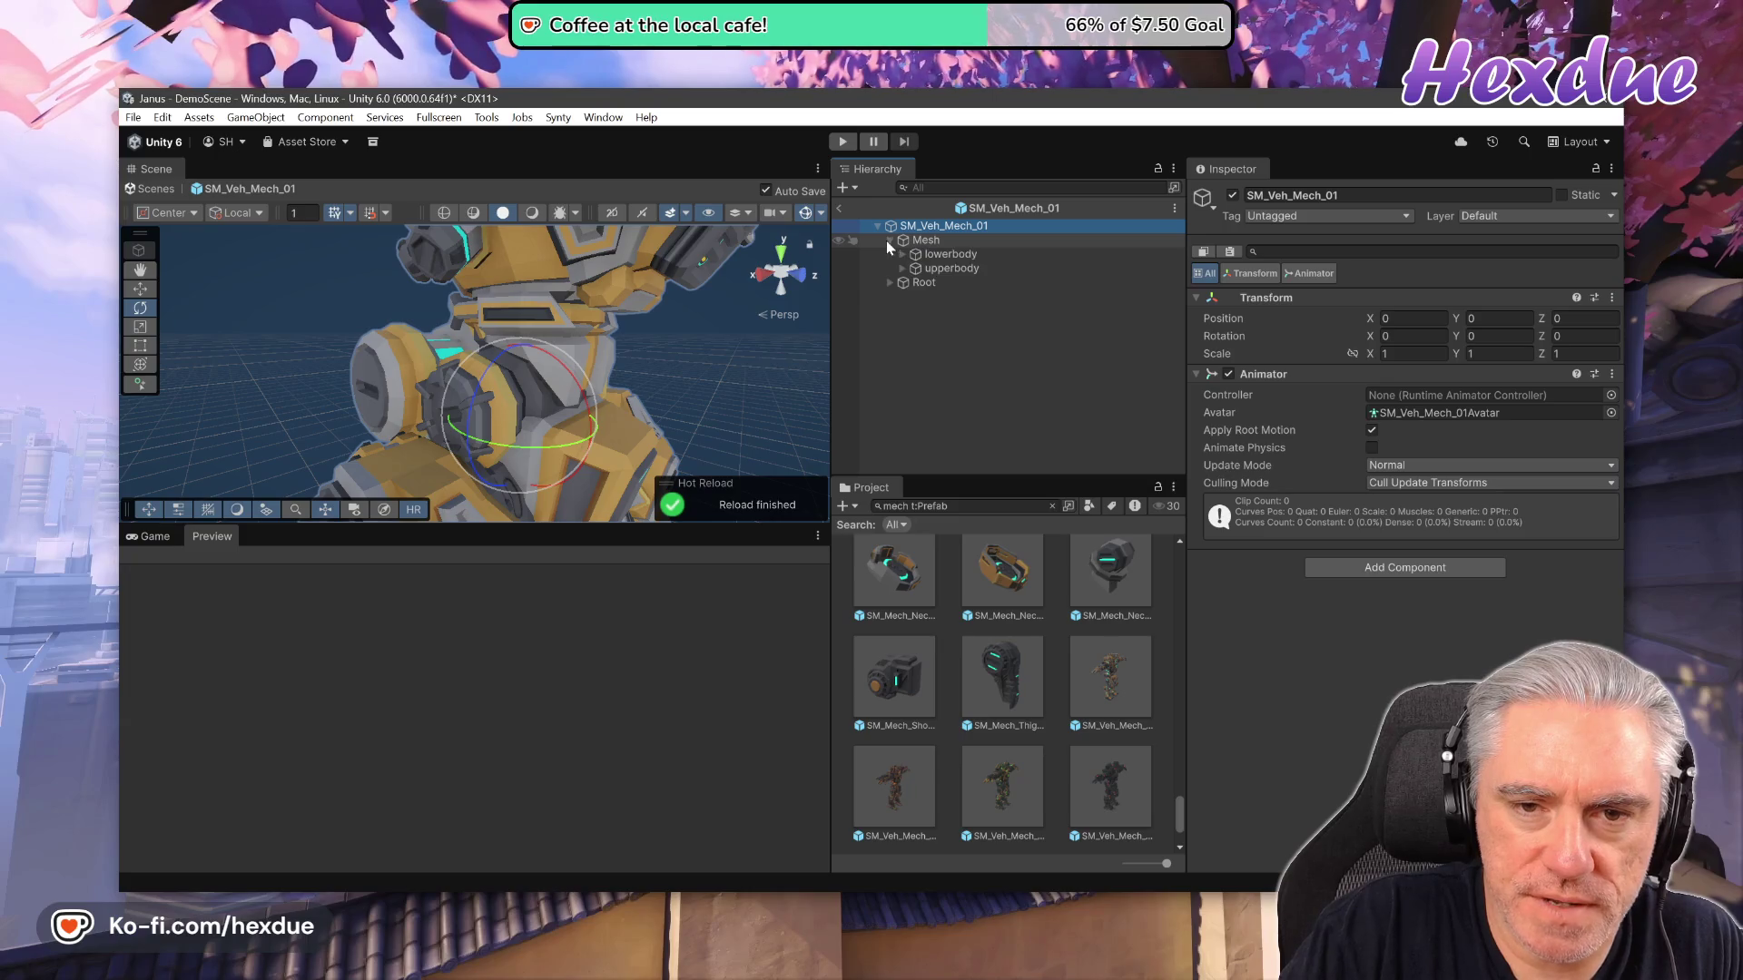
{"action": "left_click", "coordinate": [902, 254]}
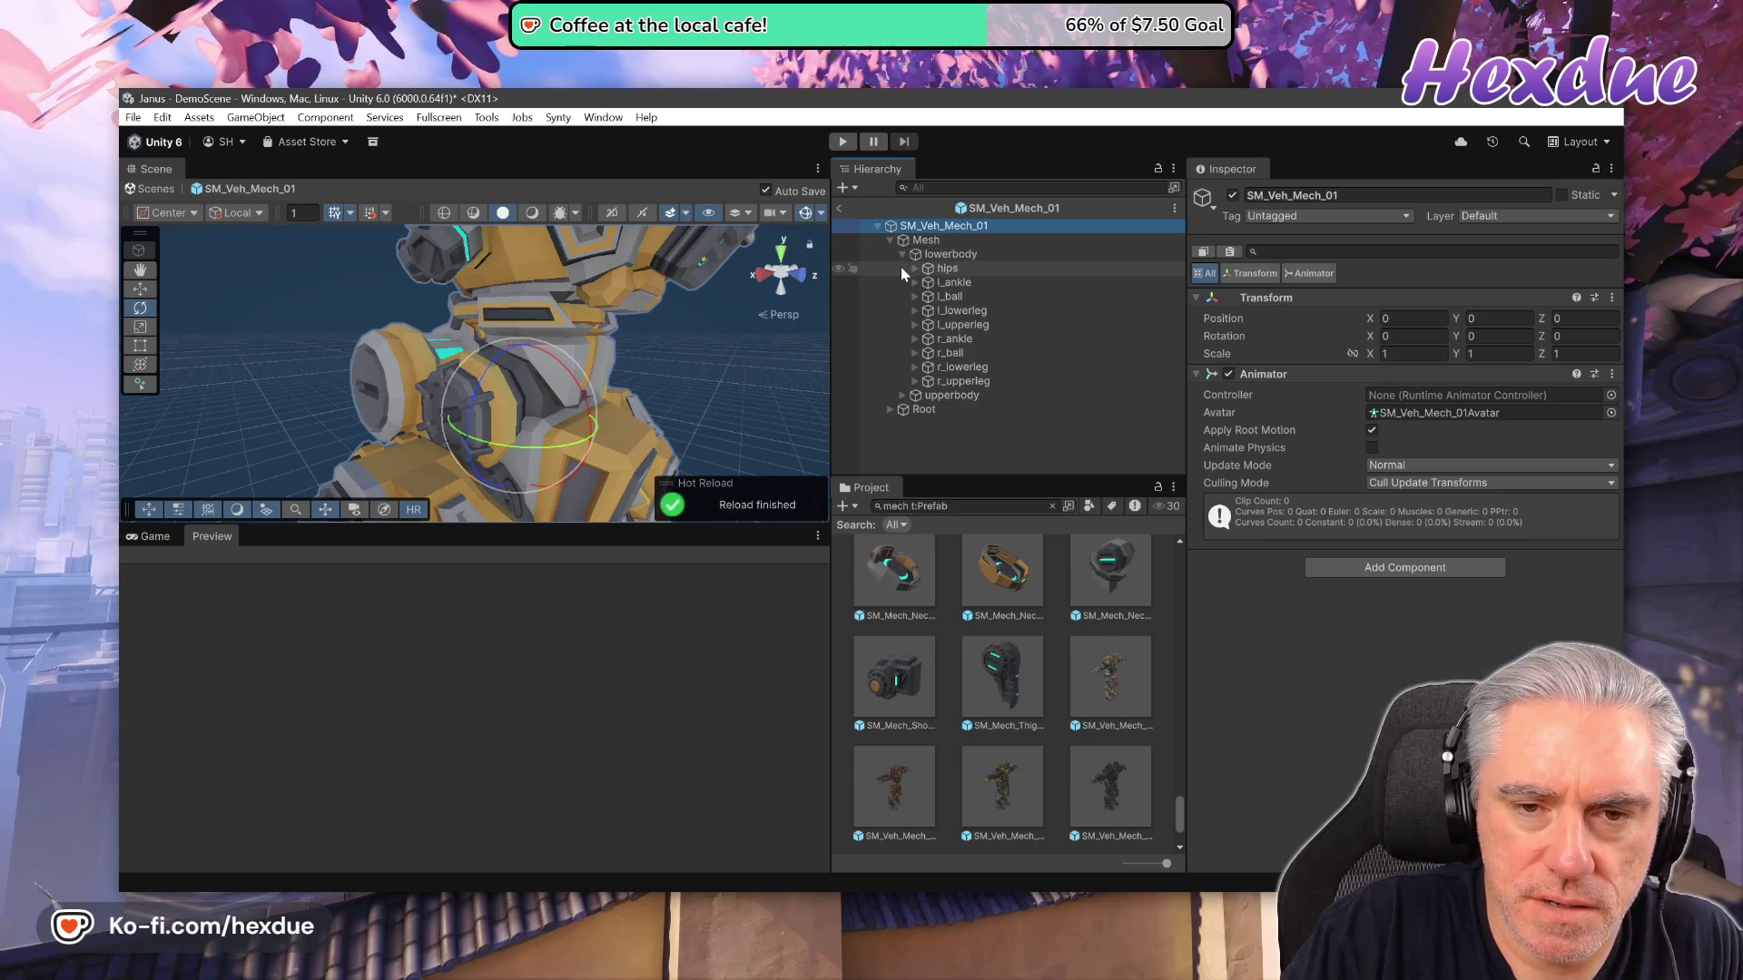
{"action": "left_click", "coordinate": [902, 396]}
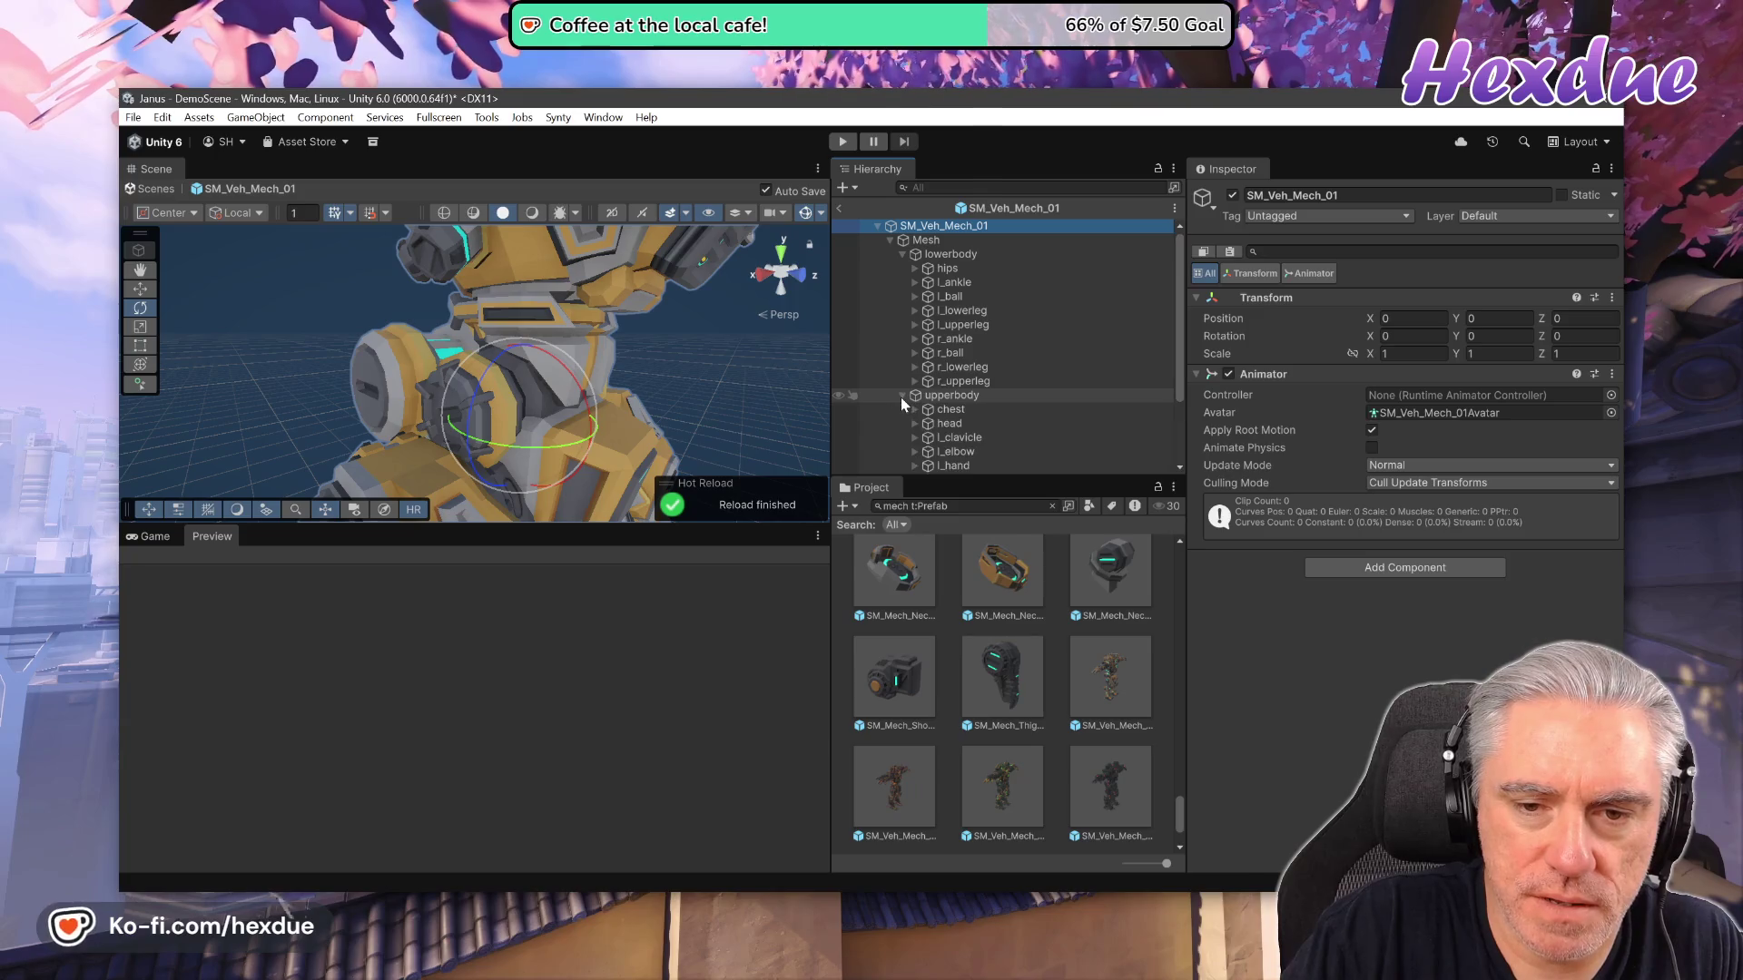
Switch back and forth between SM_Veh_Mech_02 and SM_Veh_Mech_03, ending on SM_Veh_Mech_02.
{"action": "double_click", "coordinate": [913, 793]}
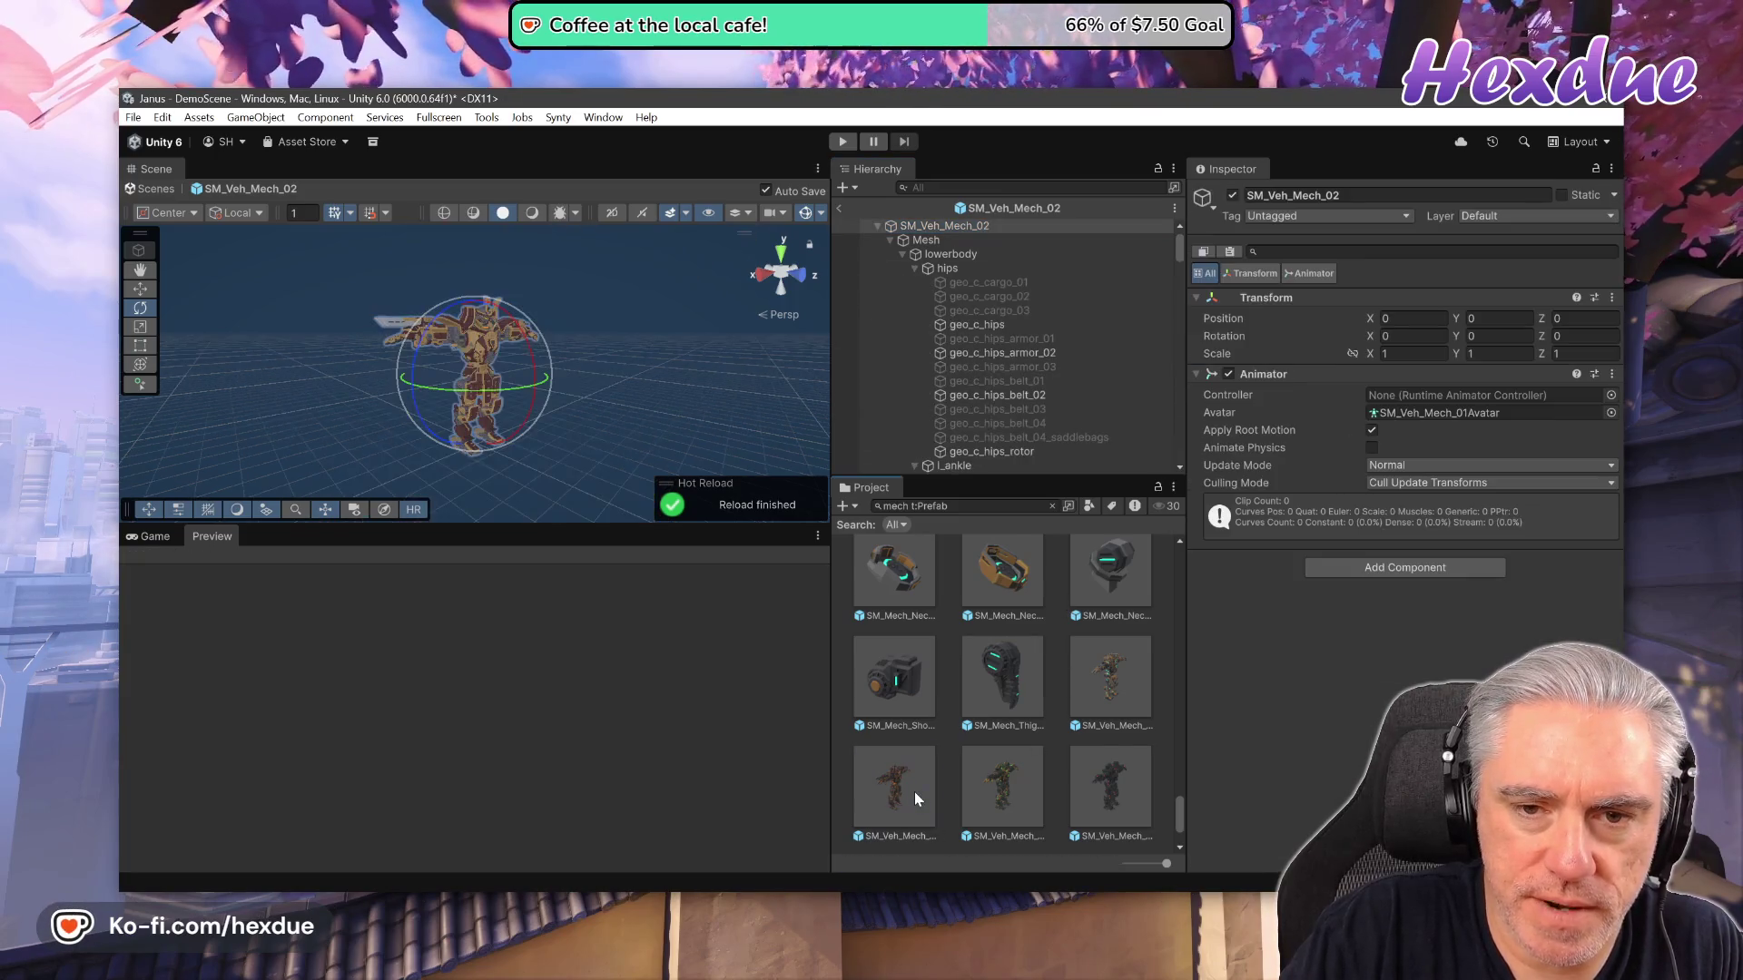
{"action": "double_click", "coordinate": [983, 771]}
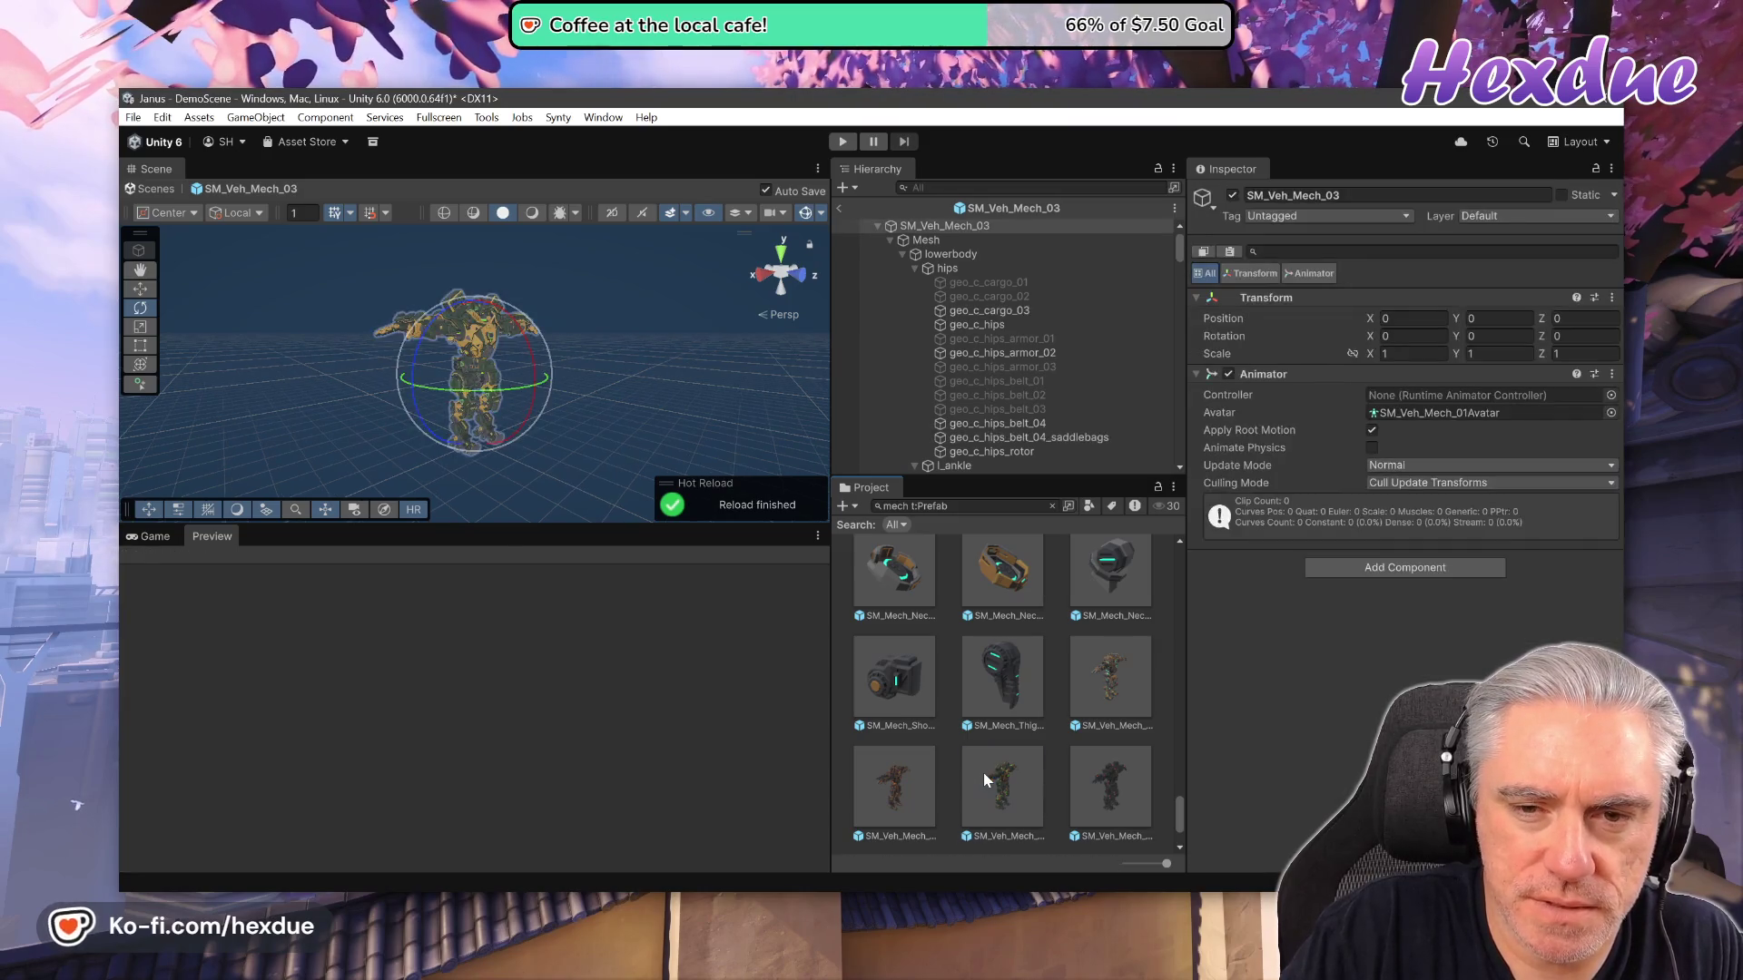
{"action": "left_click", "coordinate": [943, 784]}
{"action": "double_click", "coordinate": [942, 784]}
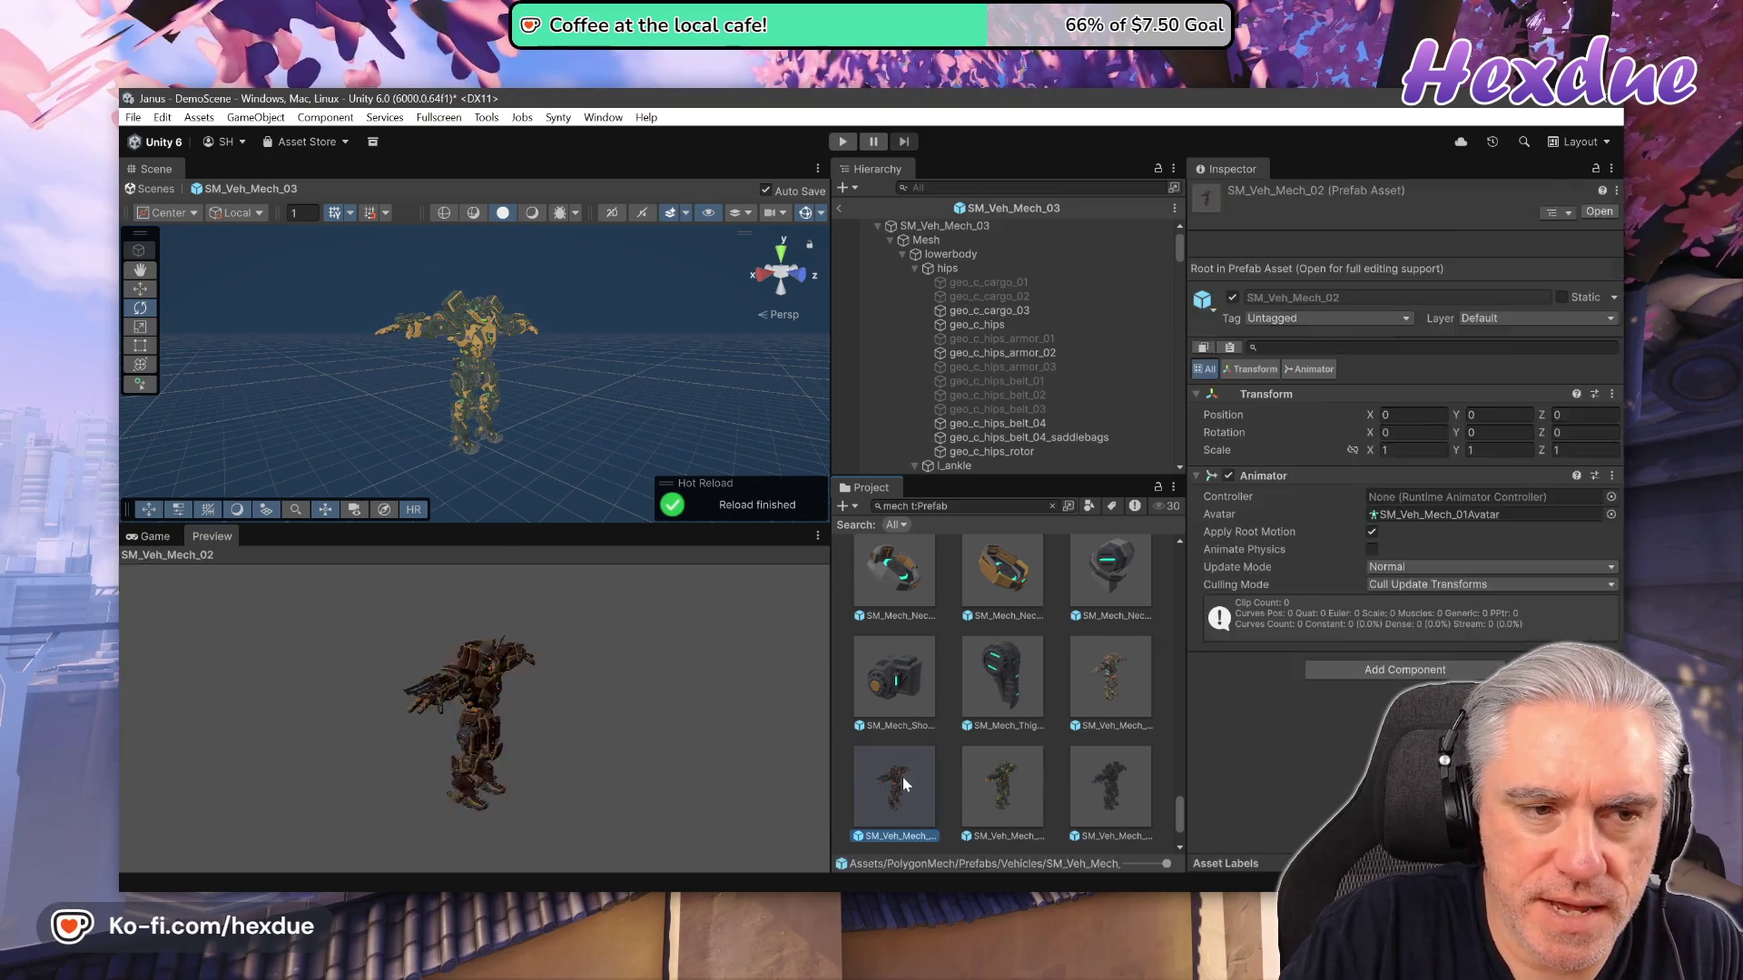
{"action": "double_click", "coordinate": [973, 777]}
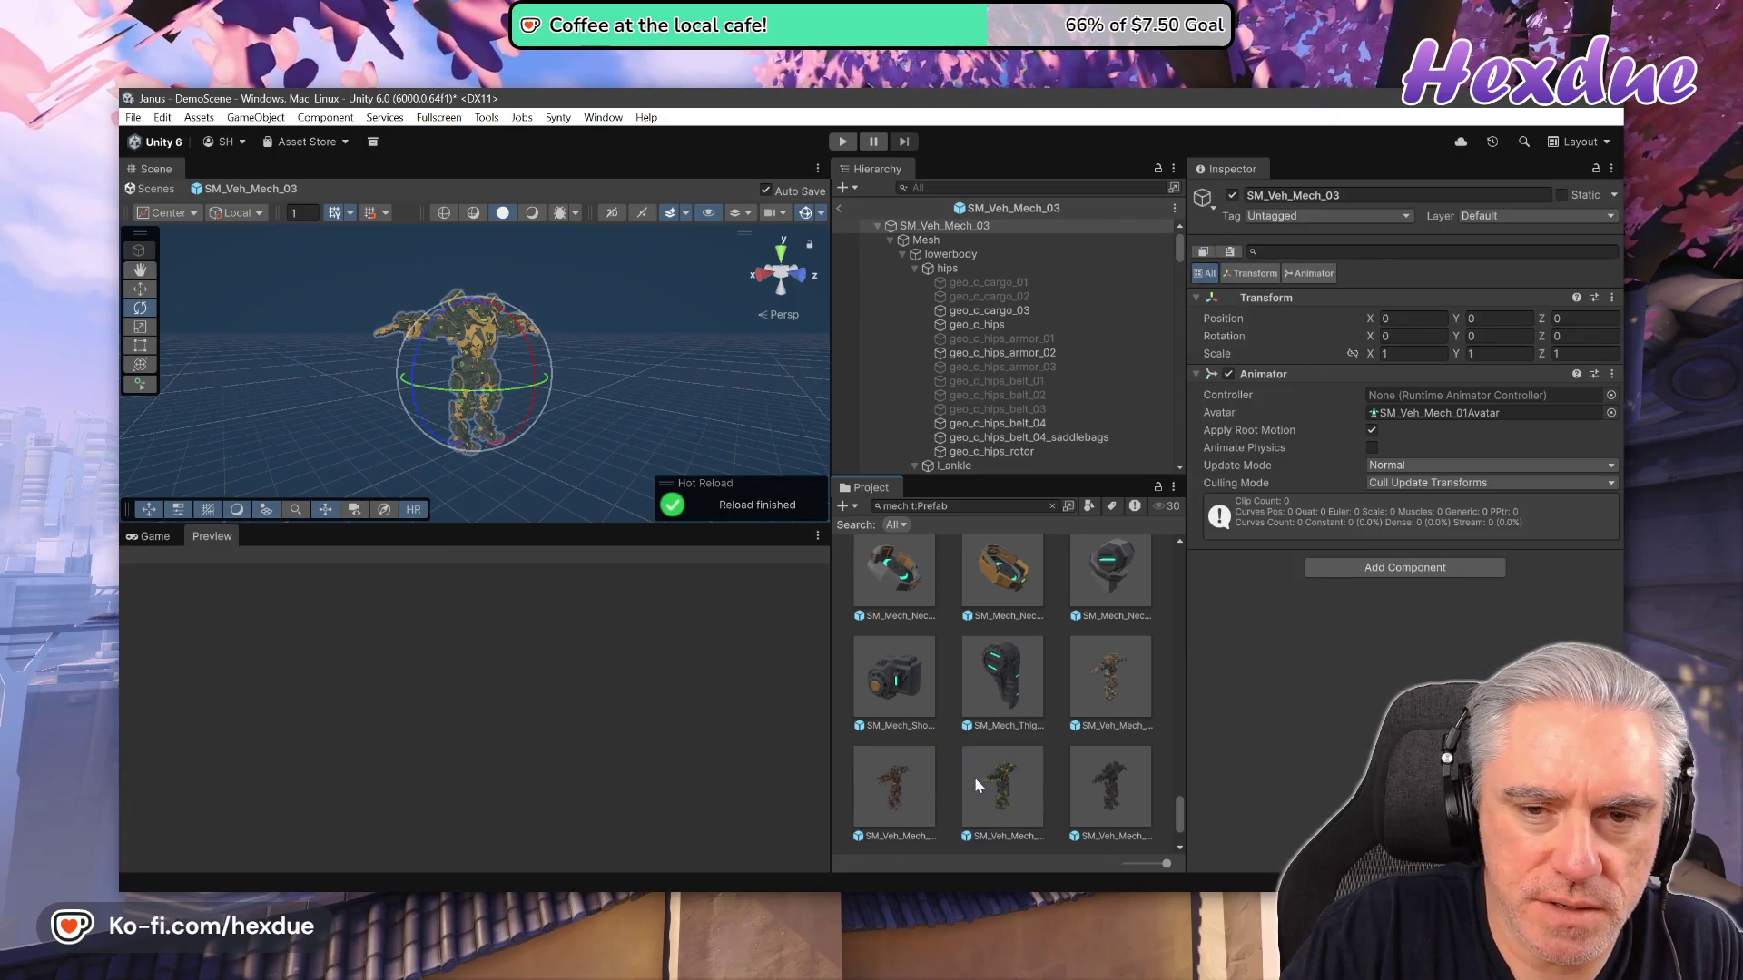
{"action": "double_click", "coordinate": [913, 771]}
{"action": "double_click", "coordinate": [974, 770]}
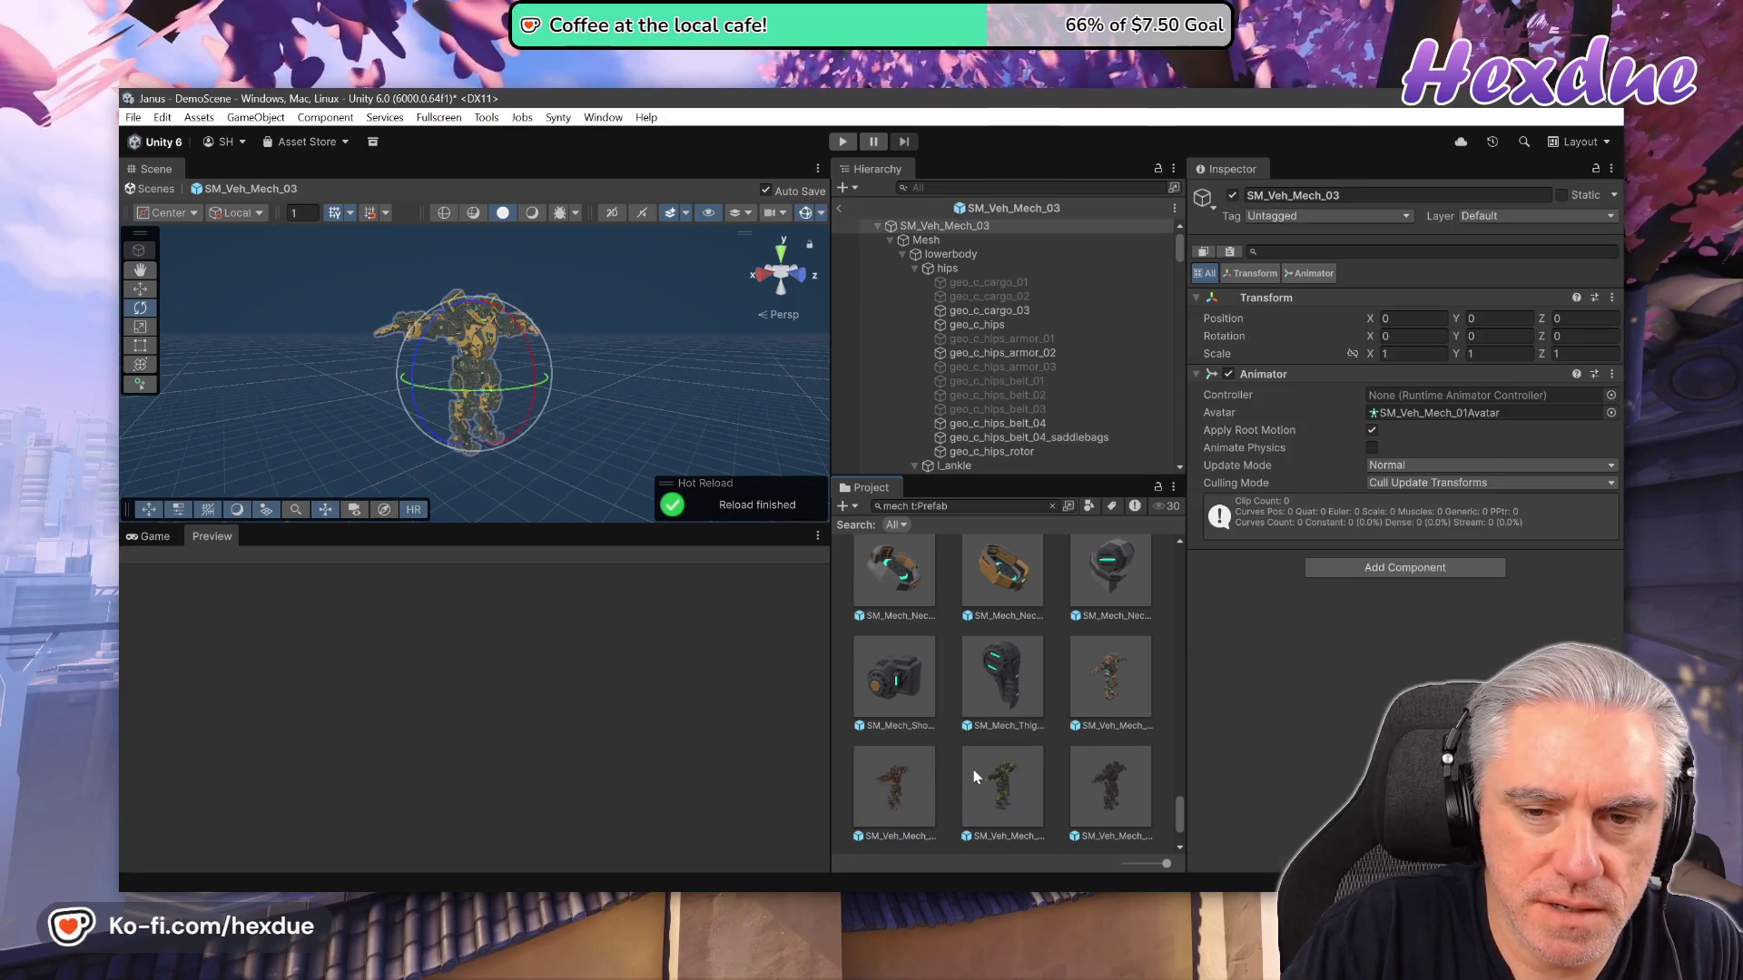
{"action": "double_click", "coordinate": [918, 779]}
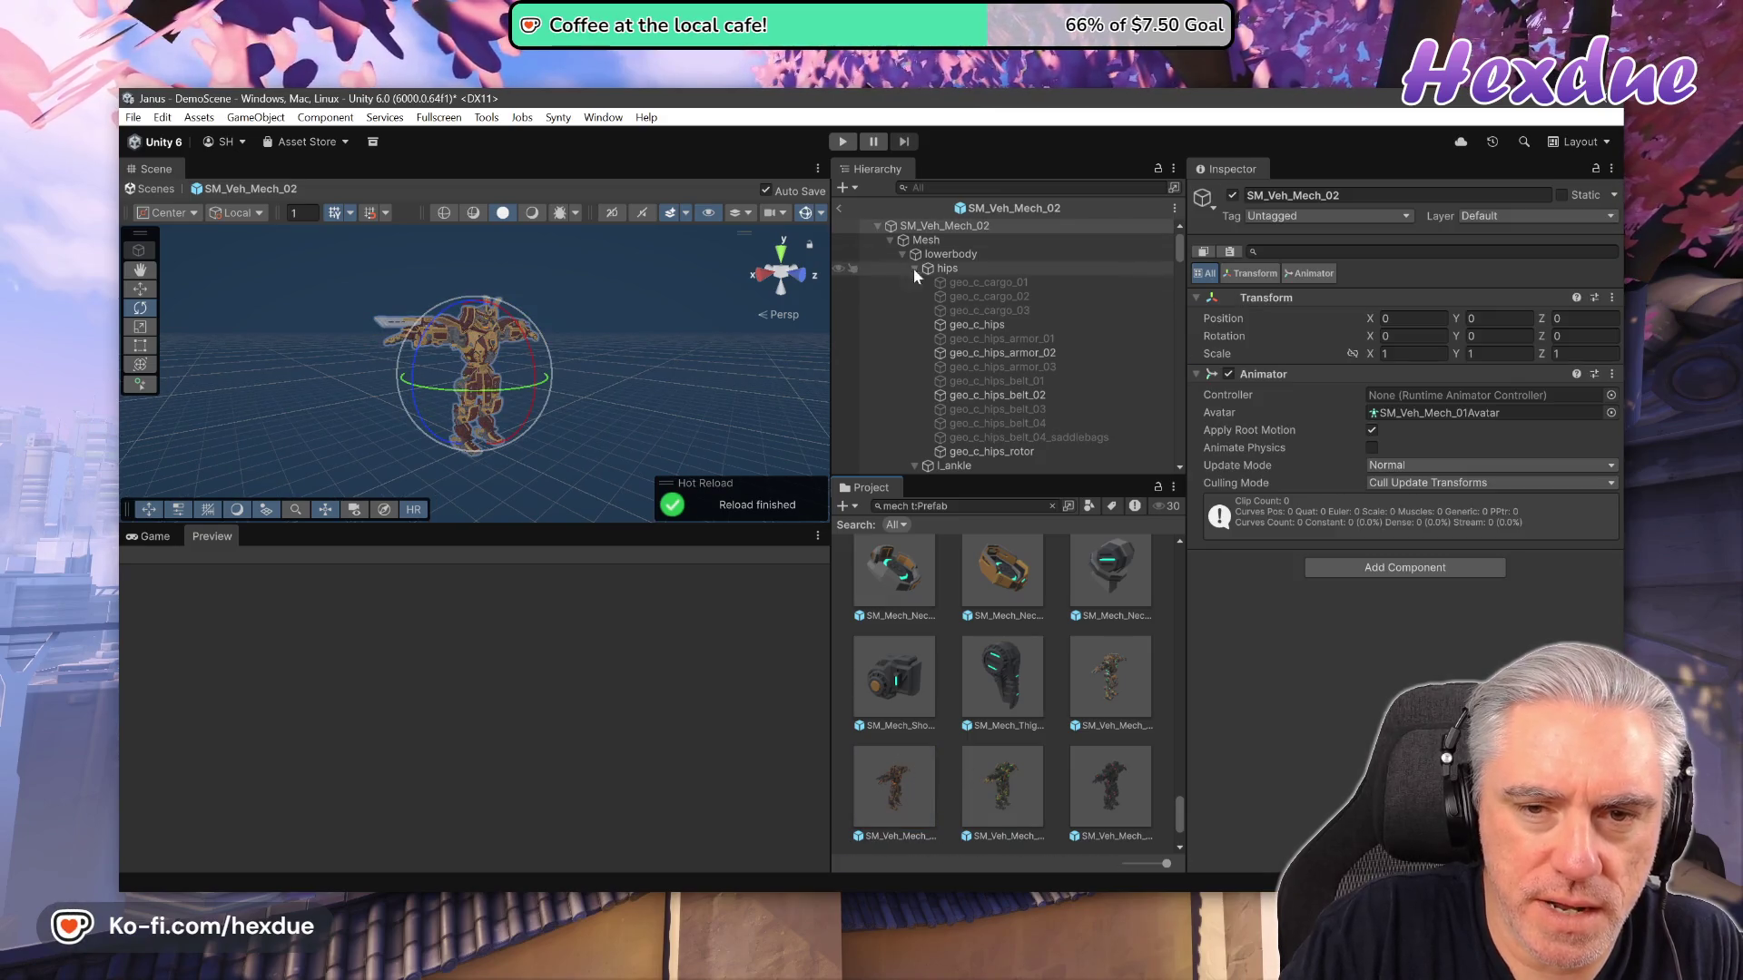
{"action": "scroll", "coordinate": [995, 327], "scroll_direction": "down", "scroll_amount": 10}
Select the mech's head pieces and deactivate the original geo_c_head_02.
{"action": "scroll", "coordinate": [999, 351], "scroll_direction": "down", "scroll_amount": 10}
{"action": "scroll", "coordinate": [1013, 396], "scroll_direction": "down", "scroll_amount": 10}
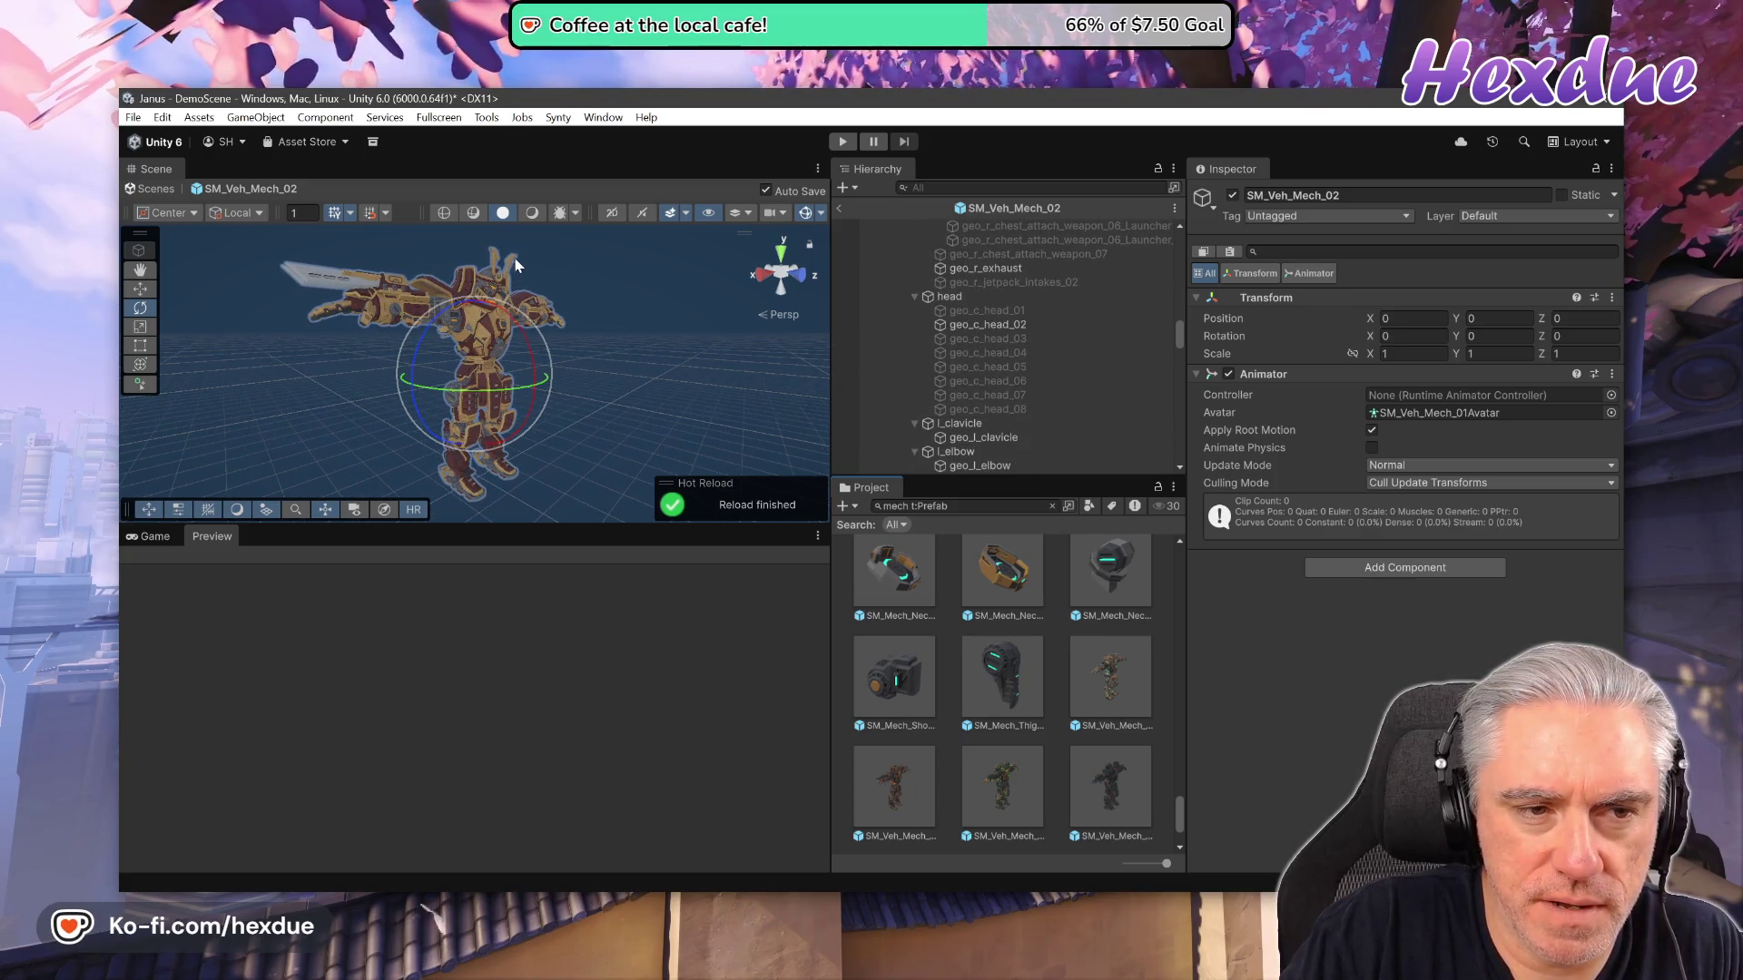
{"action": "left_click", "coordinate": [513, 265]}
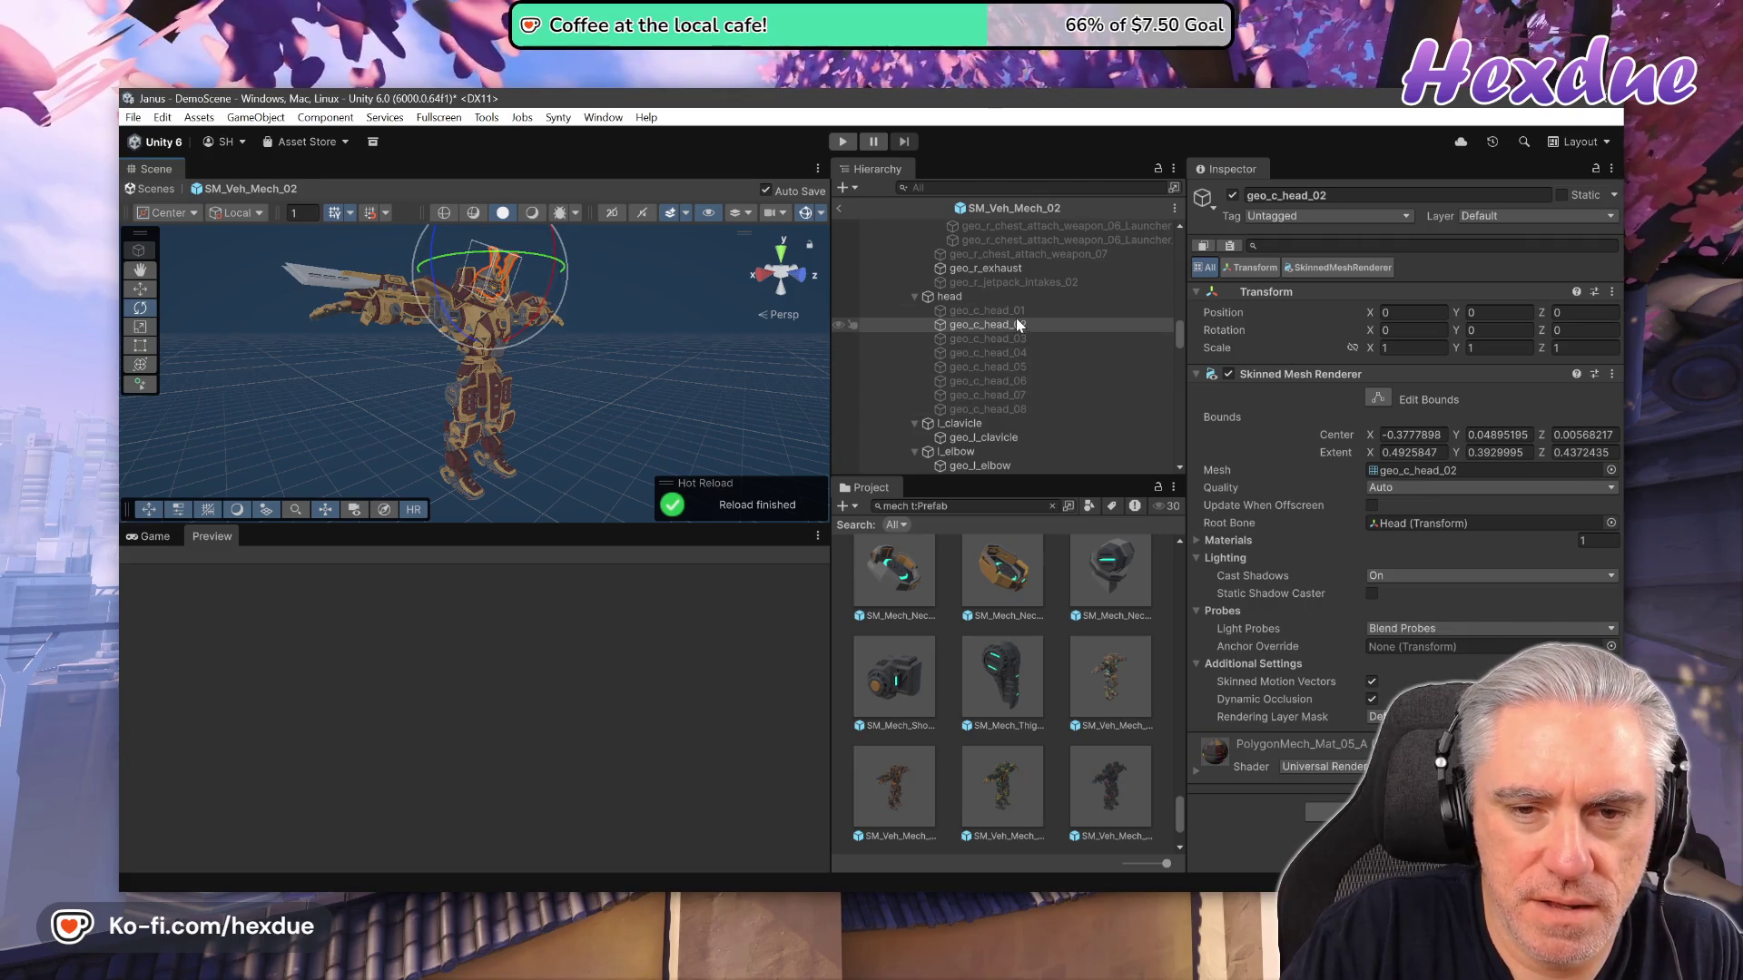
{"action": "left_click", "coordinate": [970, 314]}
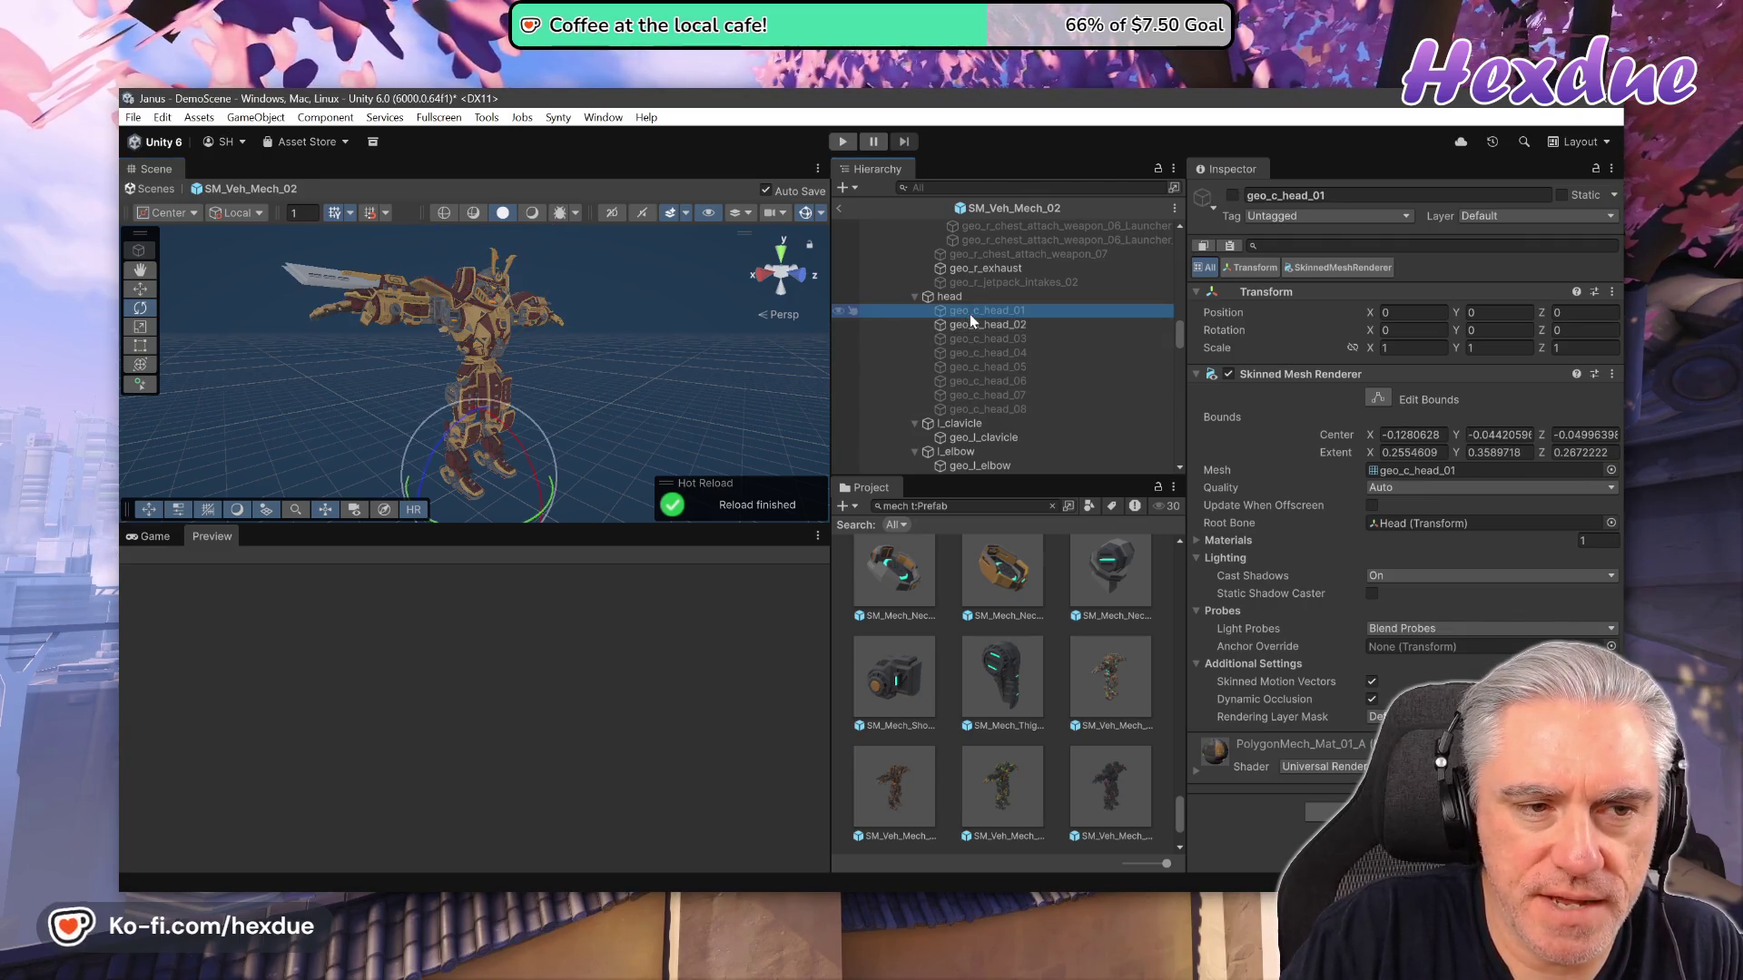
{"action": "key", "text": "Down"}
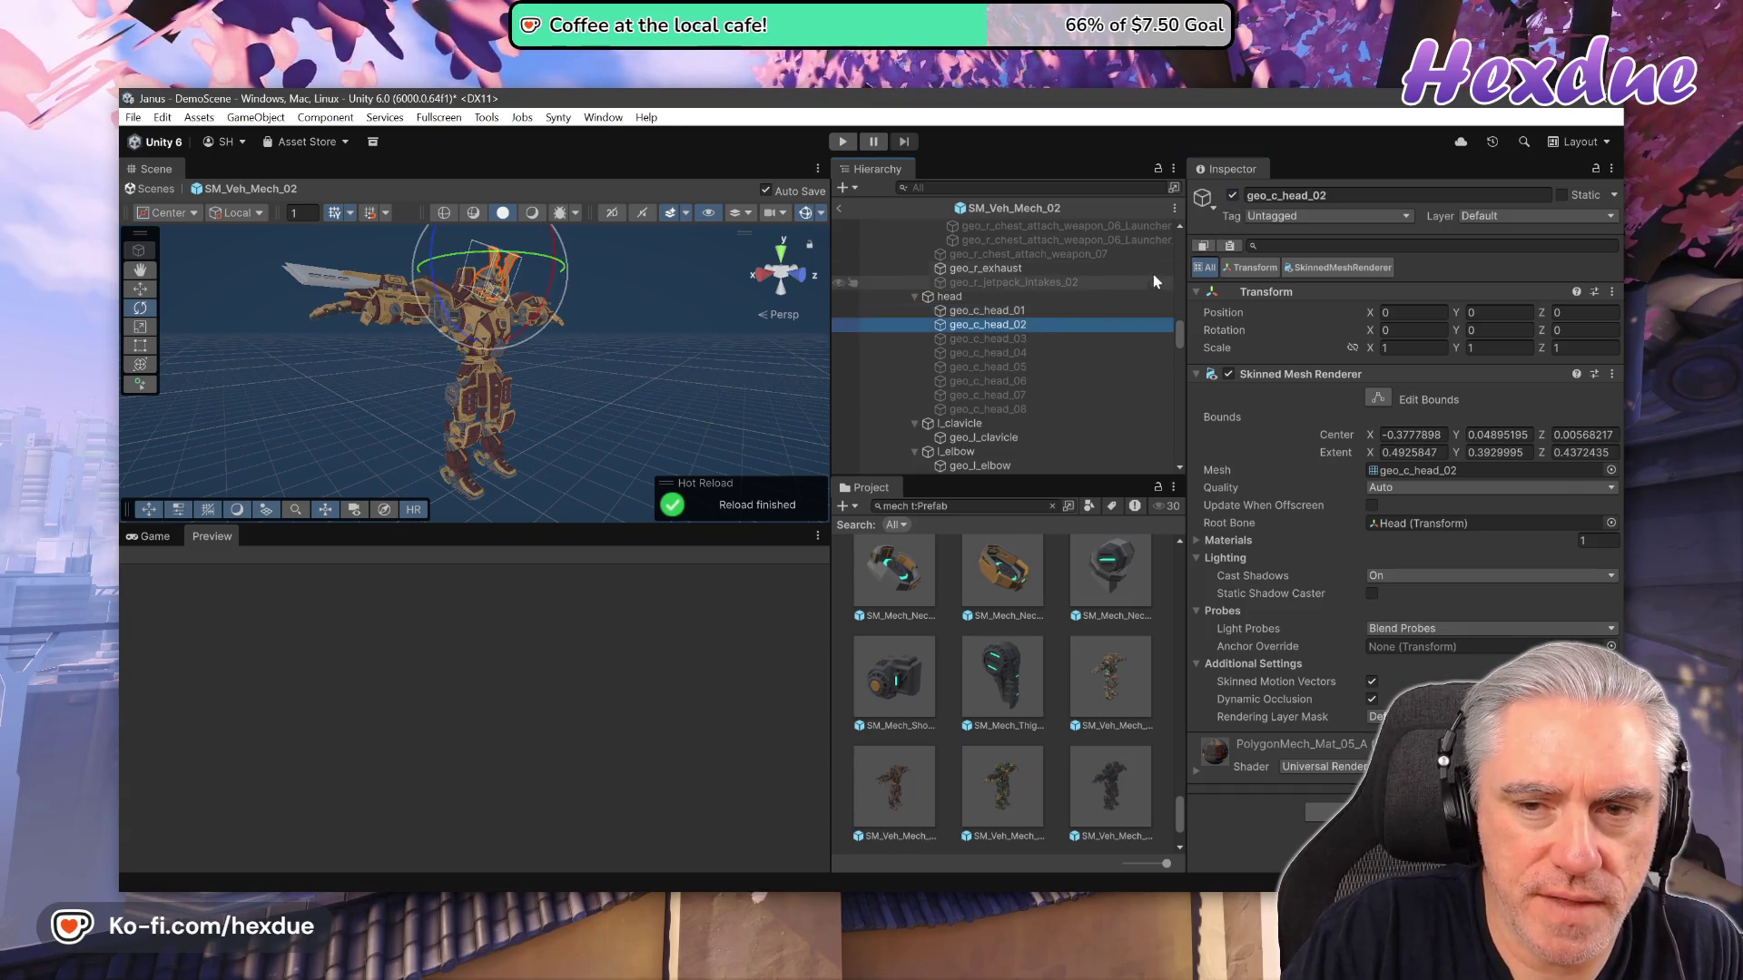
{"action": "left_click", "coordinate": [1232, 195]}
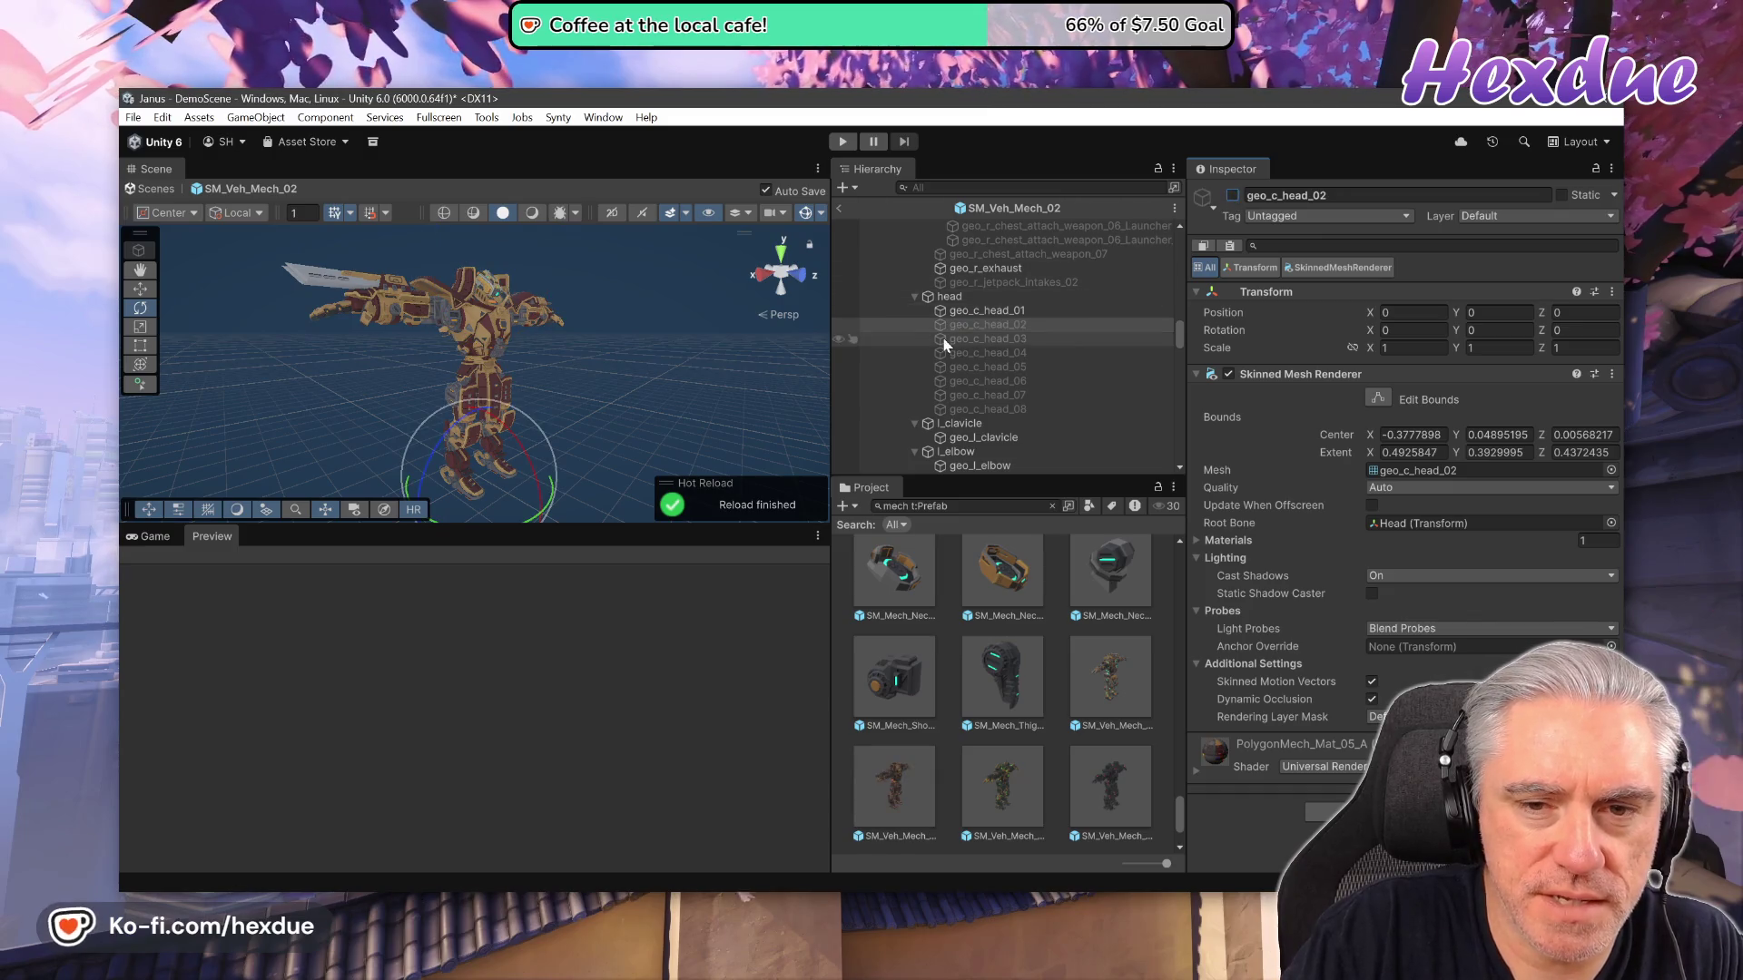
Activate geo_c_head_06 and deactivate geo_c_head_01.
{"action": "left_click", "coordinate": [960, 314]}
{"action": "left_click", "coordinate": [969, 378]}
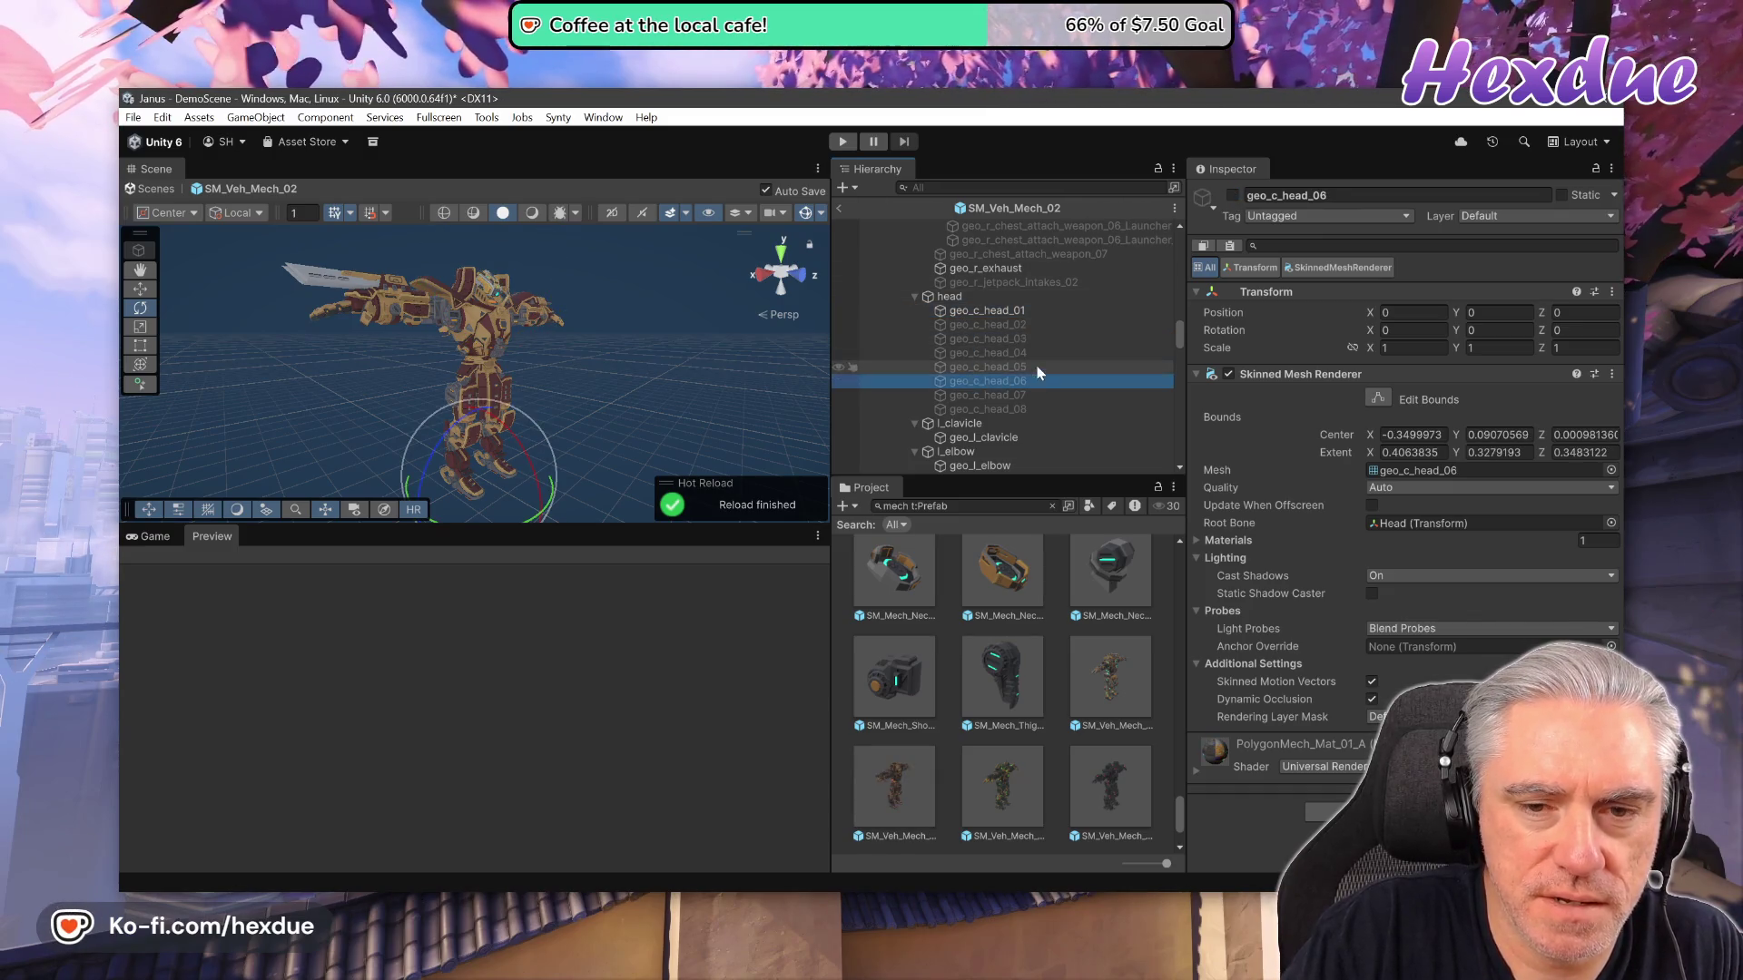
{"action": "left_click", "coordinate": [1232, 195]}
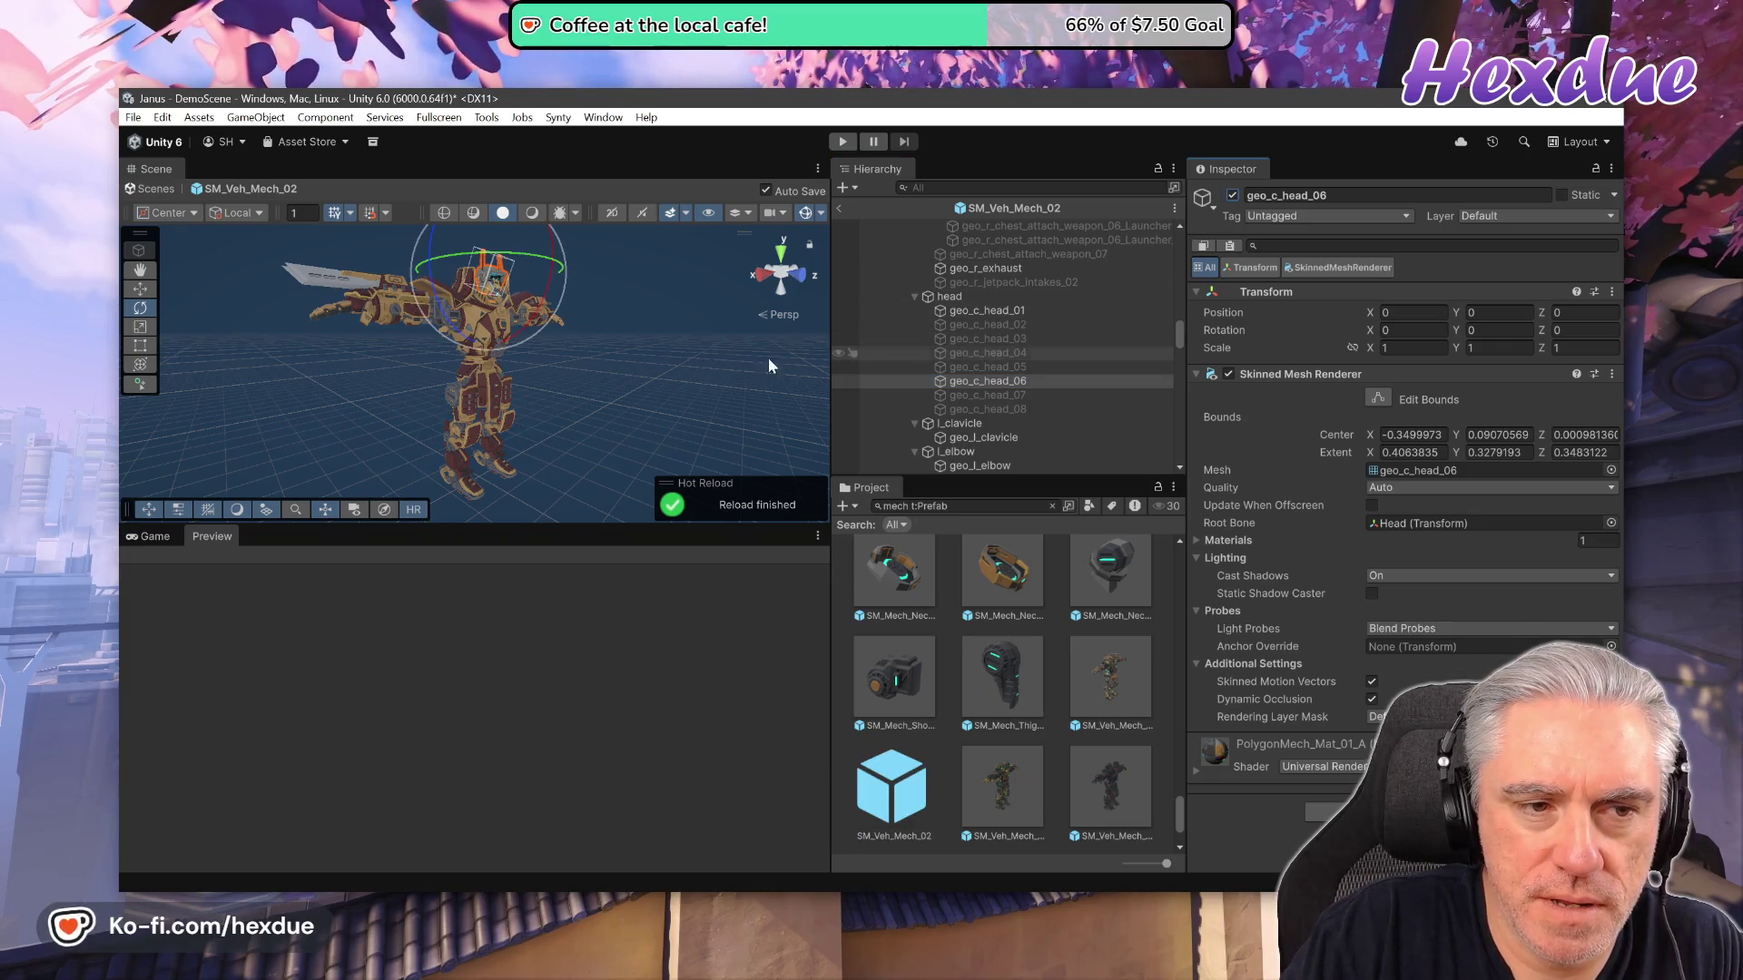
{"action": "left_click", "coordinate": [1006, 314]}
{"action": "left_click", "coordinate": [1232, 195]}
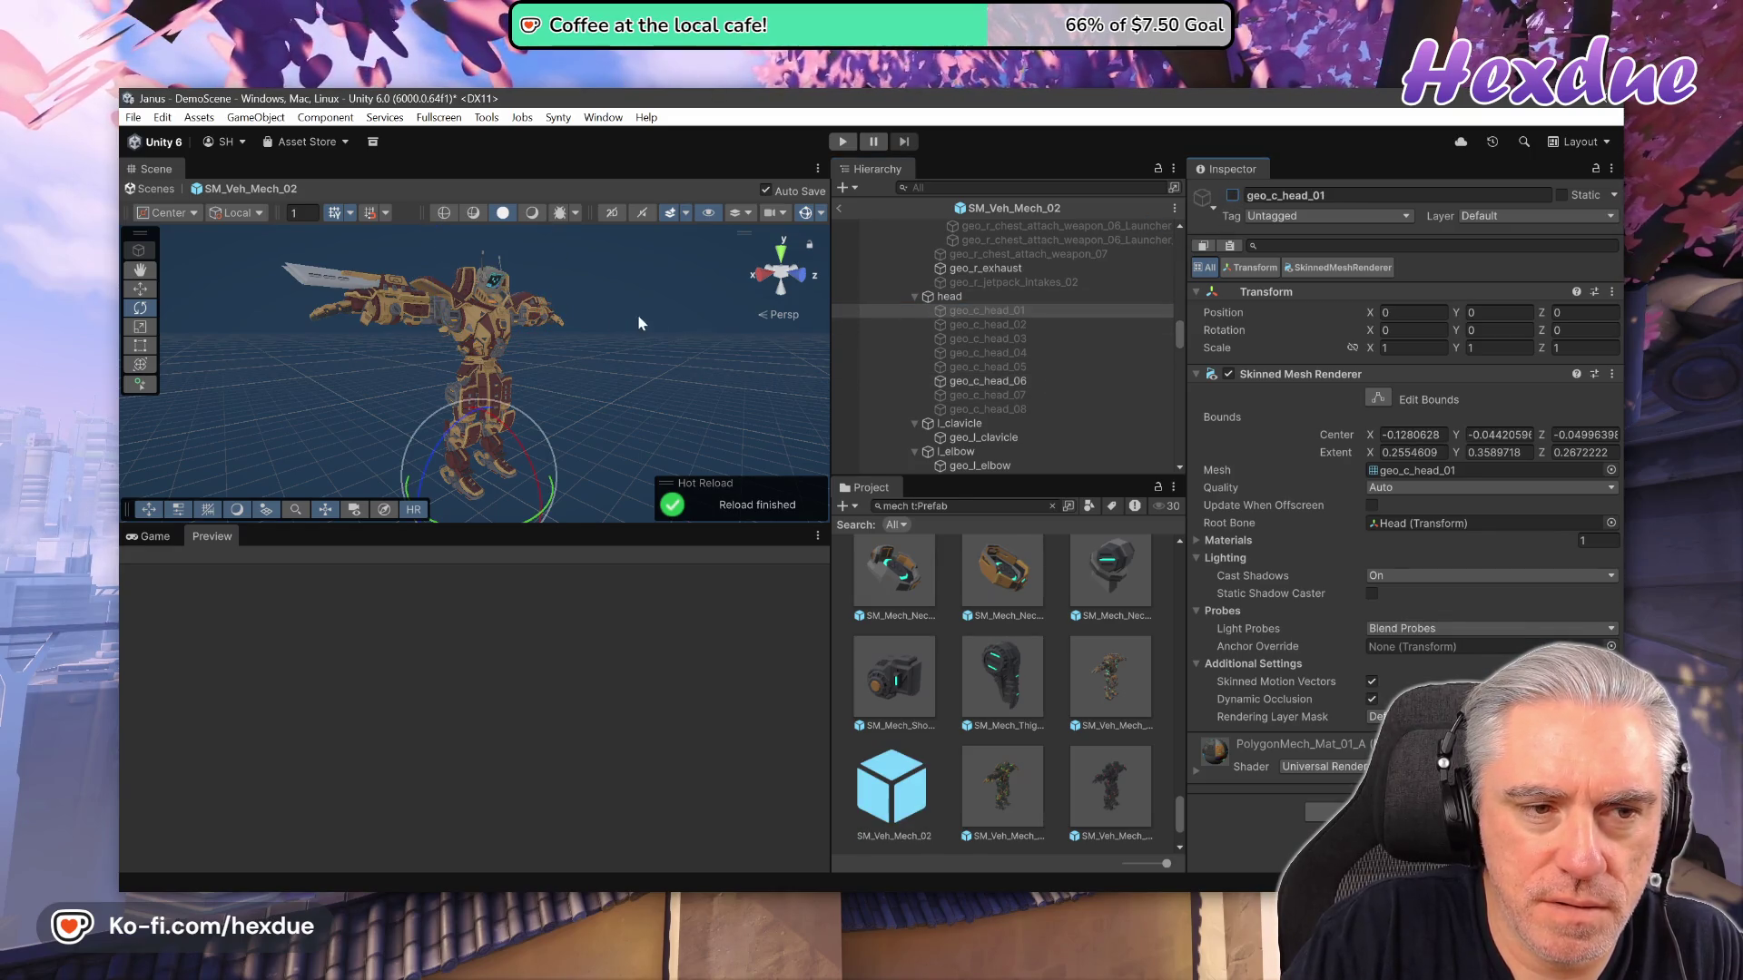
Frame geo_c_head_06 with F and orbit around it to inspect the new head.
{"action": "scroll", "coordinate": [559, 298], "scroll_direction": "up", "scroll_amount": 3}
{"action": "left_click", "coordinate": [988, 381]}
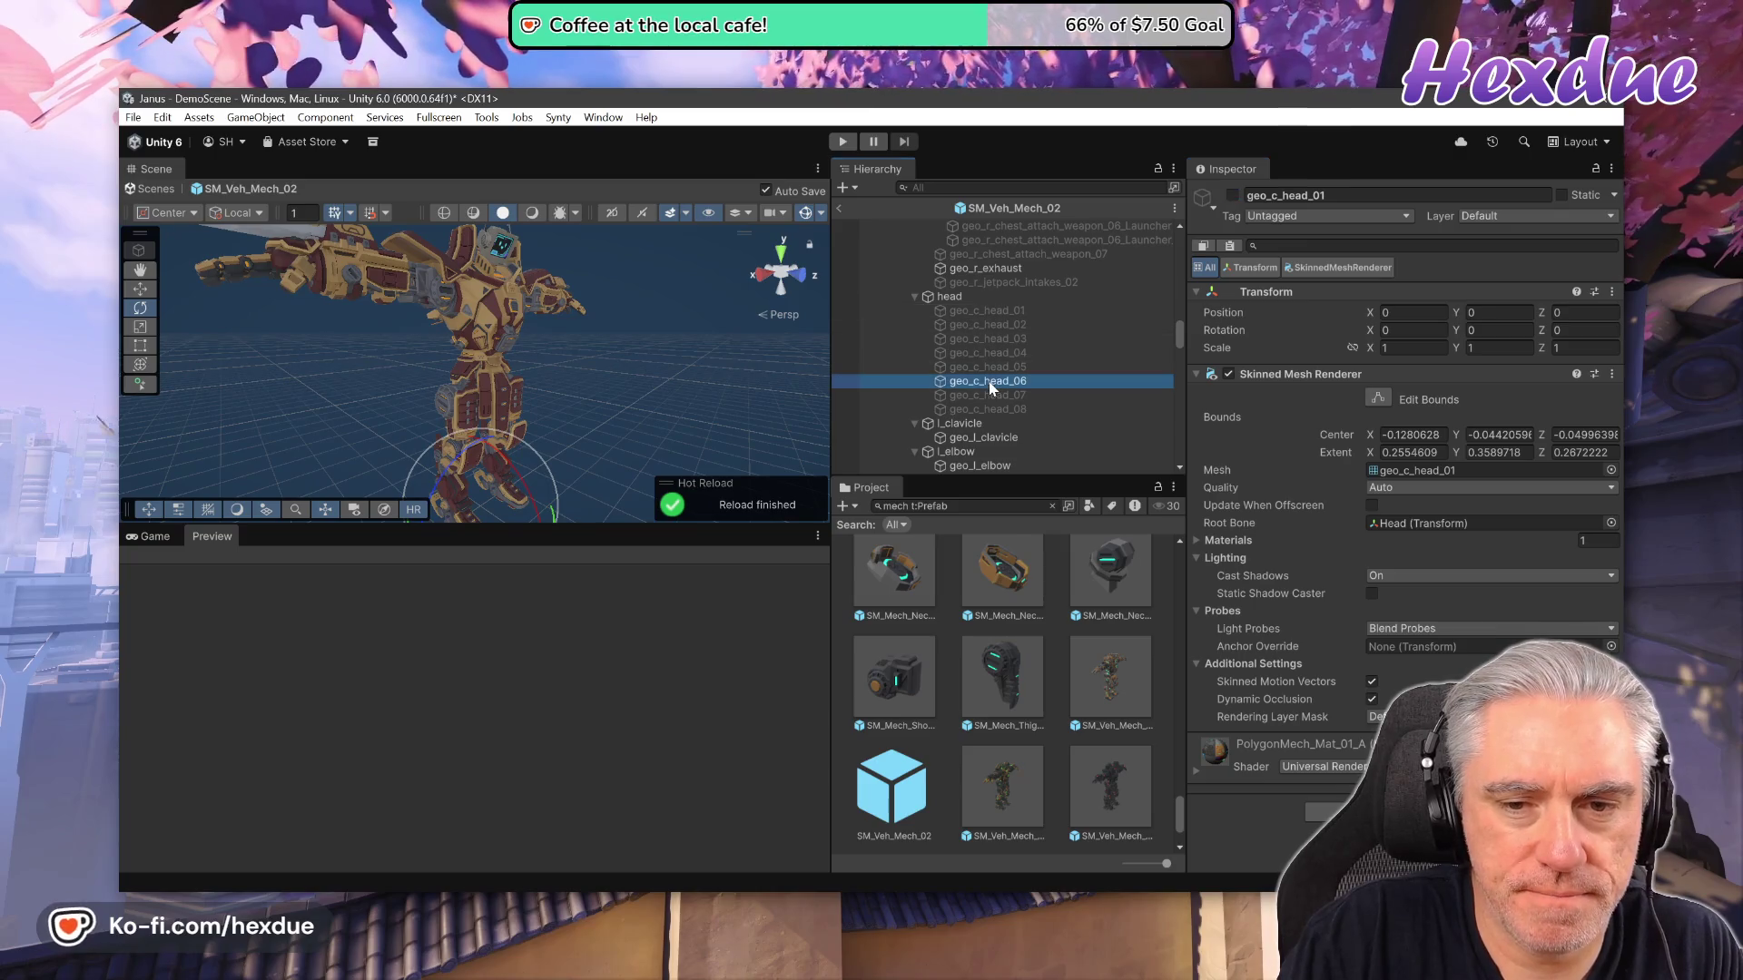
{"action": "key", "text": "f"}
{"action": "mouse_move", "coordinate": [657, 407]}
{"action": "left_mouse_down"}
{"action": "mouse_move", "coordinate": [541, 372]}
{"action": "mouse_move", "coordinate": [571, 282]}
{"action": "mouse_move", "coordinate": [679, 276]}
{"action": "left_mouse_up"}
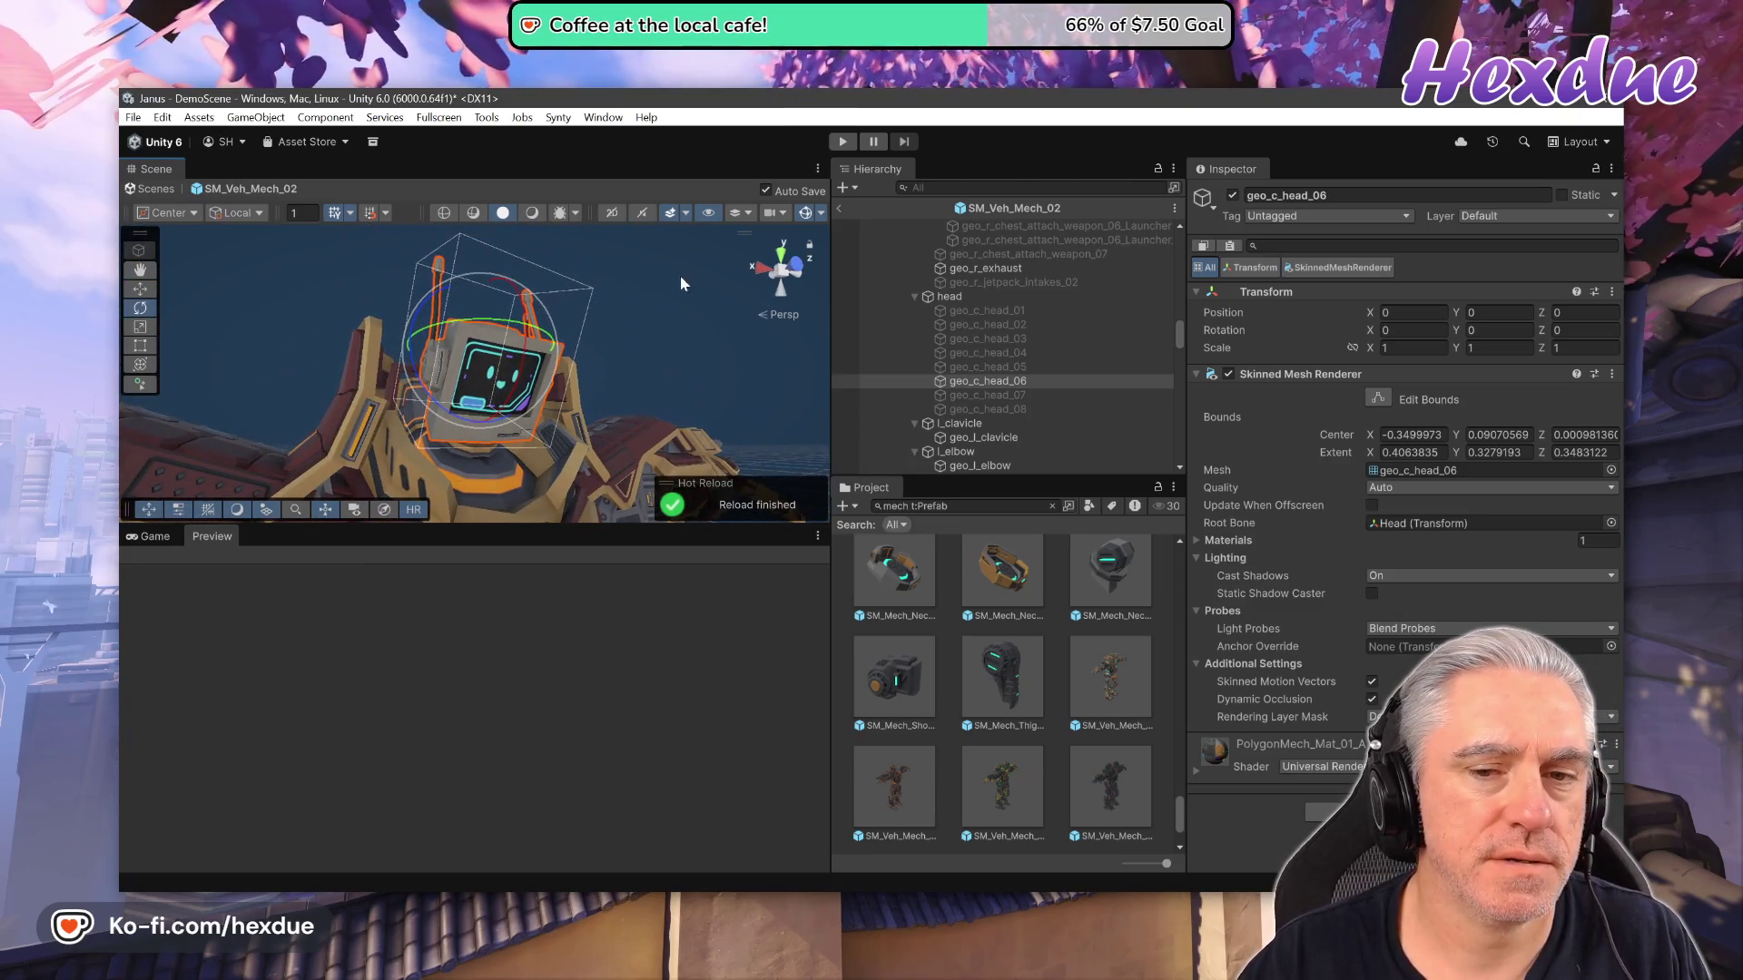
{"action": "double_click", "coordinate": [978, 395]}
Try geo_c_head_07 and geo_c_head_08 on the mech, turning each back off.
{"action": "double_click", "coordinate": [983, 385]}
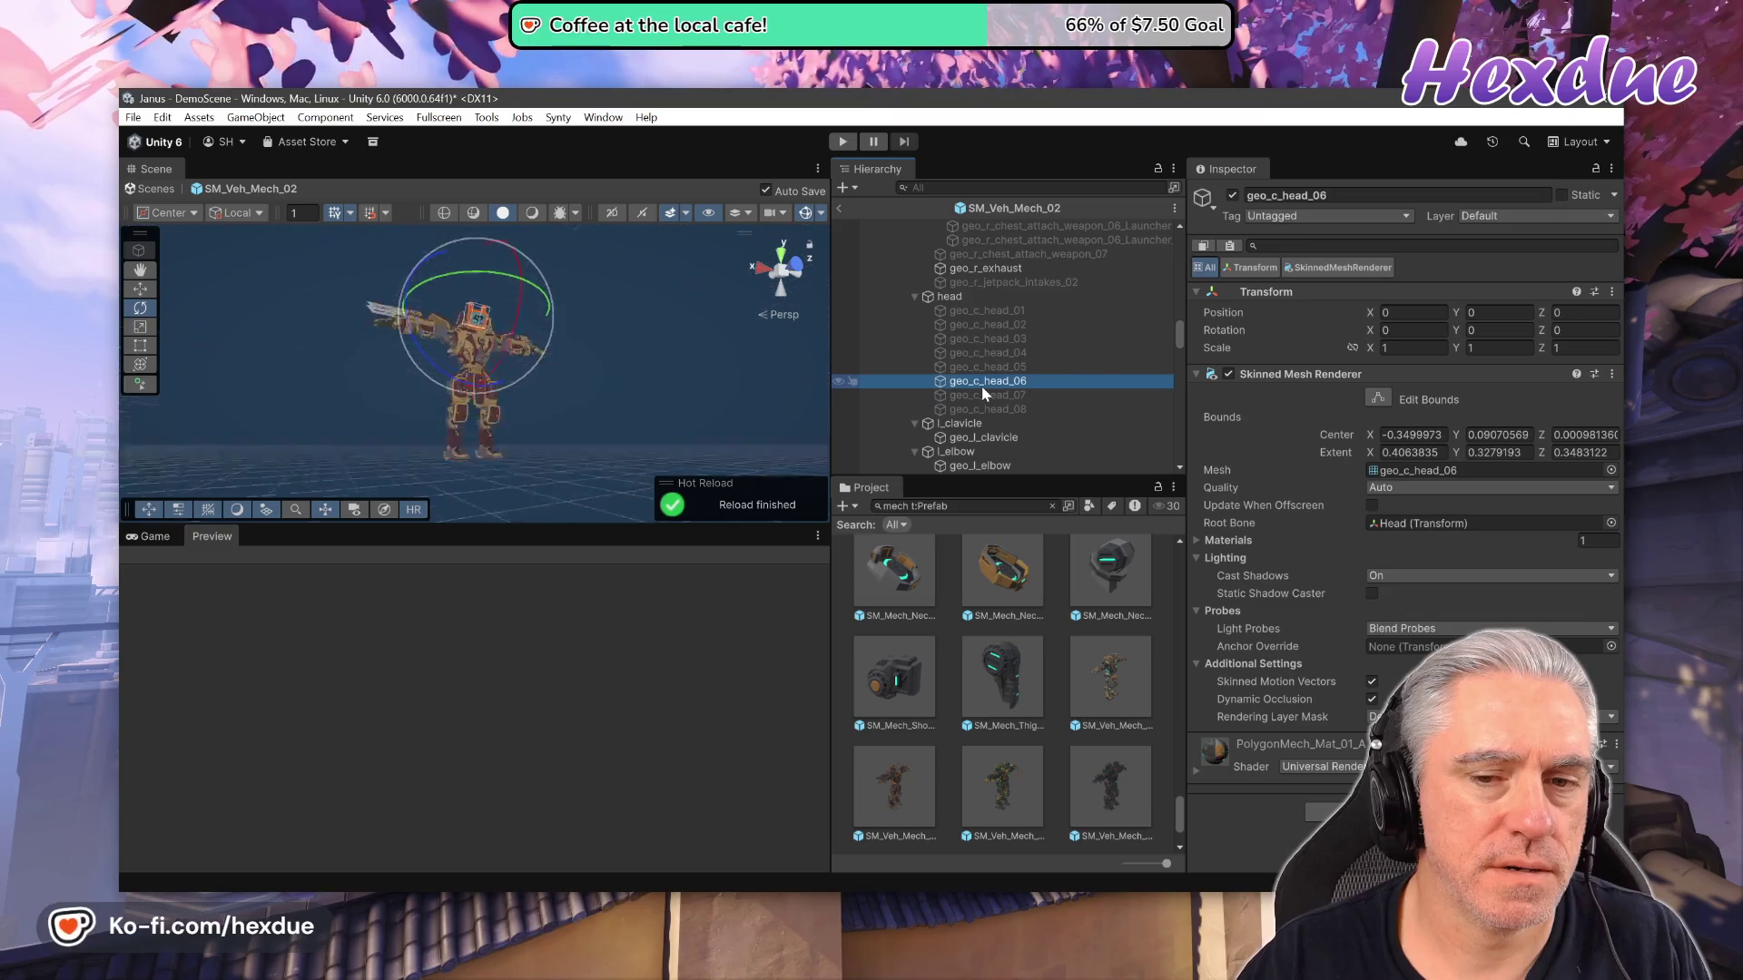
{"action": "left_click", "coordinate": [990, 396]}
{"action": "left_click", "coordinate": [1232, 196]}
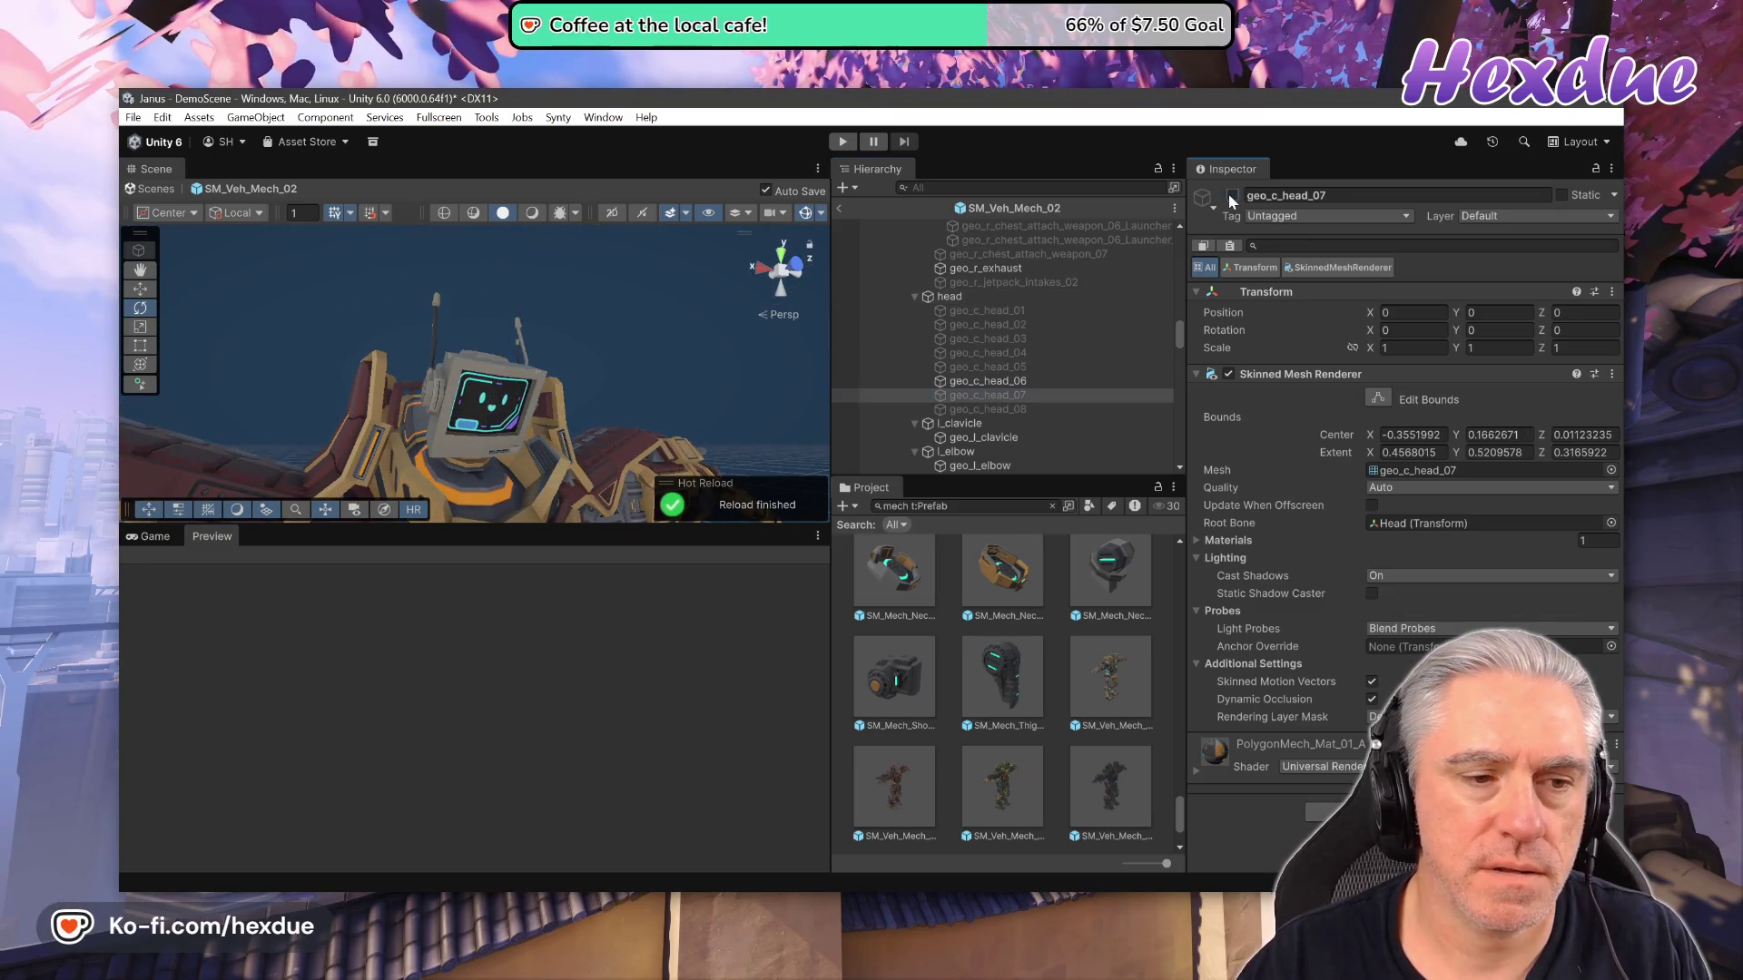
{"action": "left_click", "coordinate": [1232, 196]}
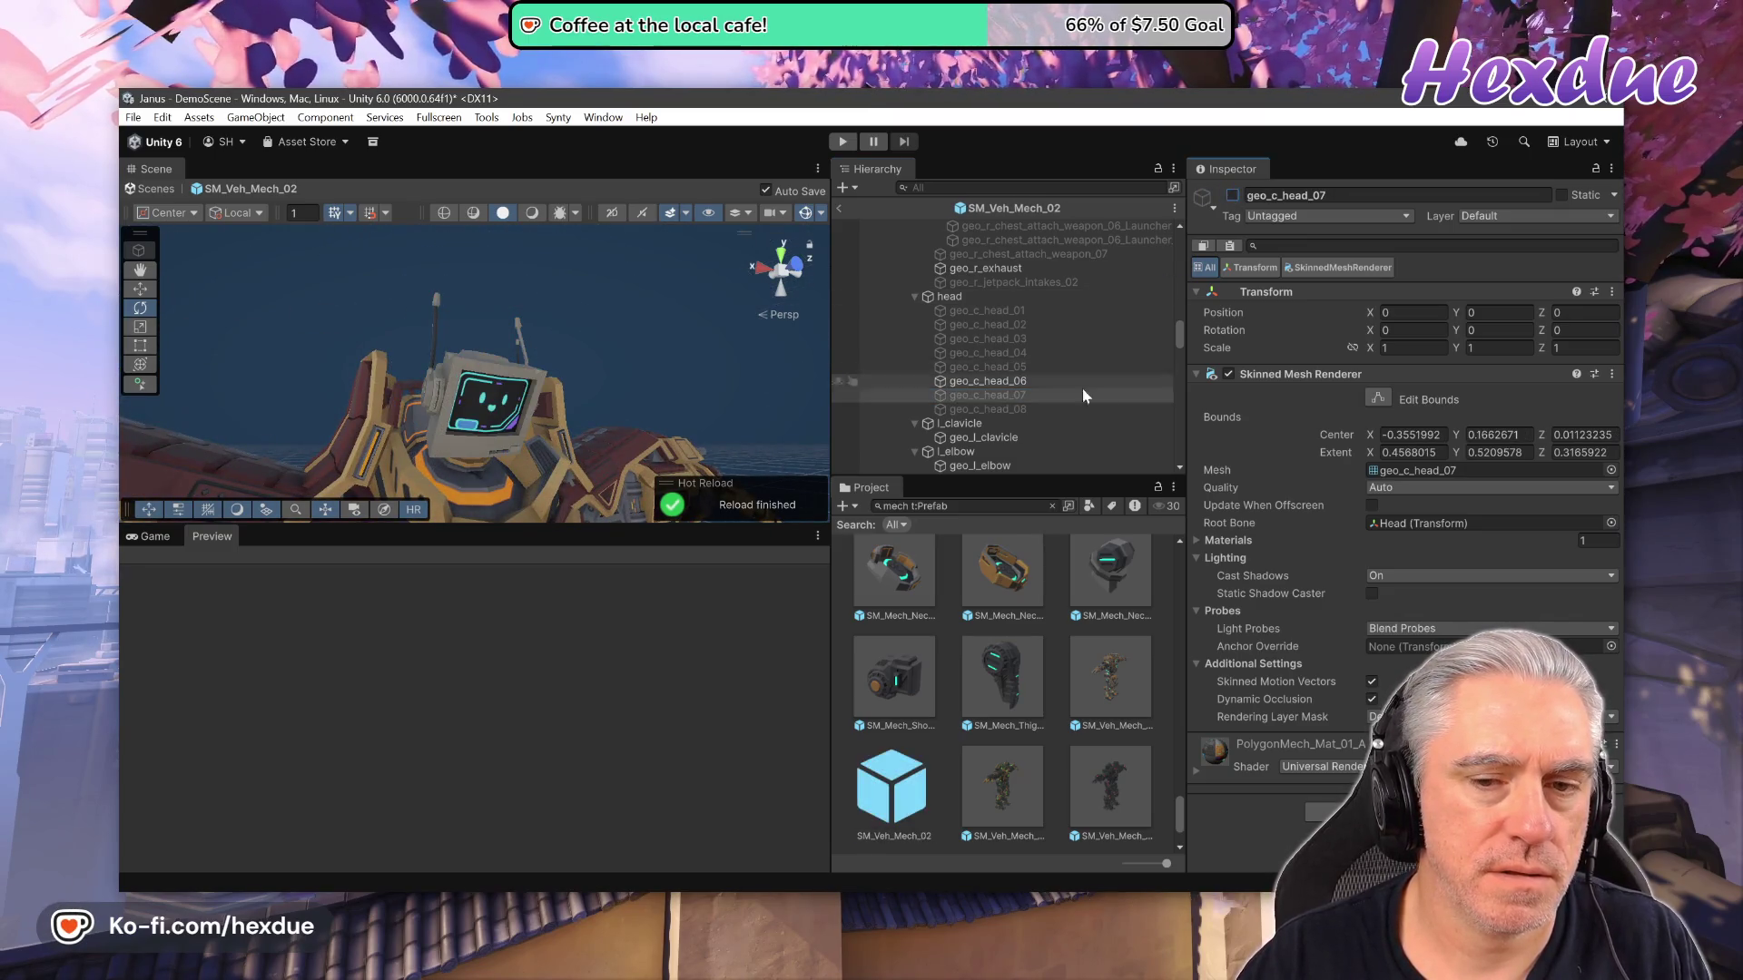
{"action": "left_click", "coordinate": [1035, 409]}
{"action": "left_click", "coordinate": [1231, 196]}
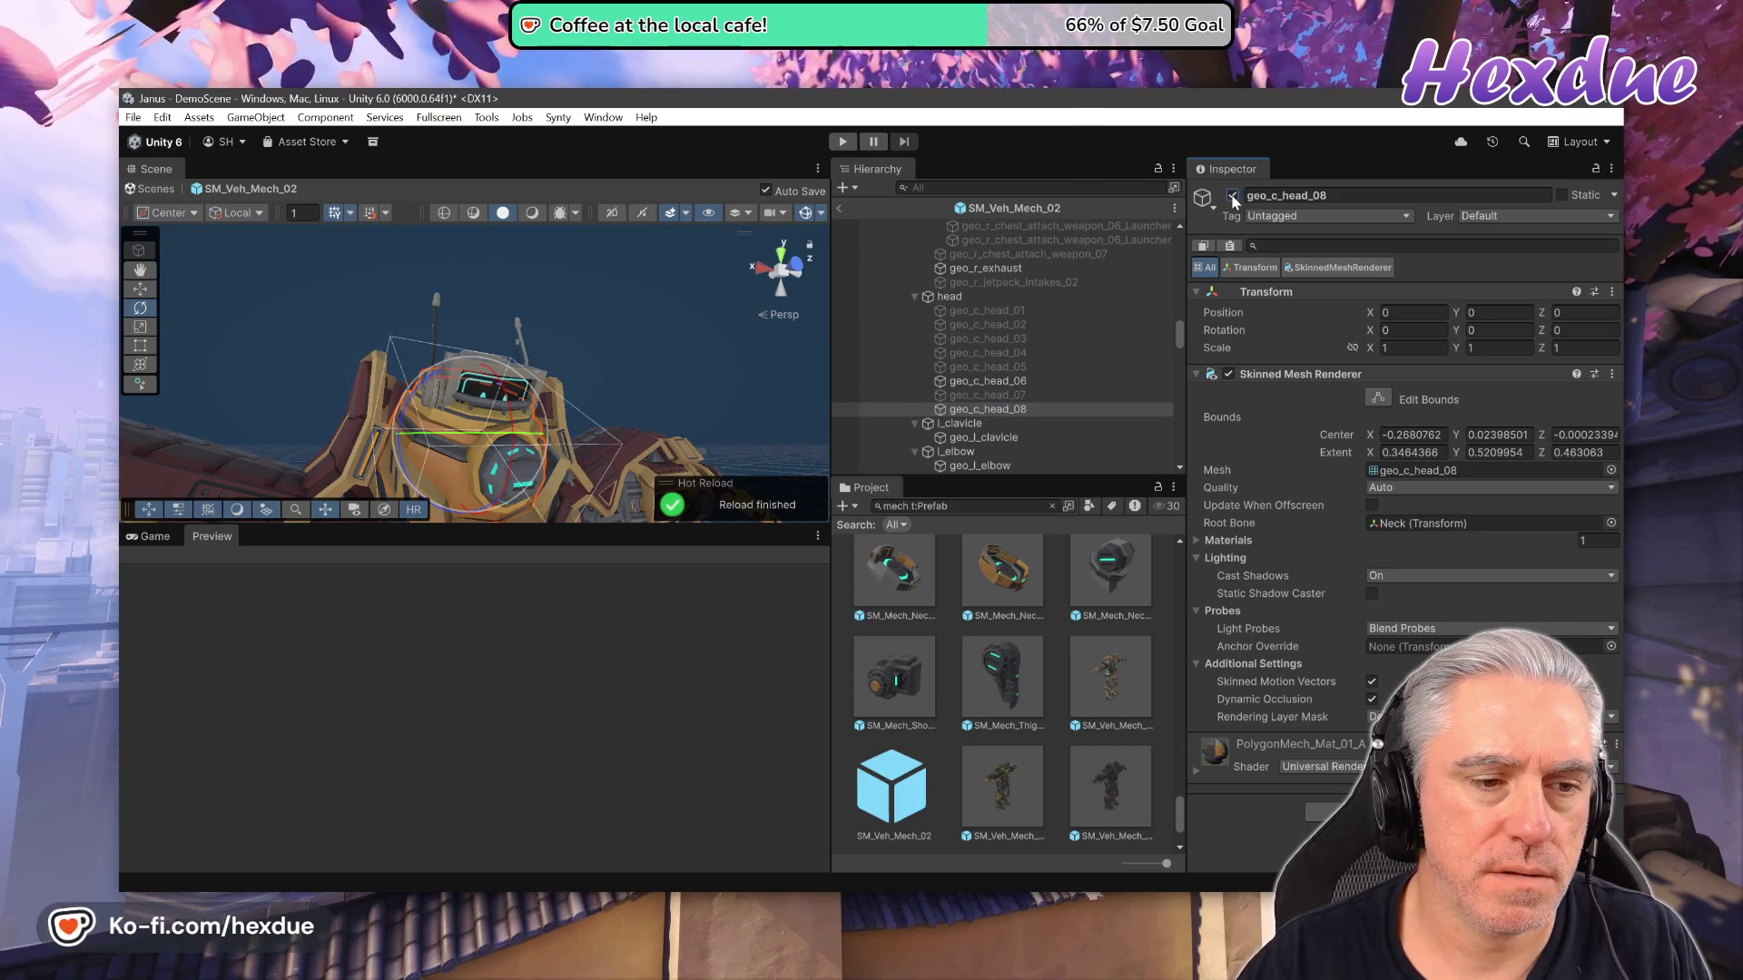
{"action": "left_click", "coordinate": [1232, 196]}
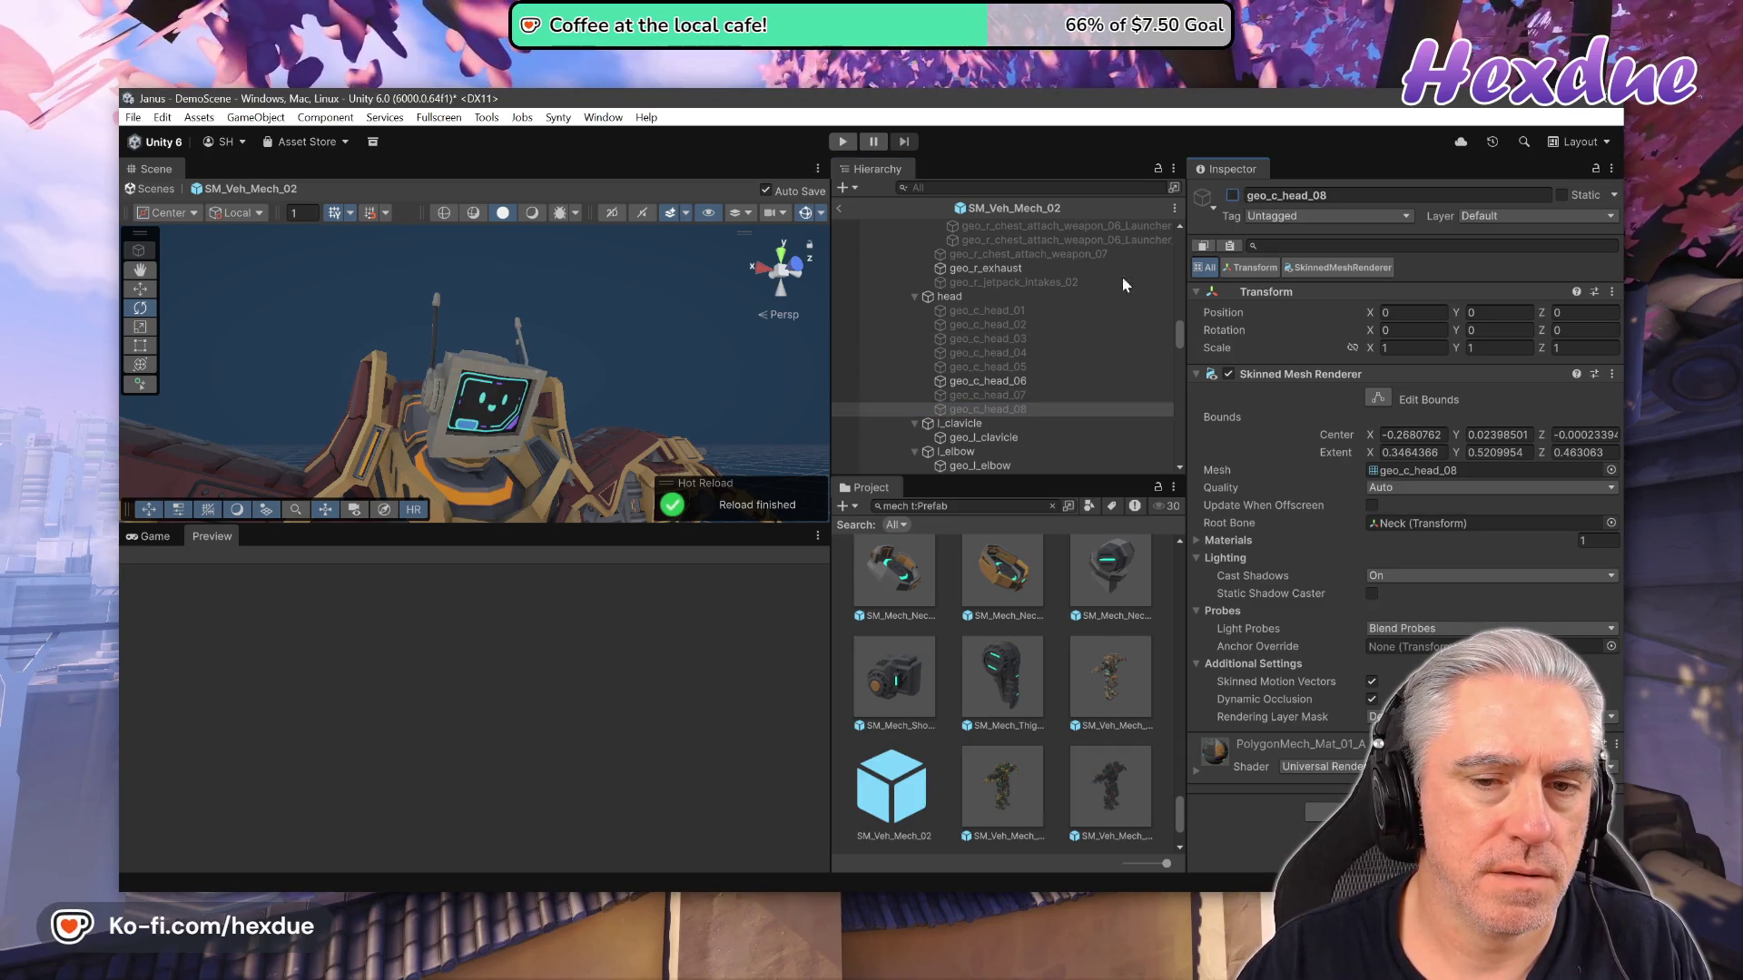
Toggle geo_c_head_05 off and back on, then hide geo_c_head_06.
{"action": "left_click", "coordinate": [970, 366]}
{"action": "left_click", "coordinate": [1230, 195]}
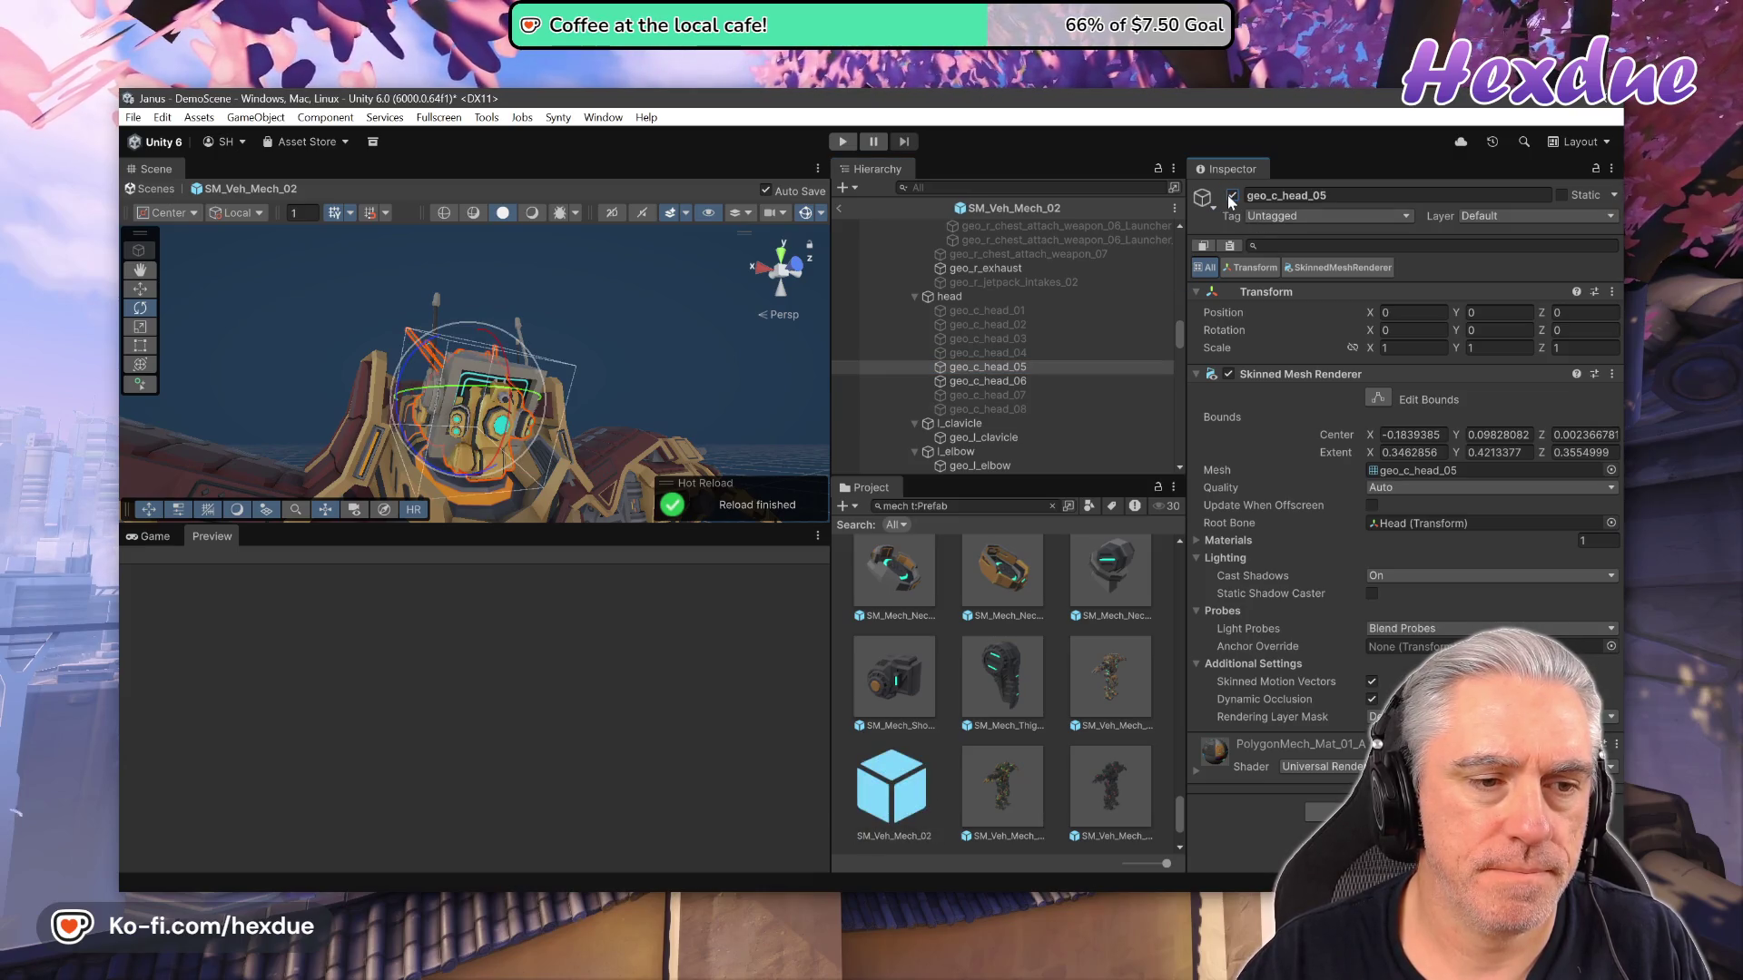
{"action": "left_click", "coordinate": [1231, 196]}
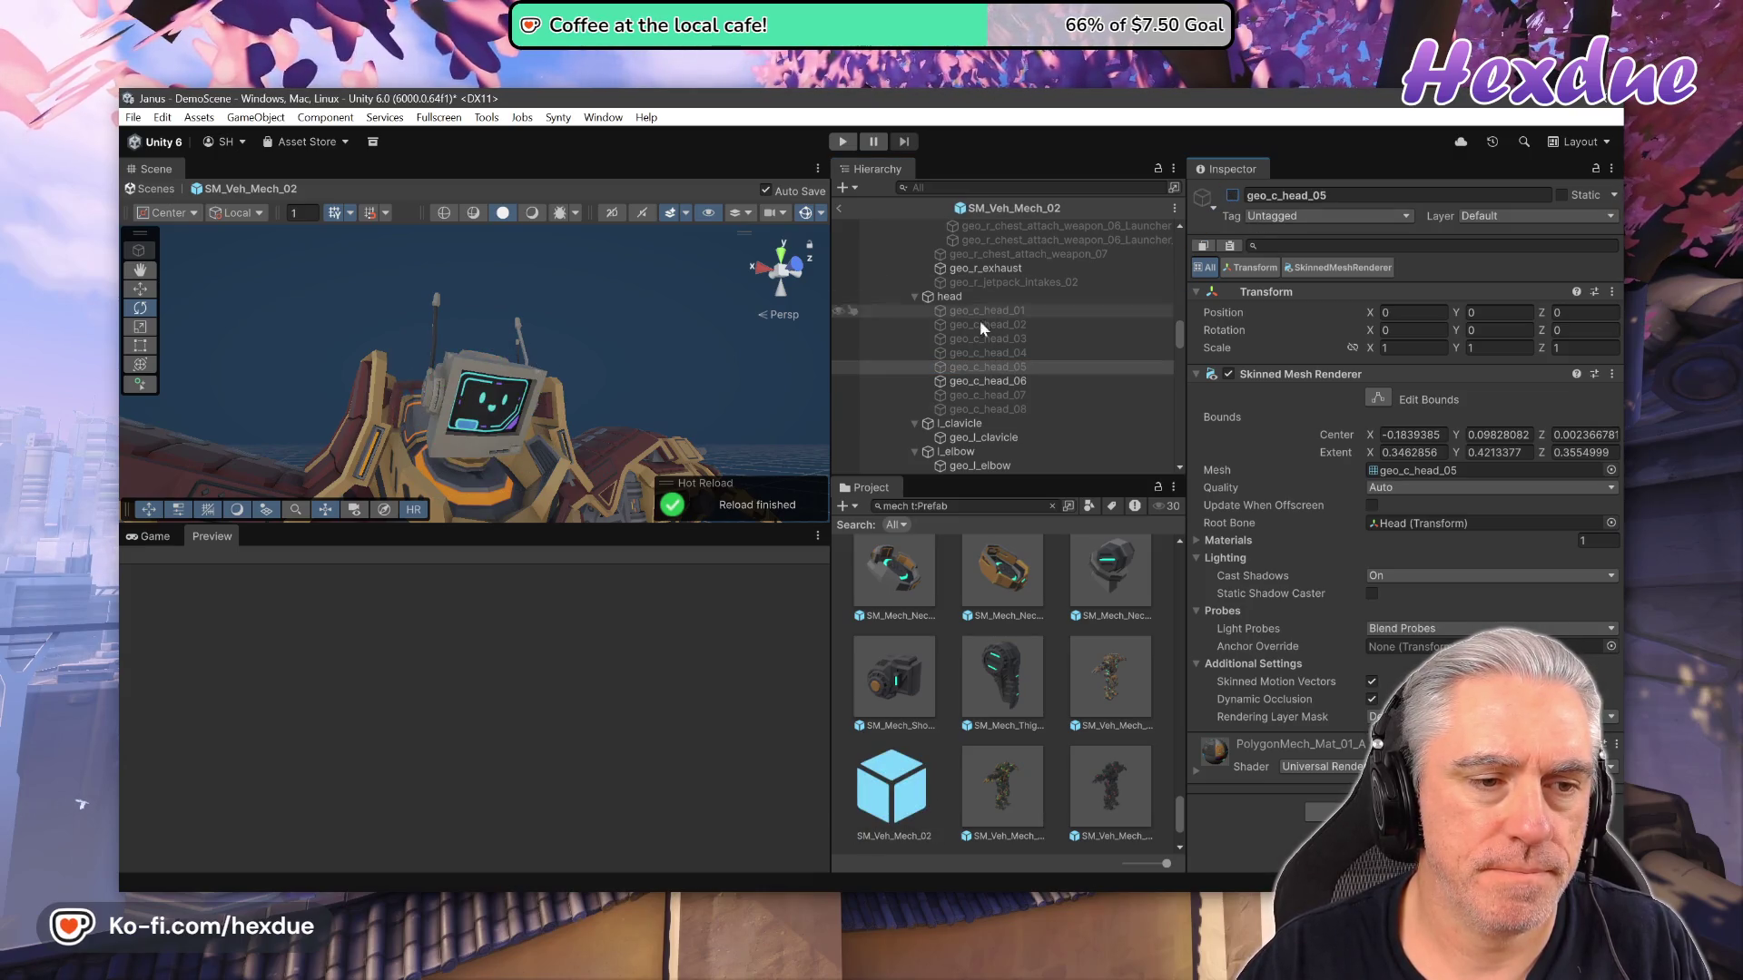
{"action": "left_click", "coordinate": [1232, 195]}
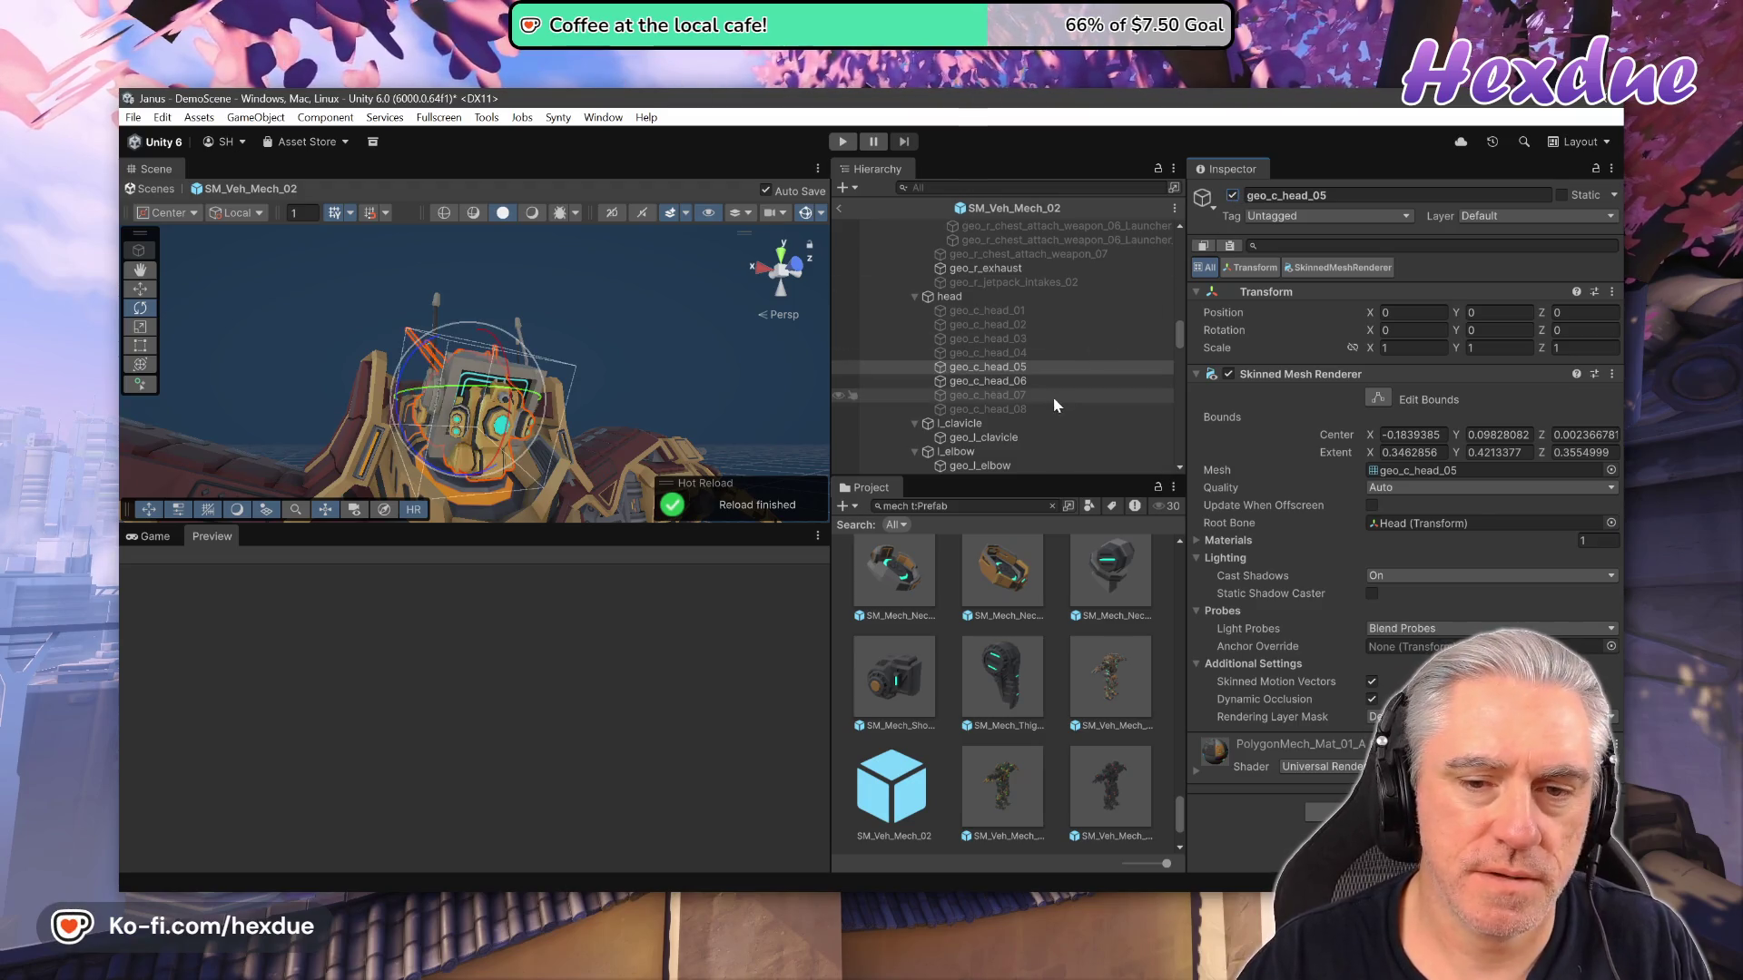
{"action": "left_click", "coordinate": [990, 381]}
{"action": "left_click", "coordinate": [1232, 195]}
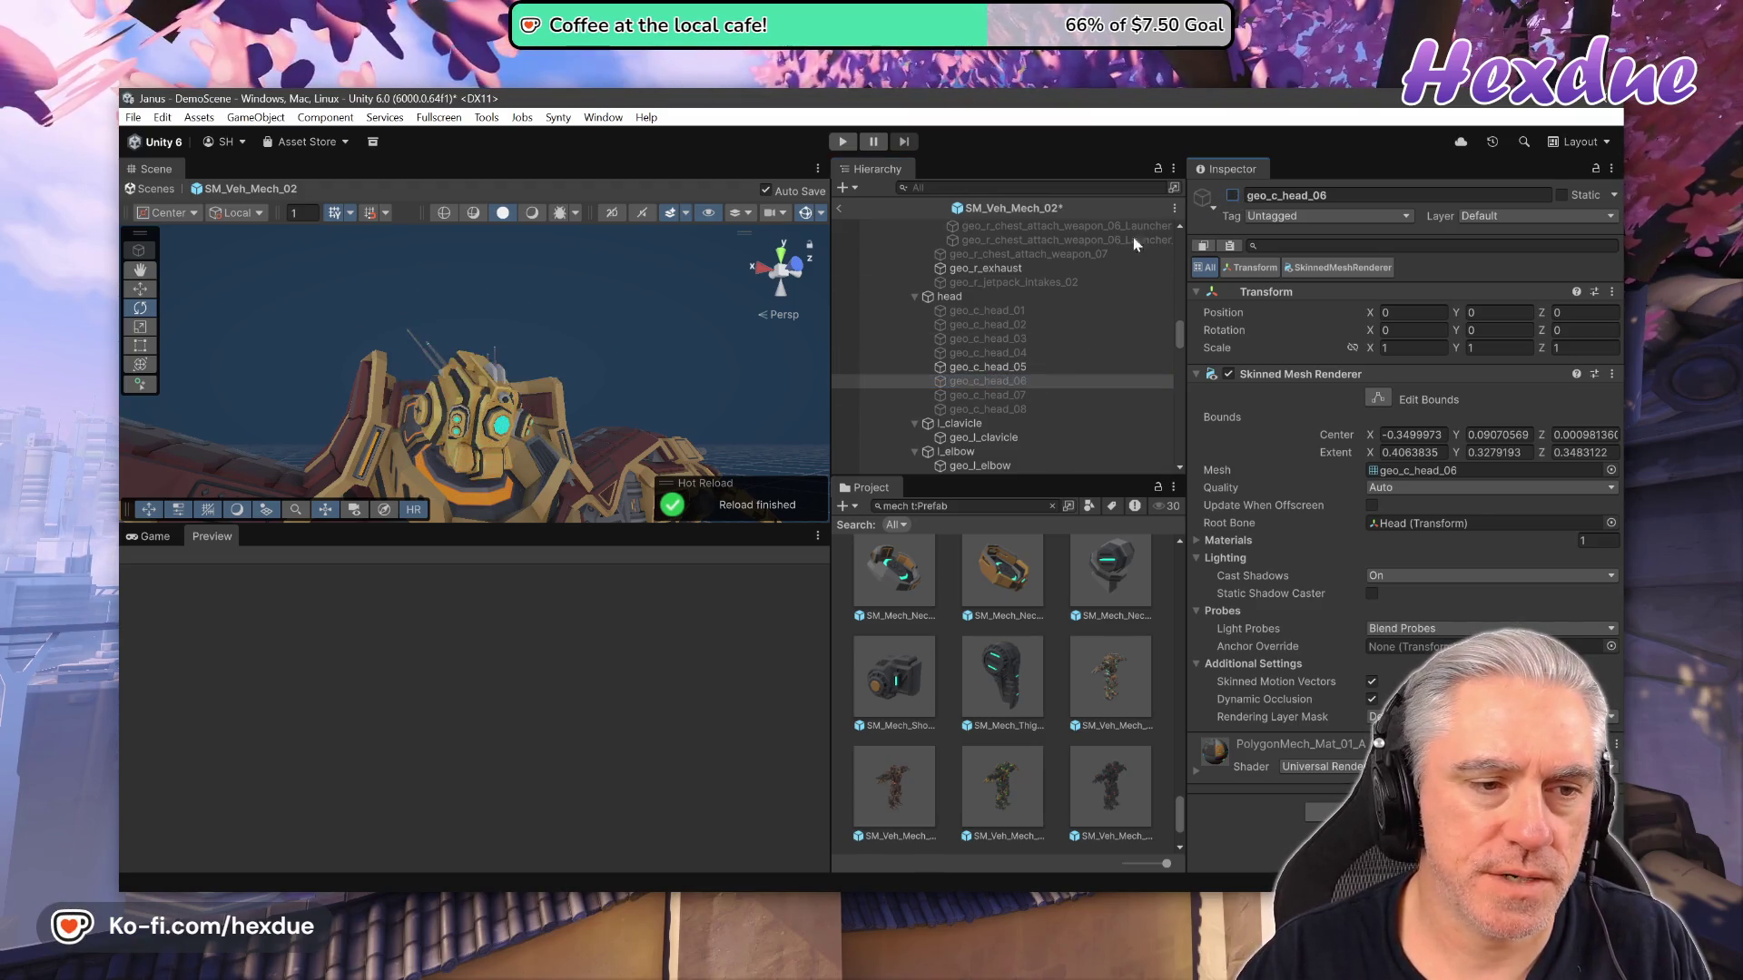
Enable geo_c_head_07 and hide geo_c_head_05 with Shift+Alt+A.
{"action": "mouse_move", "coordinate": [628, 386]}
{"action": "left_mouse_down"}
{"action": "mouse_move", "coordinate": [797, 389]}
{"action": "mouse_move", "coordinate": [390, 403]}
{"action": "mouse_move", "coordinate": [496, 478]}
{"action": "mouse_move", "coordinate": [536, 468]}
{"action": "left_mouse_up"}
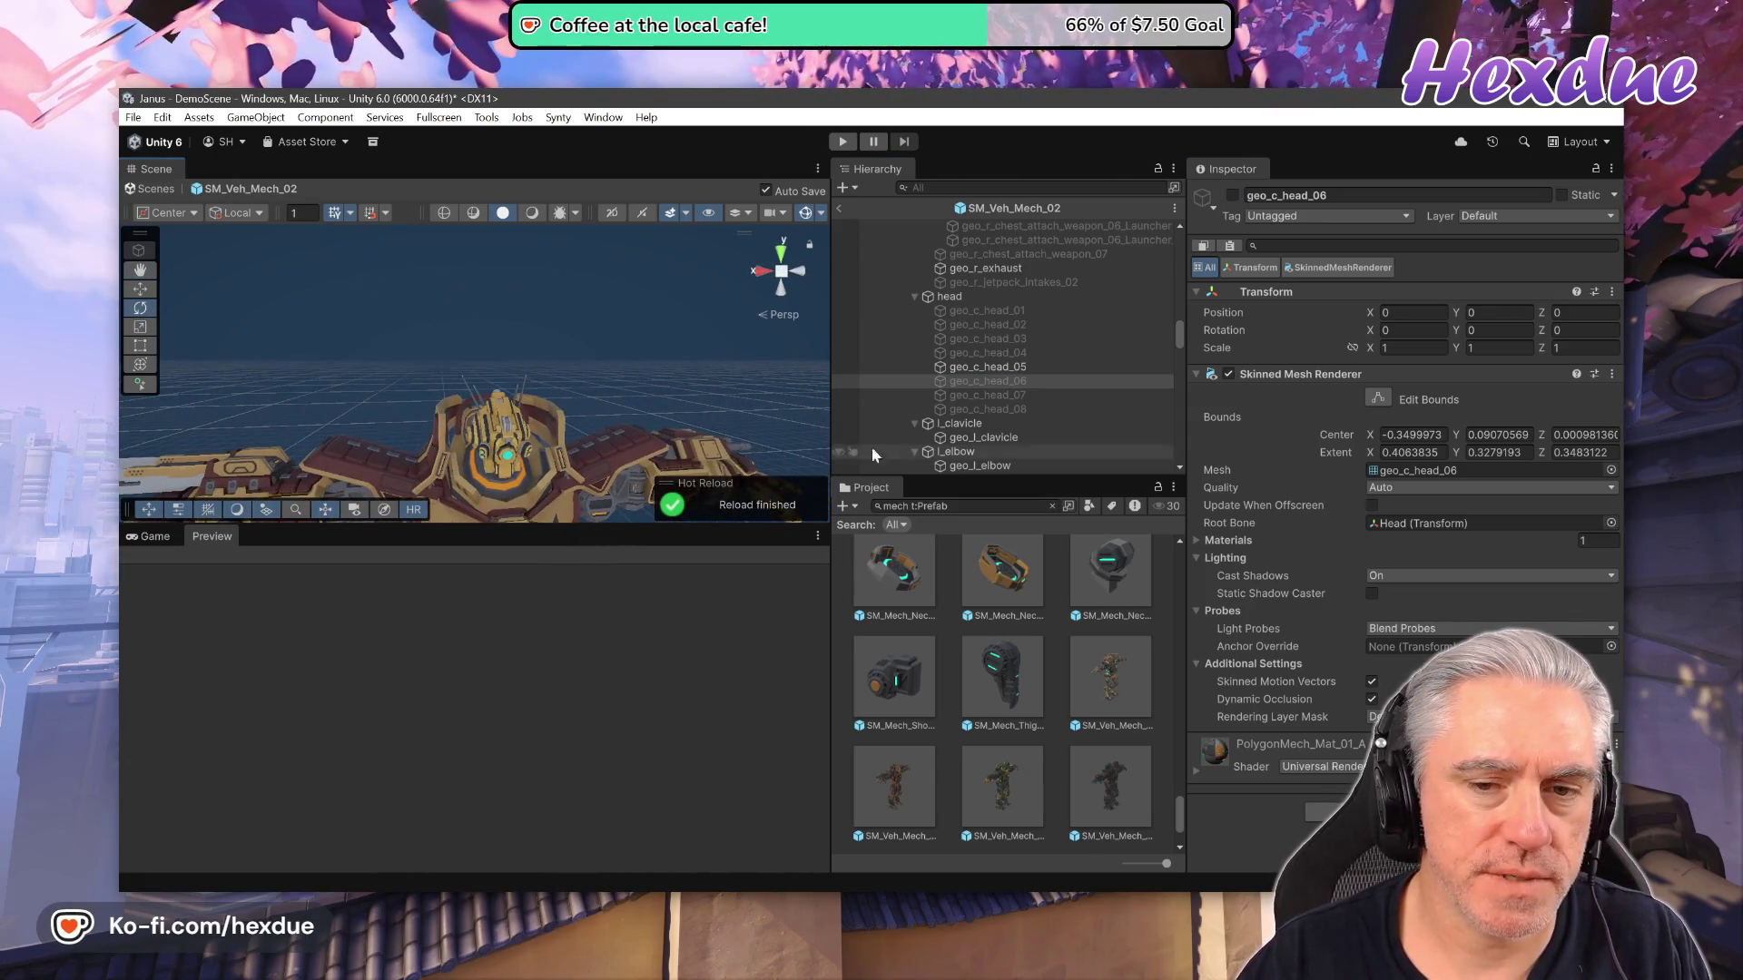
{"action": "left_click", "coordinate": [977, 396]}
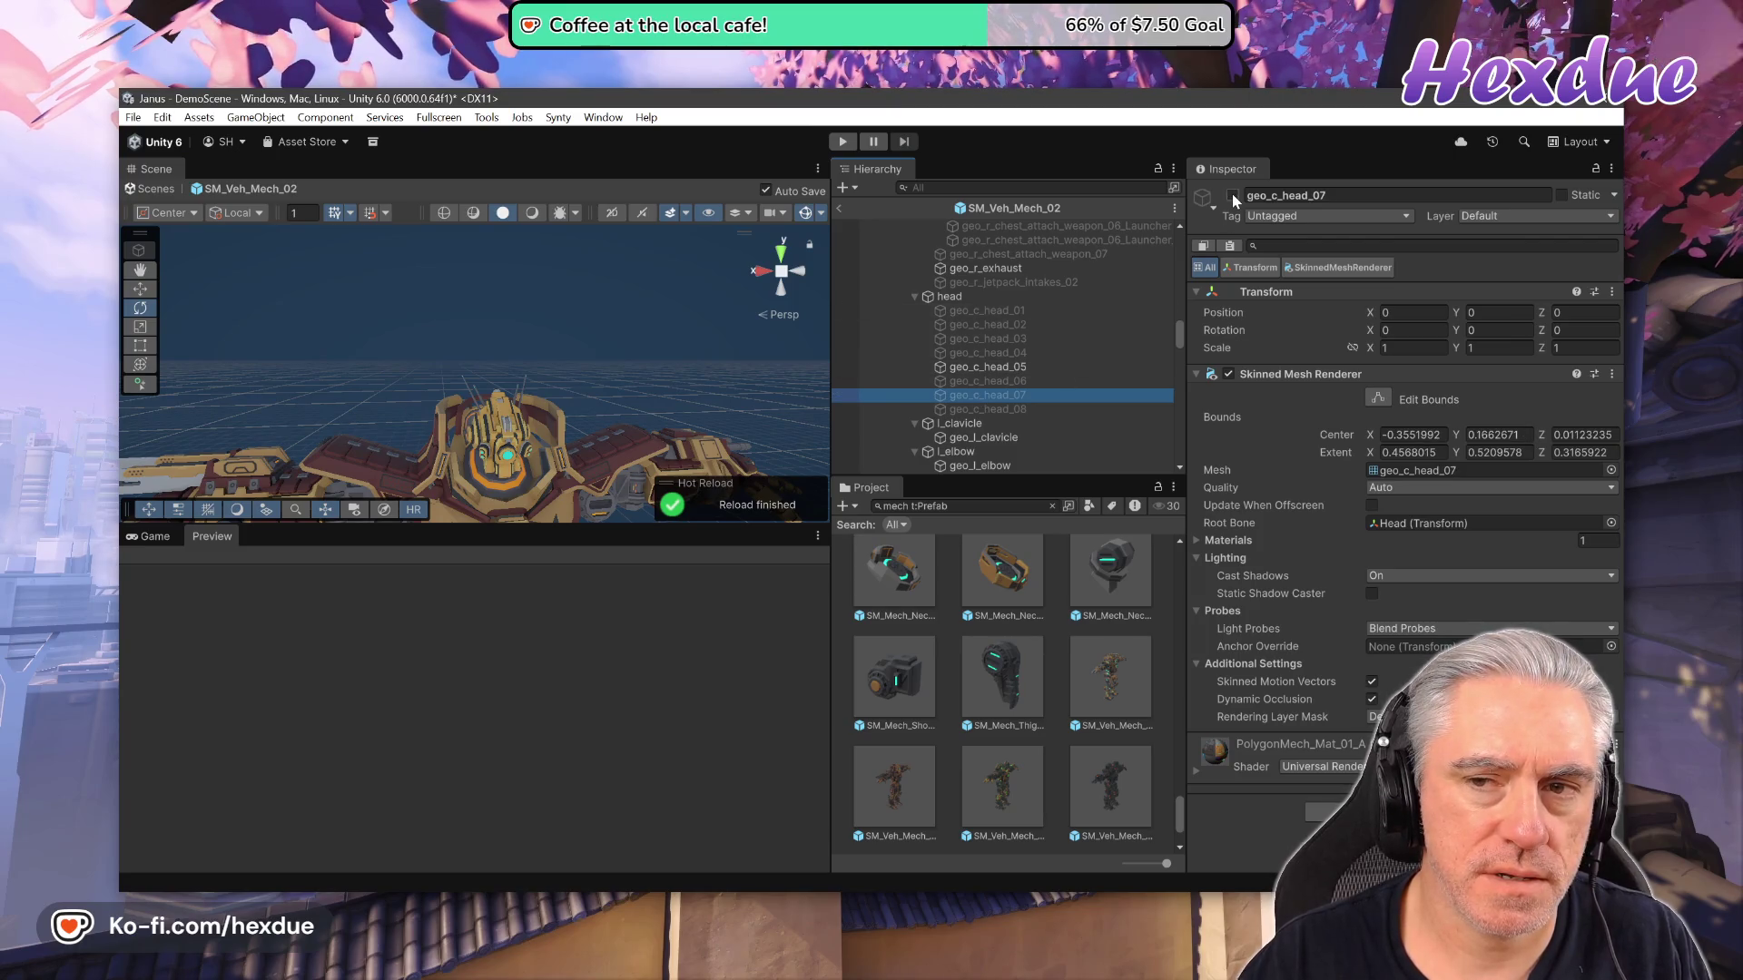
{"action": "left_click", "coordinate": [1231, 195]}
{"action": "left_click", "coordinate": [987, 367]}
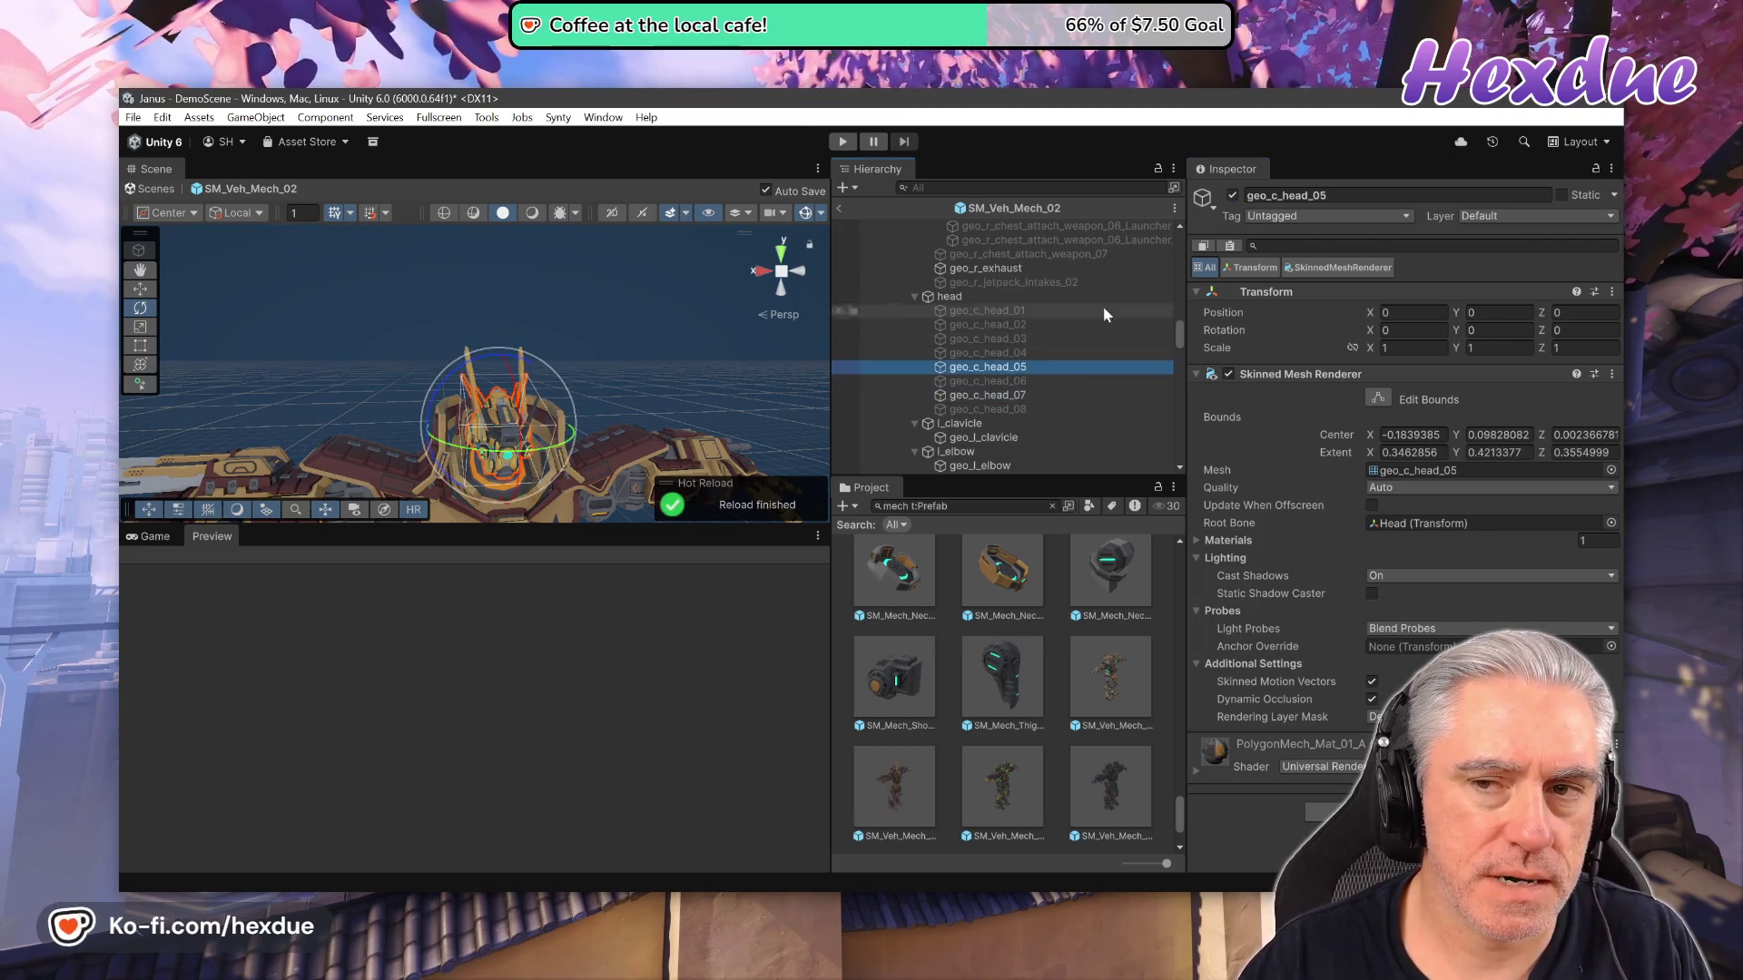
{"action": "key", "text": "shift+alt+a"}
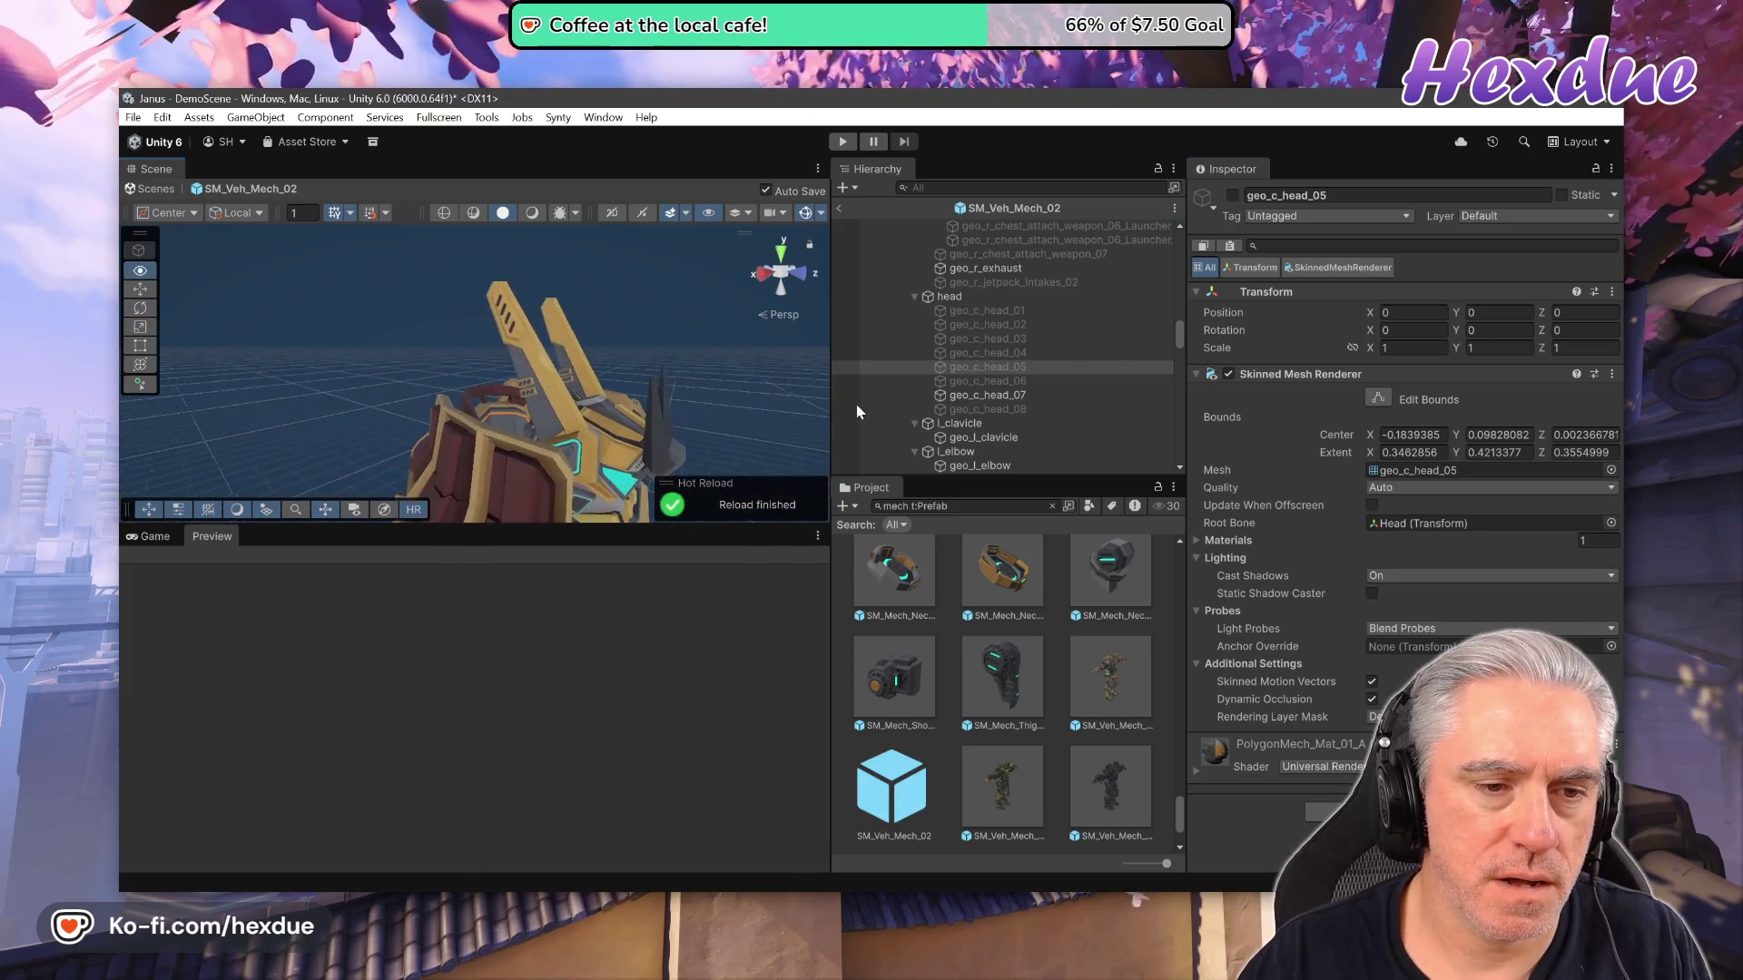